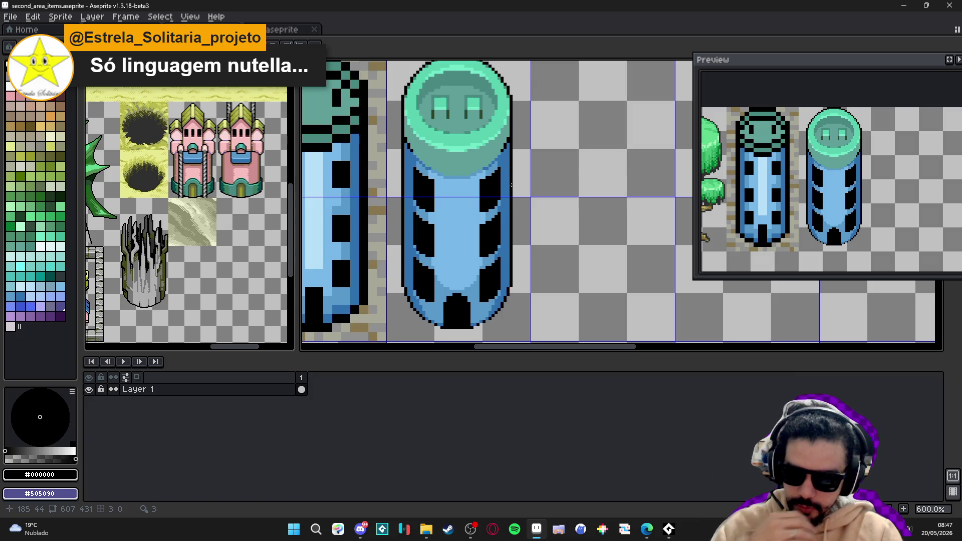
Eyedrop the dark blue from the right tower as the drawing colour
scroll(455, 166, "left", 2)
scroll(464, 168, "up", 4)
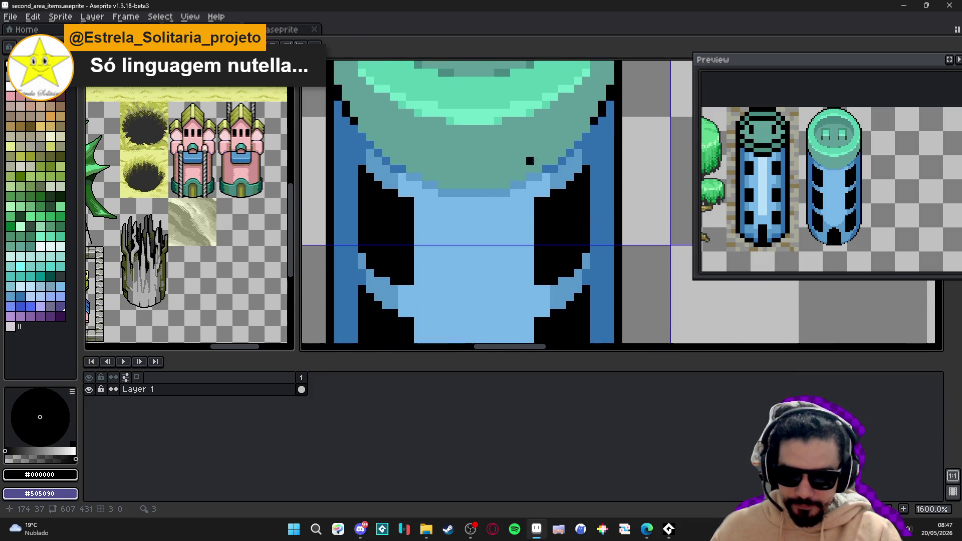
left_click(590, 127, "alt")
scroll(589, 127, "down", 1)
scroll(521, 174, "down", 4)
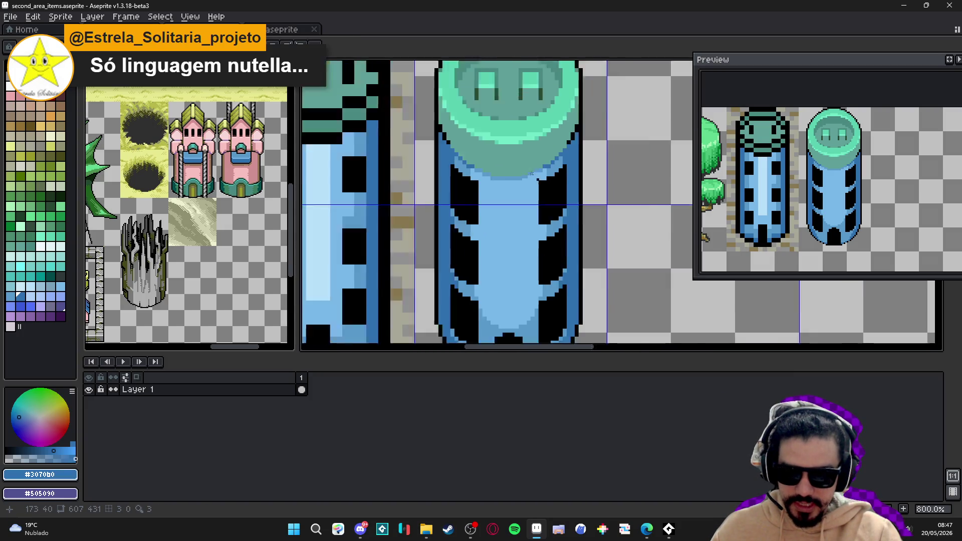
scroll(521, 175, "down", 1)
scroll(523, 171, "up", 2)
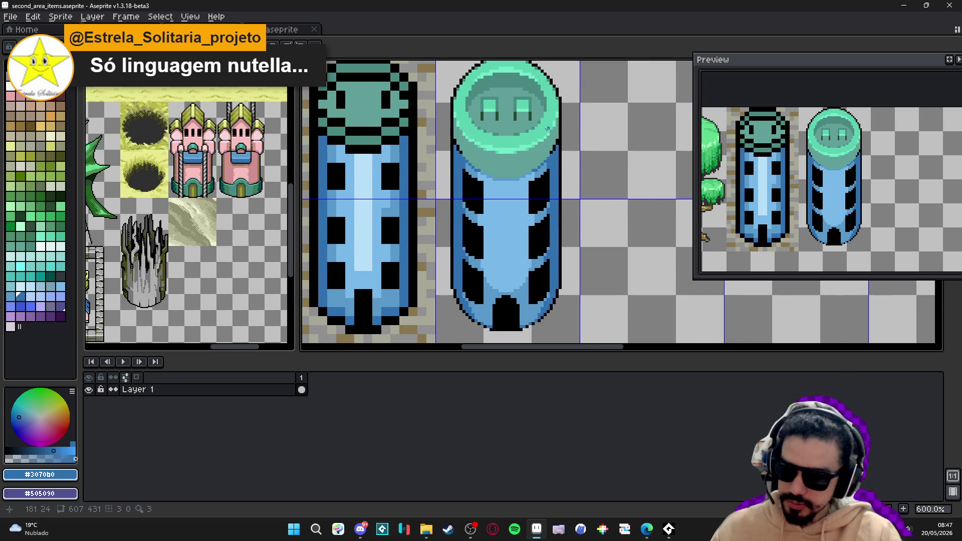
Enable horizontal symmetry centred on the right tower and eyedrop the sprite's light blue
scroll(530, 150, "left", 1)
scroll(516, 171, "down", 3)
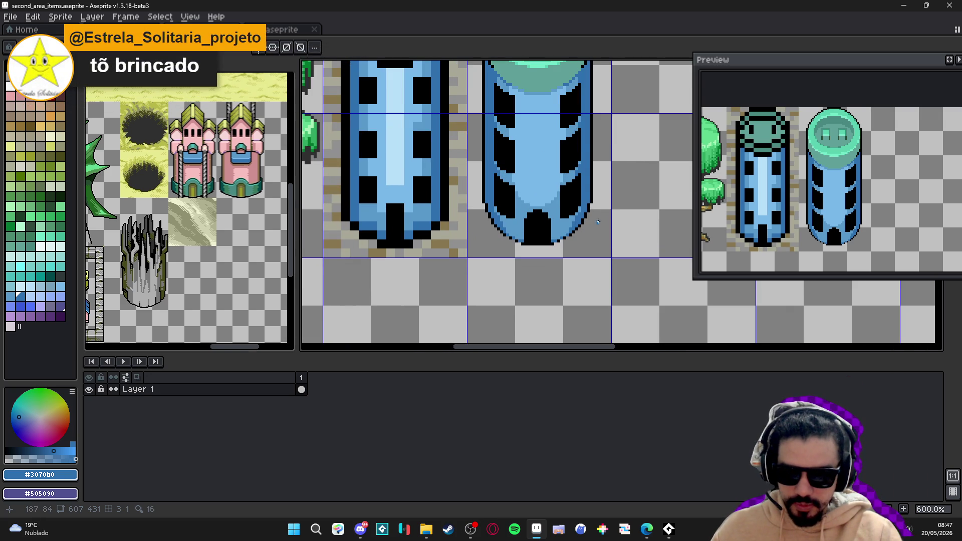
scroll(598, 208, "up", 1)
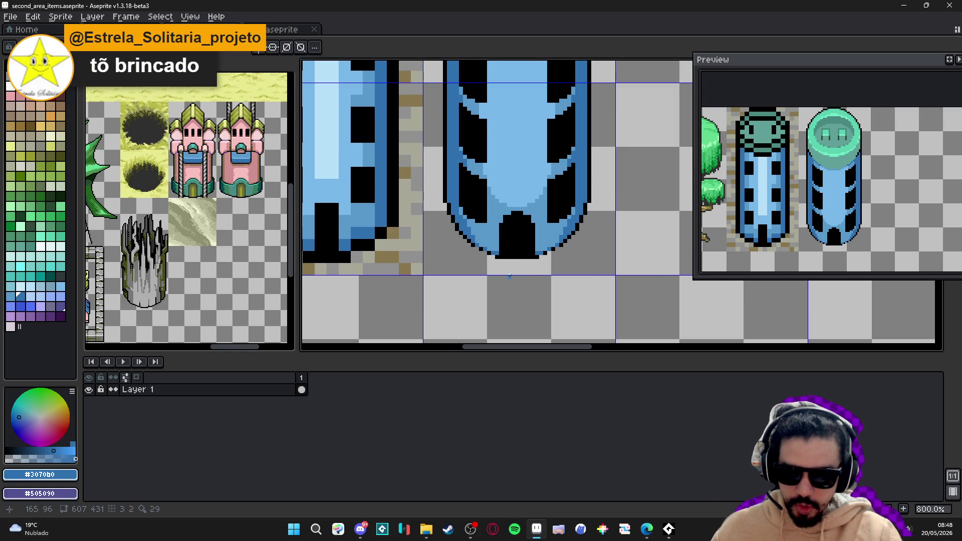
scroll(508, 275, "down", 2)
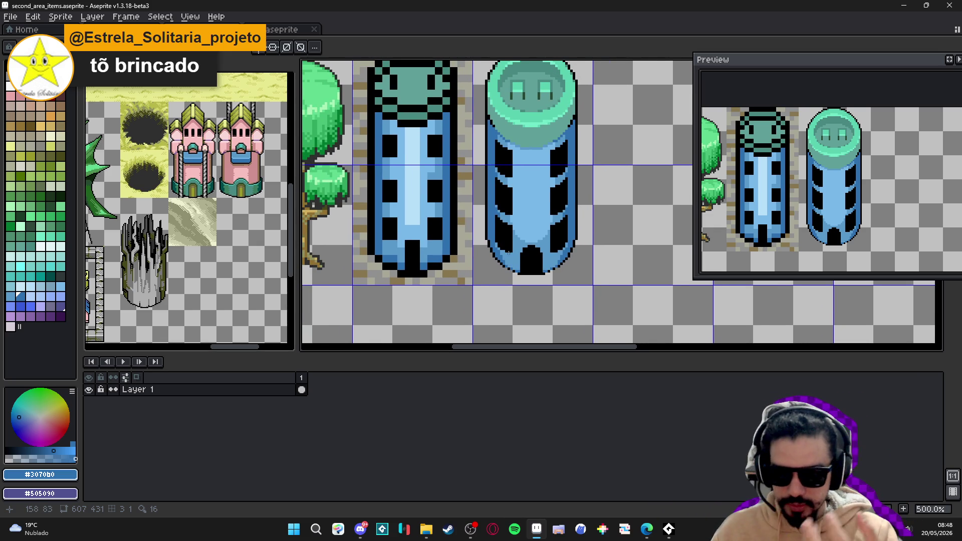
scroll(518, 300, "up", 4)
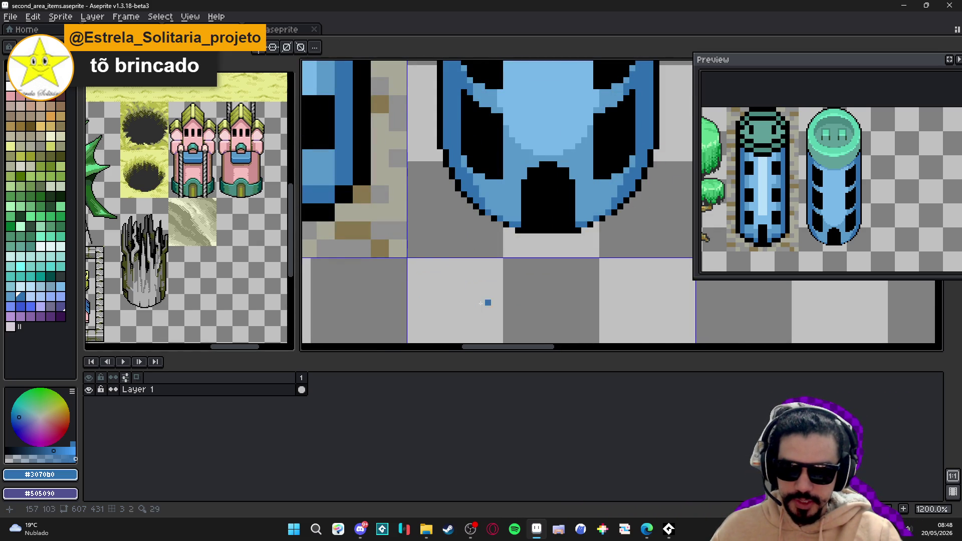
scroll(487, 303, "down", 4)
scroll(511, 227, "down", 1)
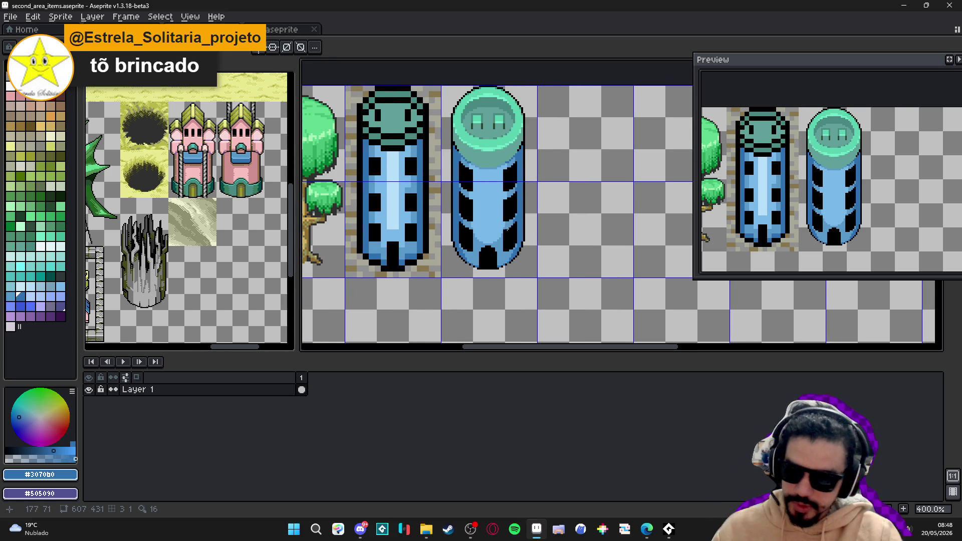
left_click(258, 47)
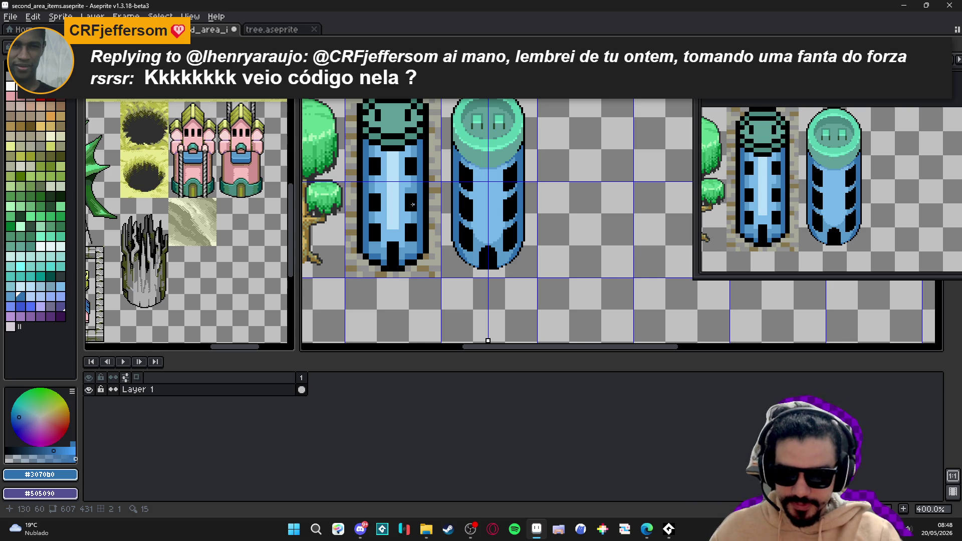
scroll(412, 205, "up", 2)
left_click(389, 184, "alt")
Draw two mirrored light-blue vertical lines down the right tower's centre
scroll(512, 159, "up", 3)
left_click(513, 159)
left_click(515, 227, "shift")
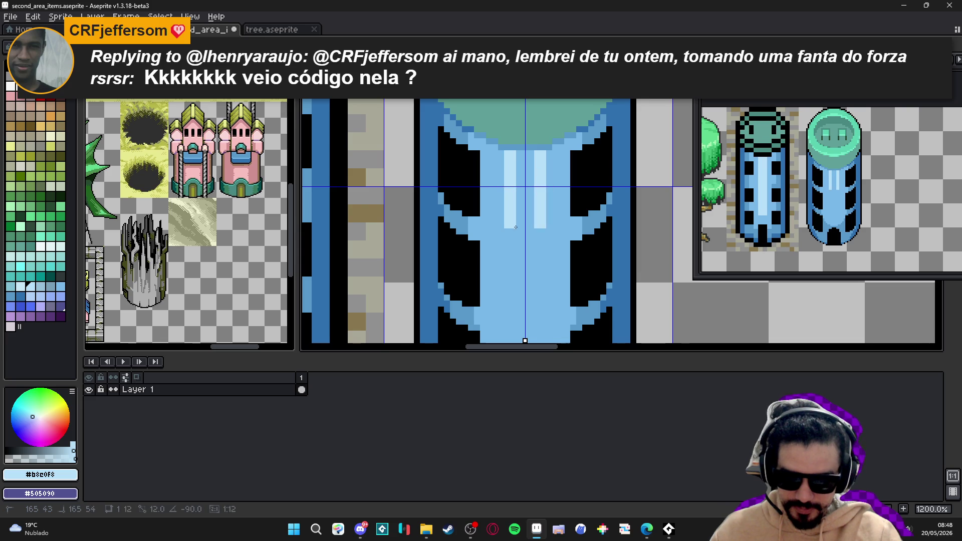
left_click_drag(515, 227, 515, 277)
Bucket-fill the gap between the lines light blue and add mirrored lower-rib highlights
key("g")
left_click(522, 261)
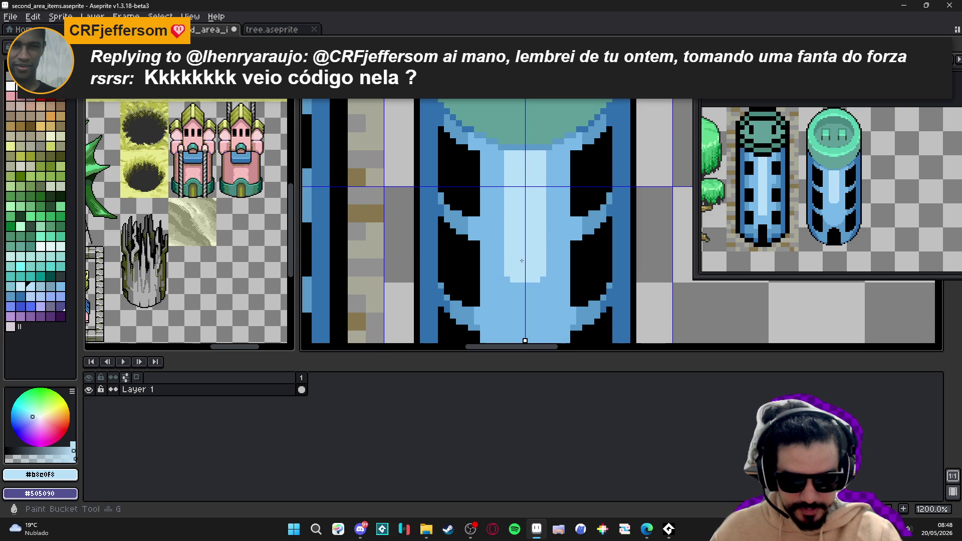
scroll(521, 261, "down", 5)
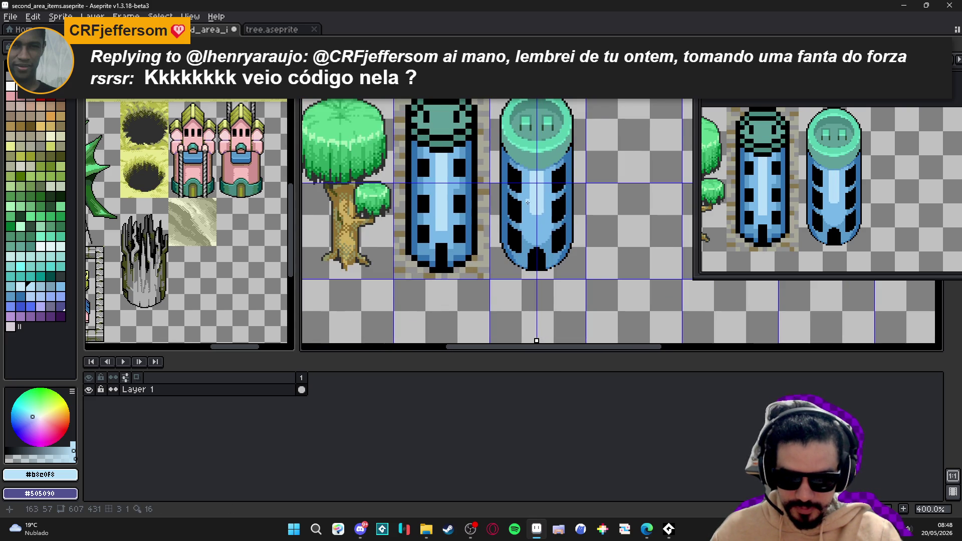
scroll(526, 202, "up", 5)
left_click(511, 229)
left_click(499, 223)
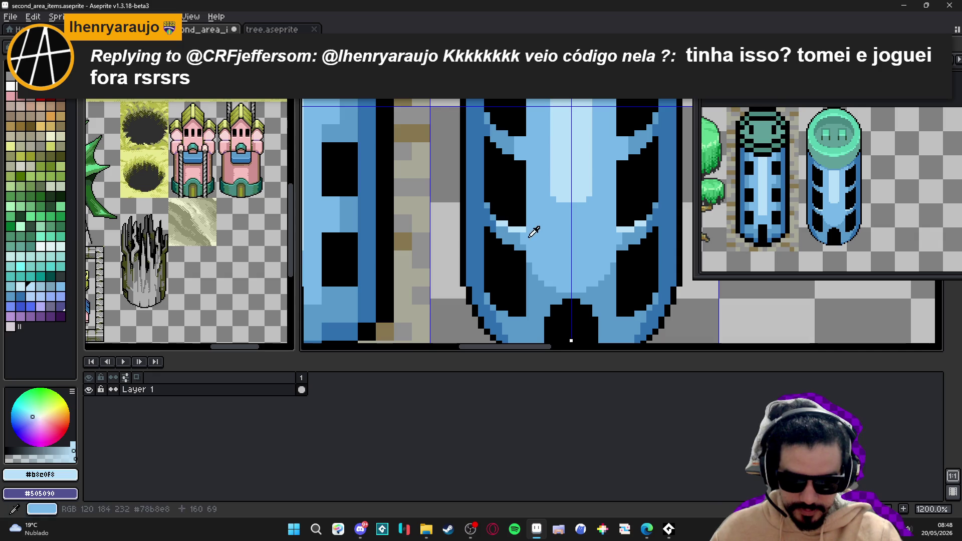
Eyedrop mid blue #78b8e8 and paint mirrored shading pixels along the lower-left rib
left_click(530, 235)
scroll(510, 277, "down", 1)
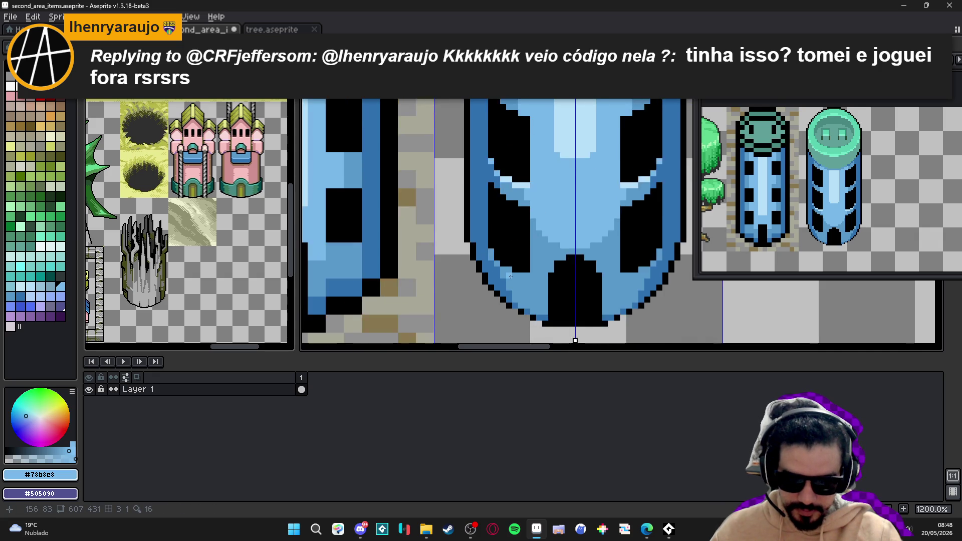
scroll(510, 277, "up", 1)
left_click_drag(532, 274, 514, 274)
left_click(502, 267)
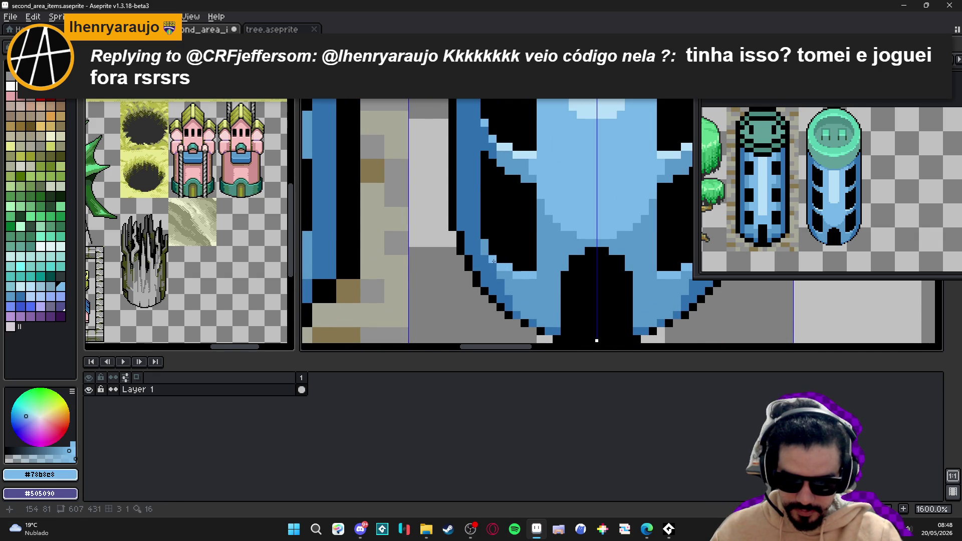
scroll(501, 240, "right", 2)
scroll(516, 240, "up", 2)
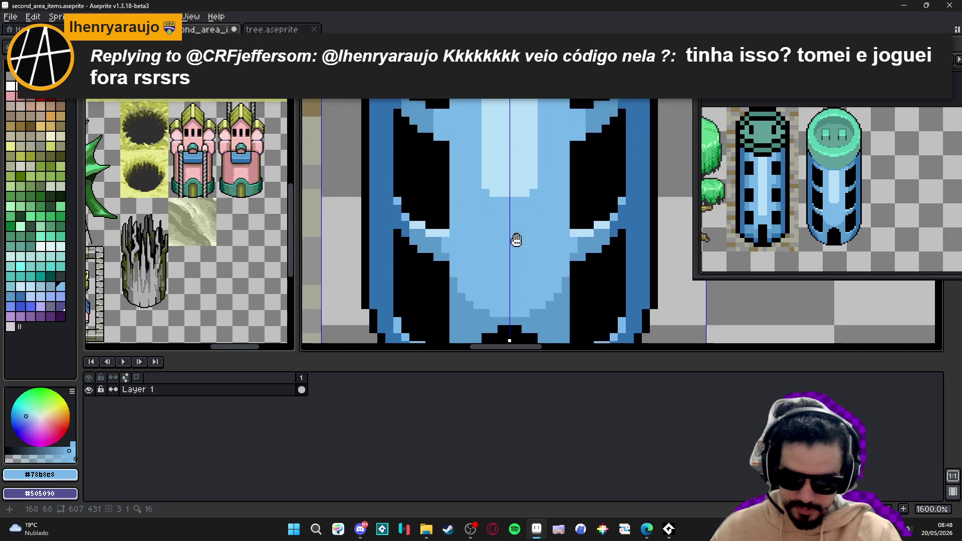
Add mirrored light-blue #b8e0f8 and mid-blue pixels along the ribs' stepped edges
left_click(499, 157, "alt")
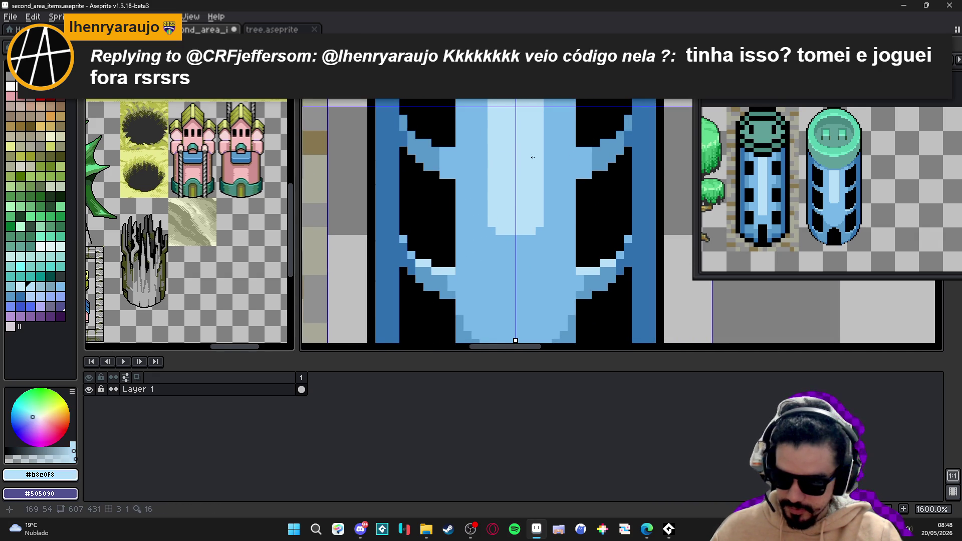
scroll(501, 160, "up", 1)
scroll(501, 160, "right", 1)
left_click(559, 202)
left_click(552, 202)
left_click(568, 201, "alt")
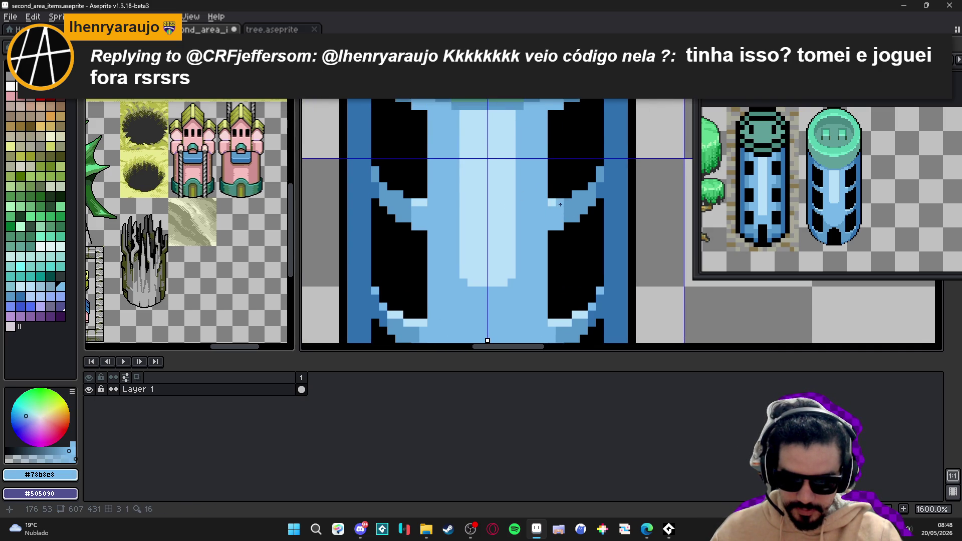
left_click(575, 194)
left_click(583, 194)
left_click(591, 186)
left_click(599, 172)
Recentre the view on the tower's middle and eyedrop the dark blue #3070b0
scroll(601, 177, "down", 3)
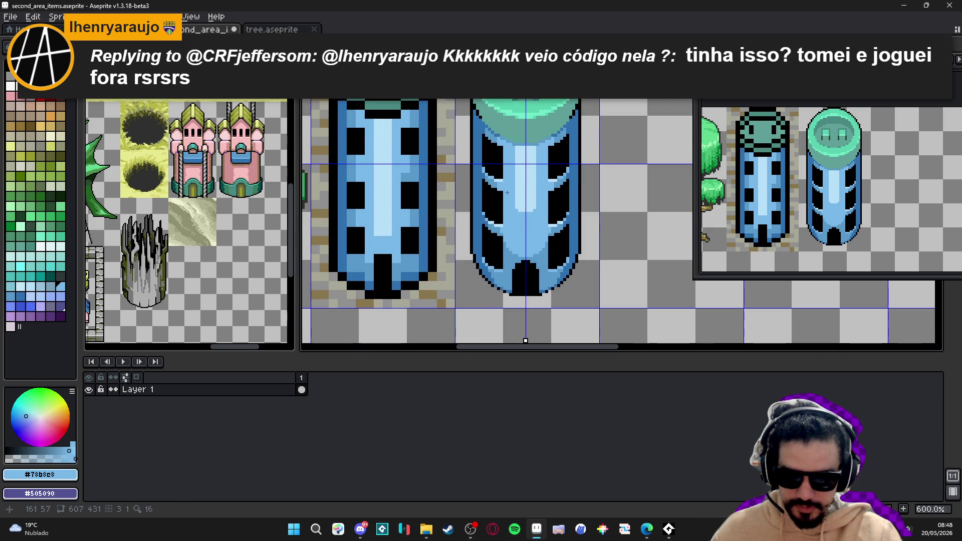
scroll(506, 229, "down", 2)
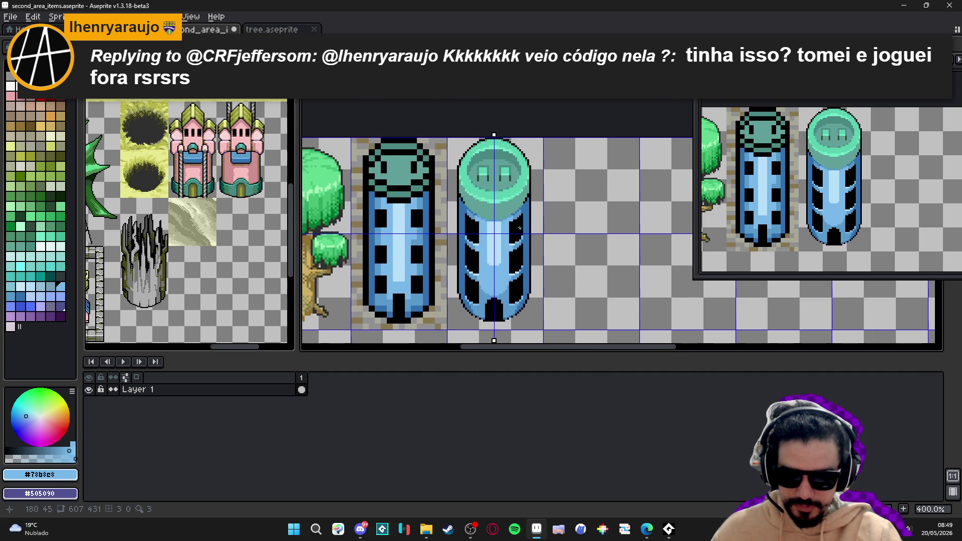
scroll(504, 202, "up", 1)
scroll(504, 200, "up", 4)
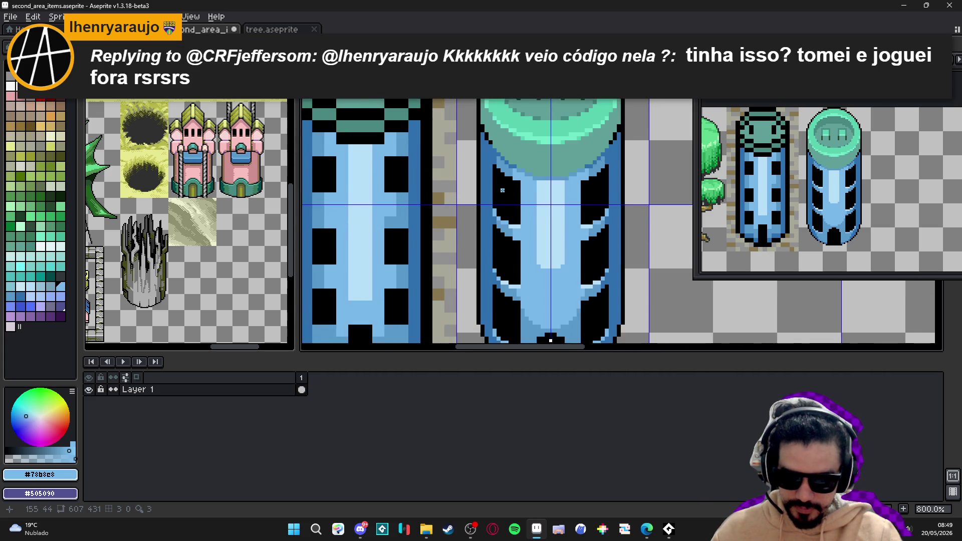
scroll(504, 188, "down", 5)
left_click_drag(504, 187, 528, 196)
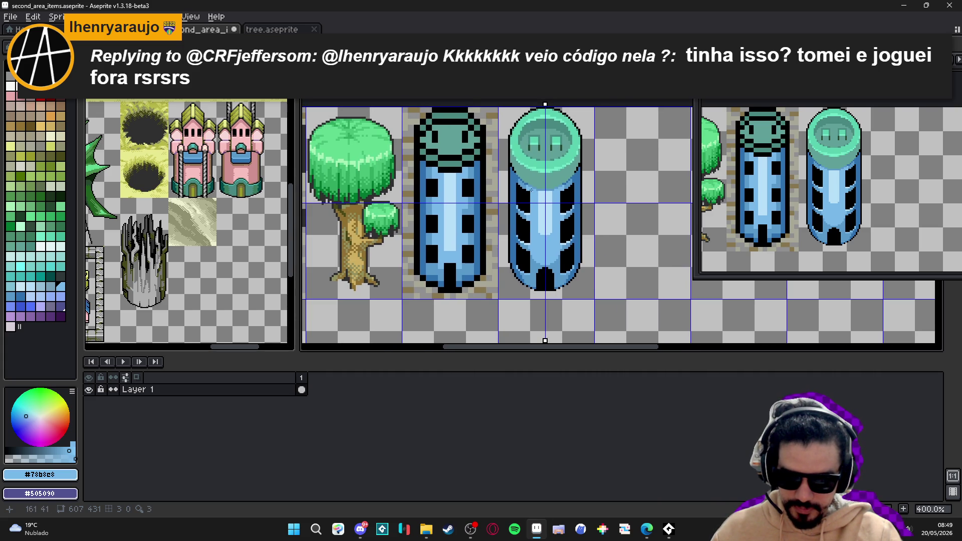
scroll(530, 190, "up", 2)
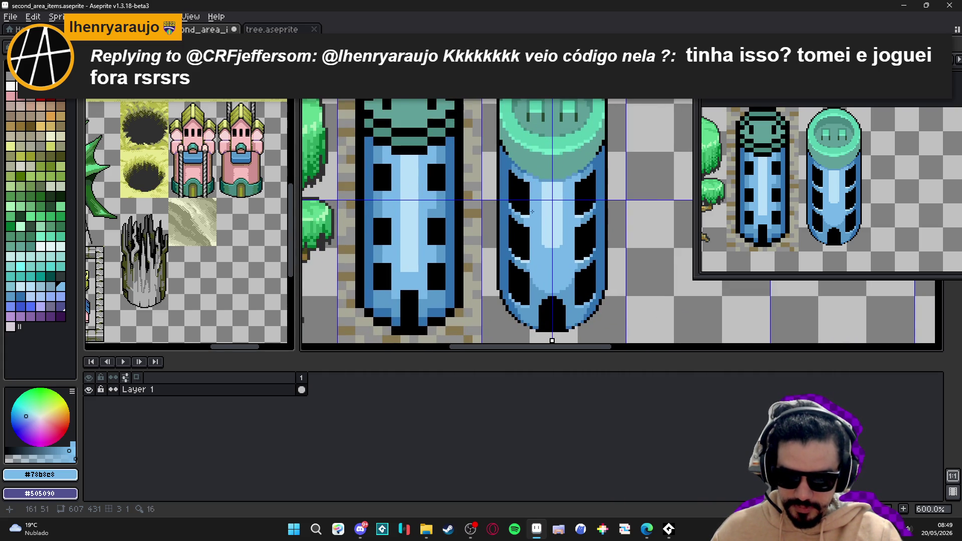
scroll(532, 212, "up", 3)
left_click(490, 206, "alt")
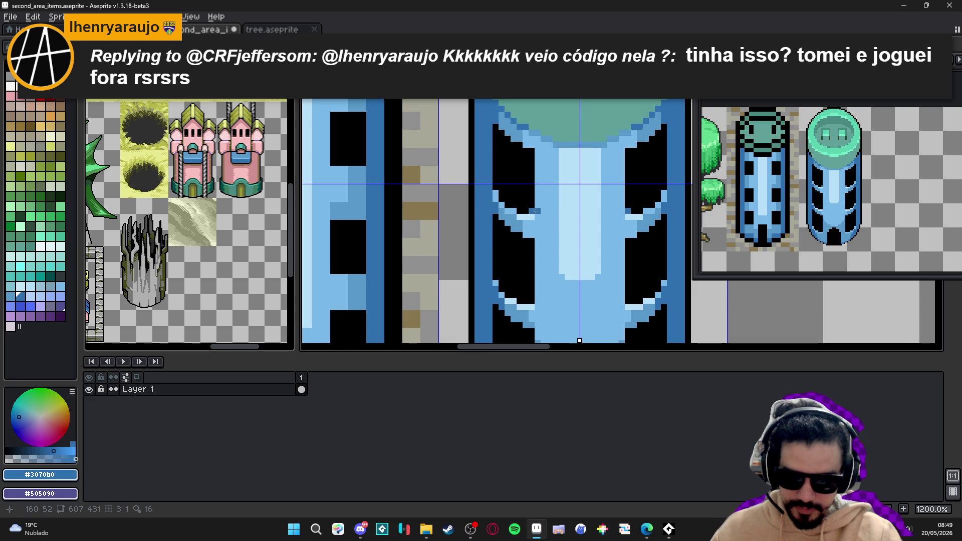
scroll(576, 251, "up", 1)
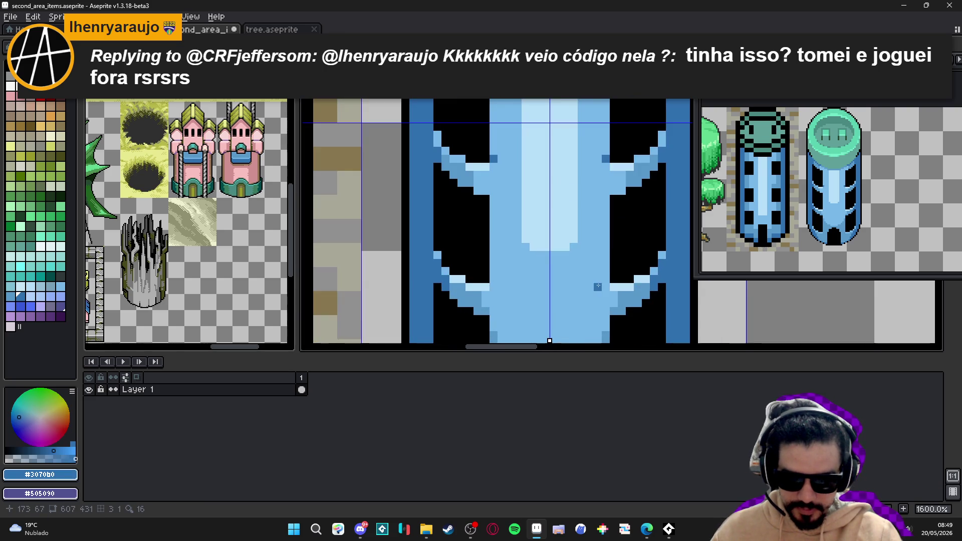
mouse_move(497, 293)
left_mouse_down()
mouse_move(528, 268)
mouse_move(536, 190)
left_mouse_up()
Add a dark-blue pixel to the tower body and recentre on both towers
left_click(535, 189)
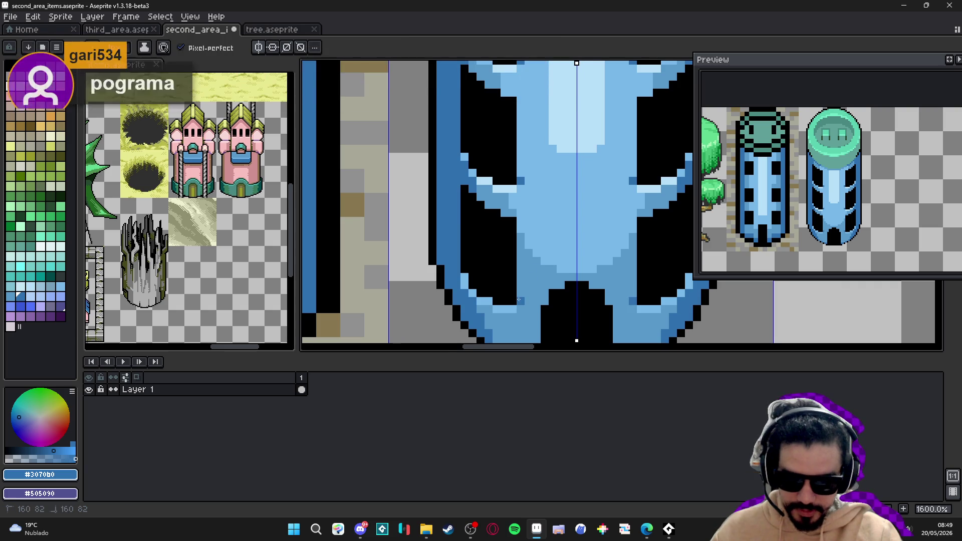
scroll(568, 253, "down", 3)
left_click_drag(567, 260, 557, 259)
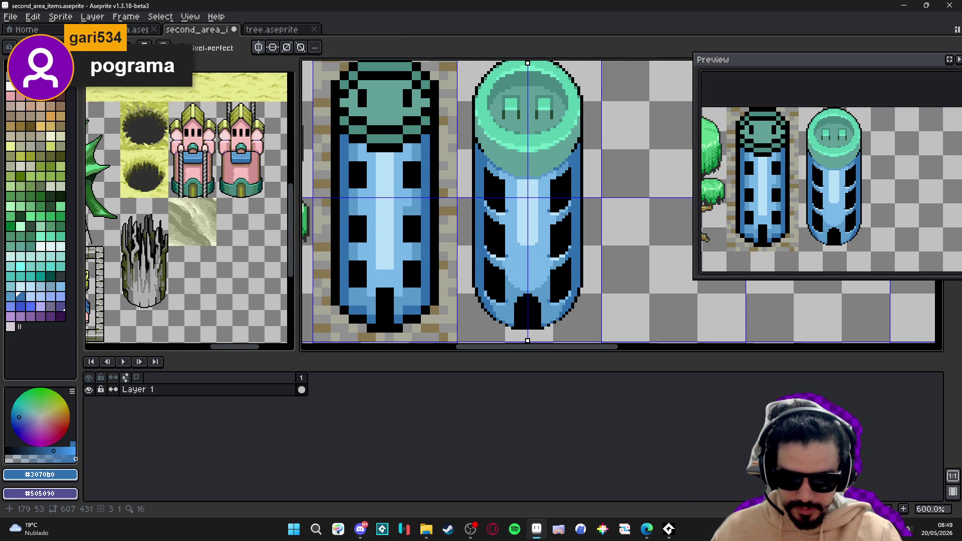
scroll(521, 229, "up", 4)
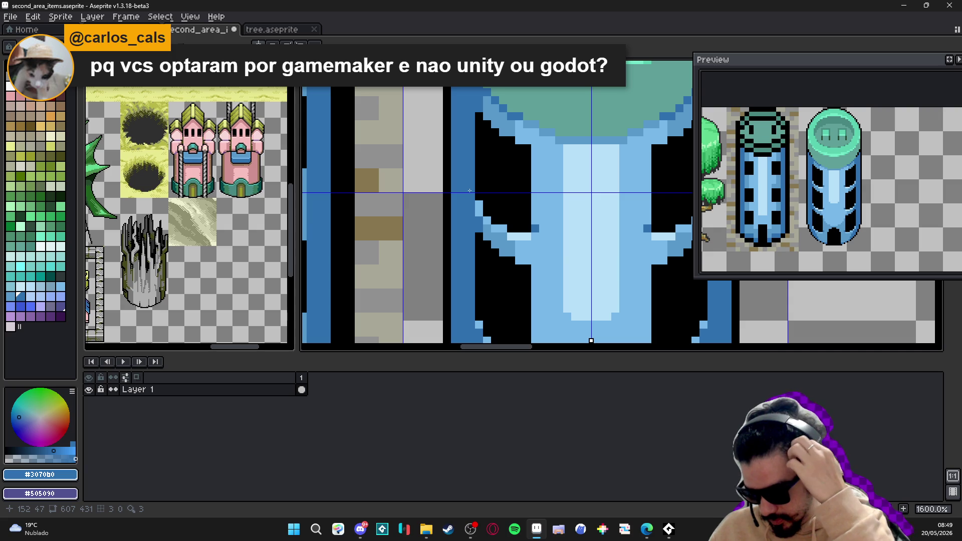
scroll(469, 190, "down", 3)
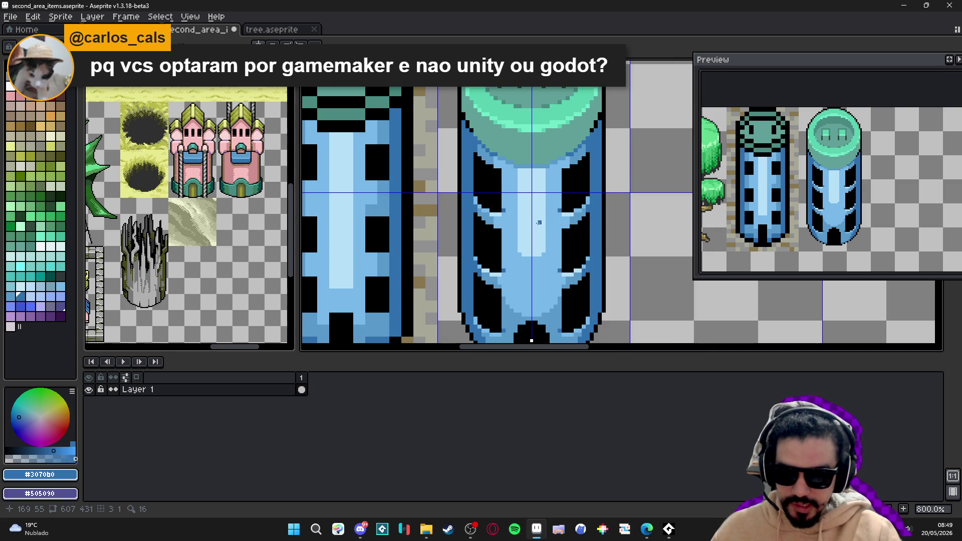
scroll(476, 201, "up", 1)
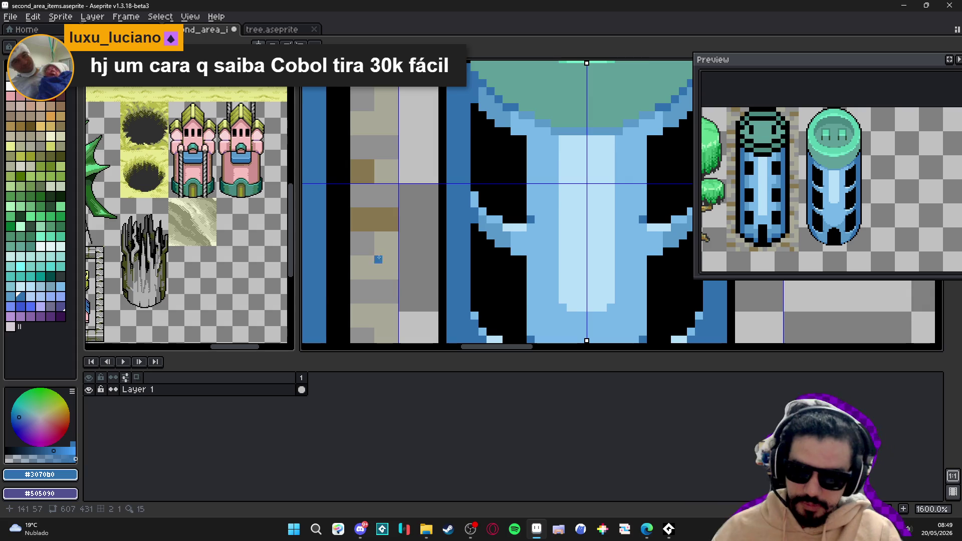
scroll(378, 259, "down", 4)
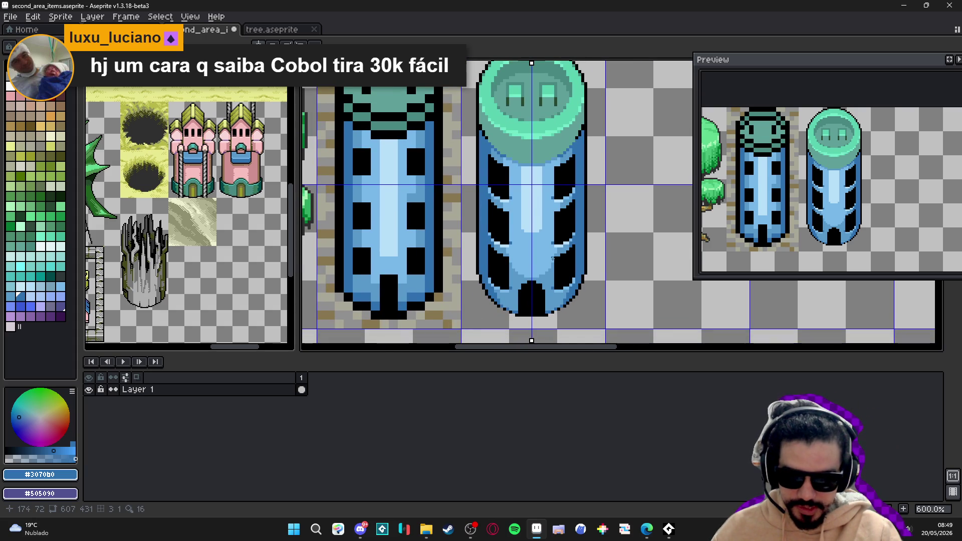
scroll(497, 195, "up", 3)
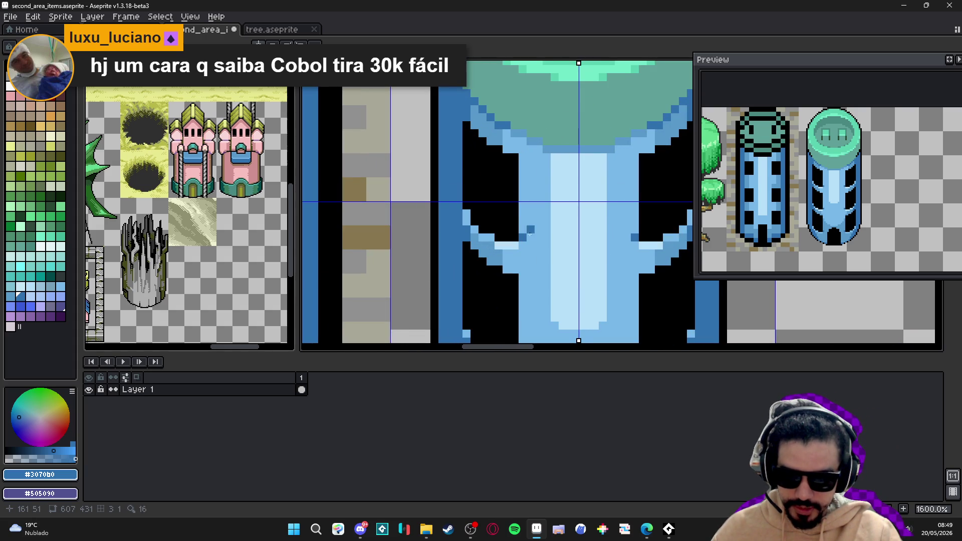
Pencil one light-blue pixel onto the tower's left outline, then eyedrop black from a window
left_click(536, 236, "alt")
left_click(464, 207)
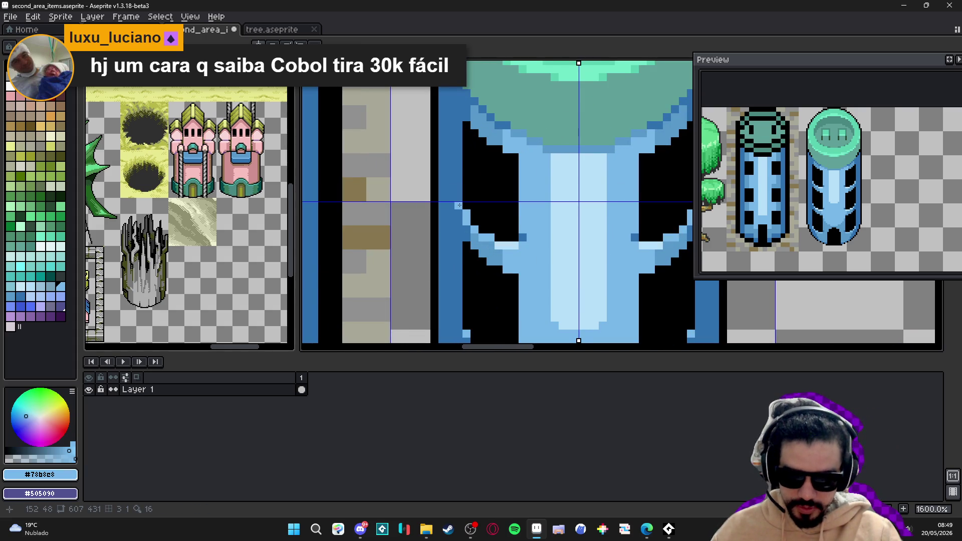
scroll(459, 232, "down", 3)
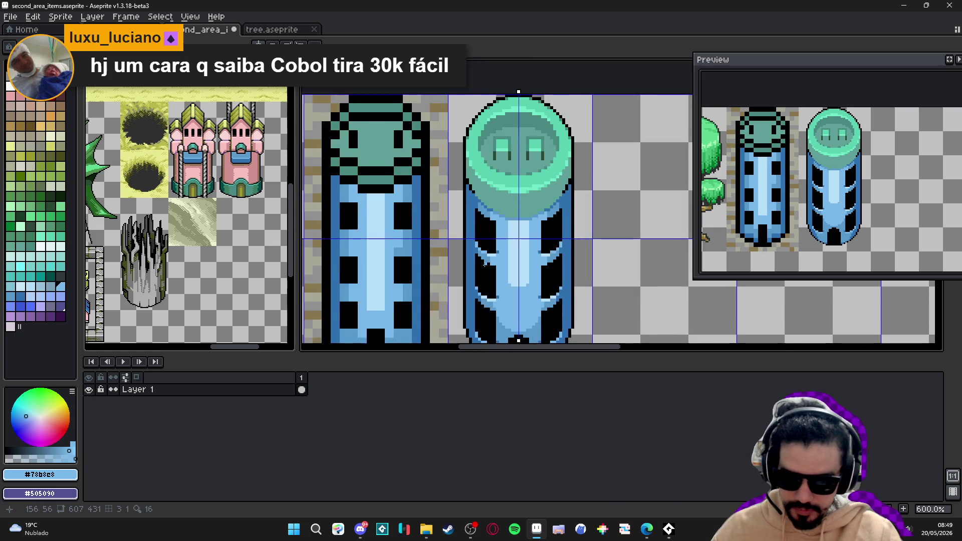
scroll(495, 317, "up", 3)
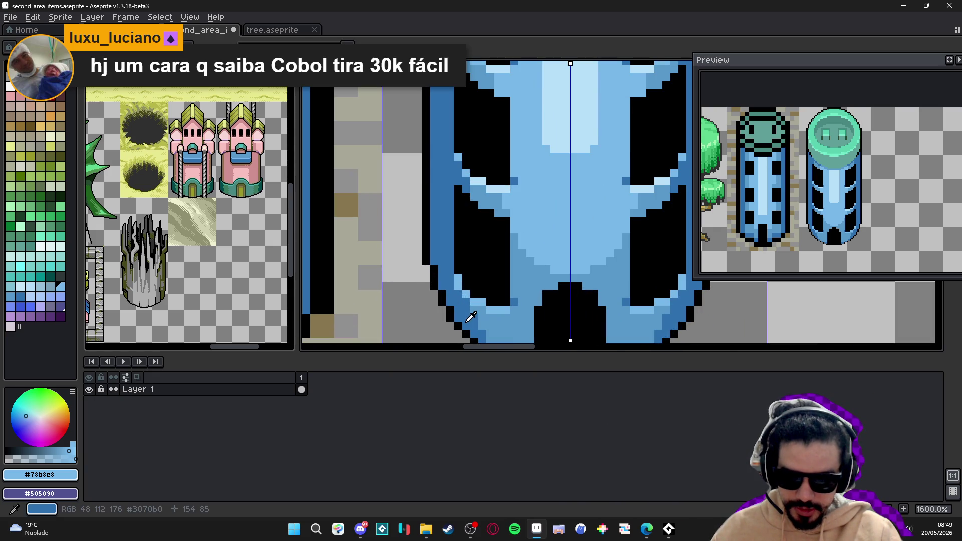
left_click(467, 256, "alt")
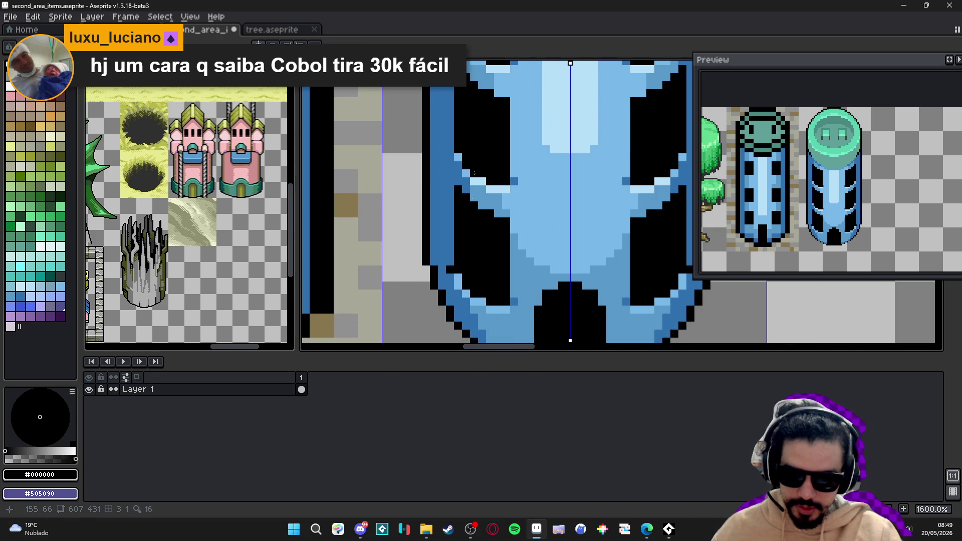
scroll(478, 239, "down", 1)
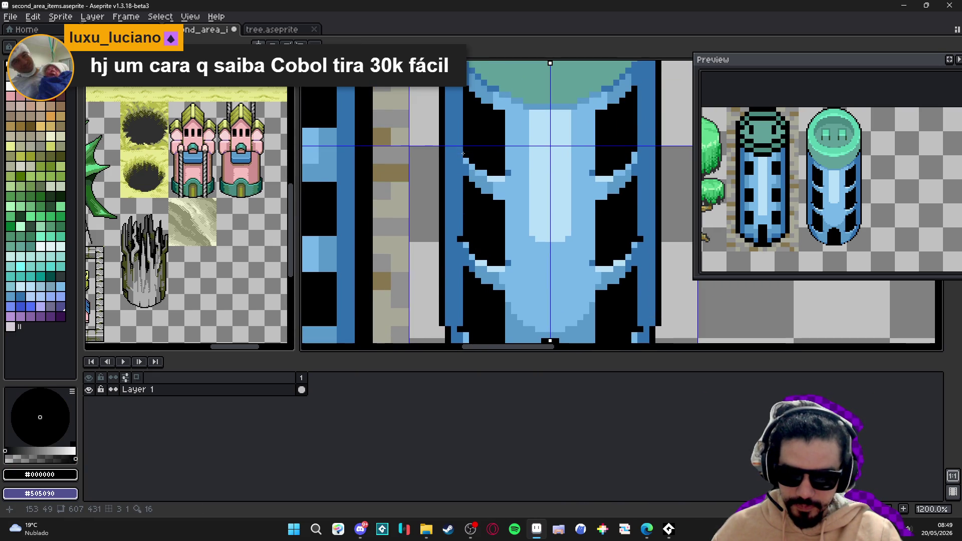
scroll(477, 178, "down", 3)
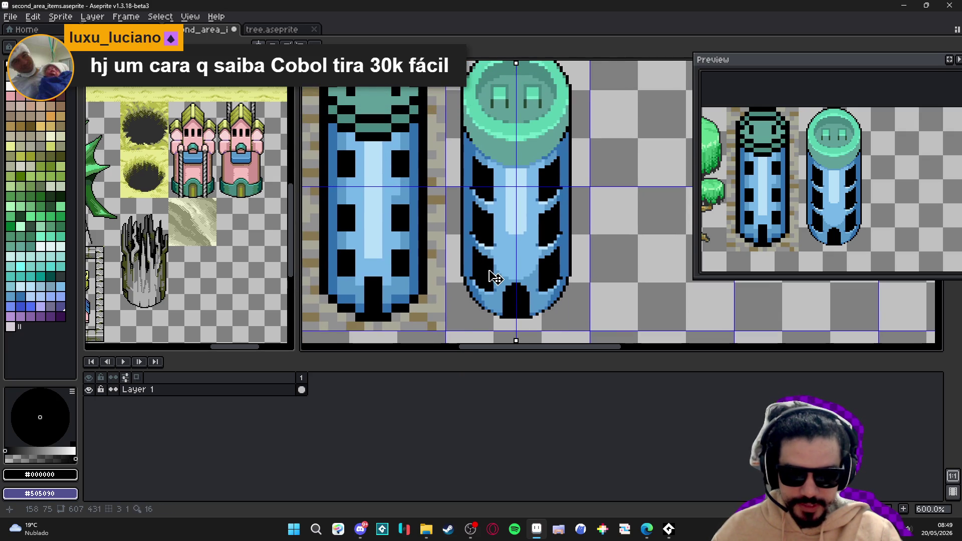
Undo the light-blue outline pixel with Ctrl+Z
key("ctrl+z")
scroll(466, 239, "up", 8)
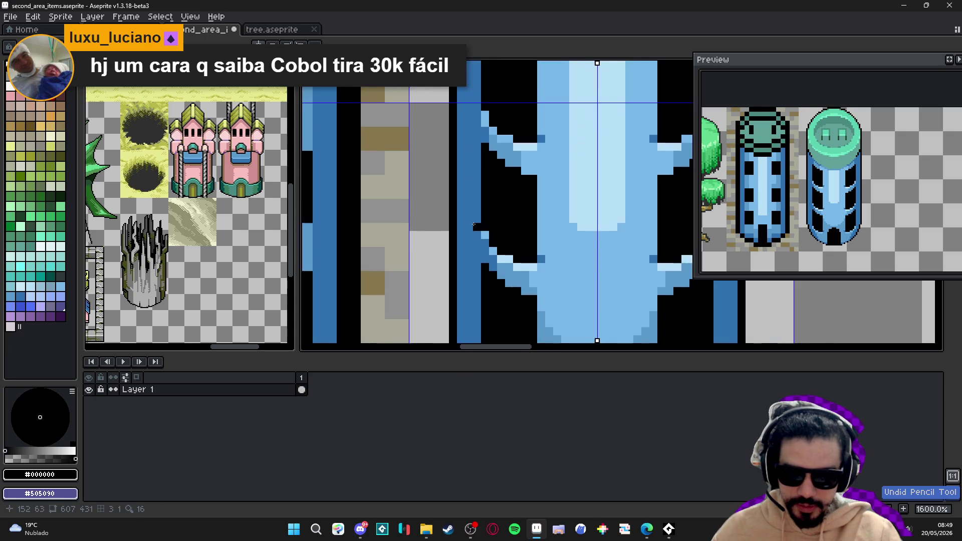
scroll(476, 216, "down", 2)
scroll(477, 220, "up", 1)
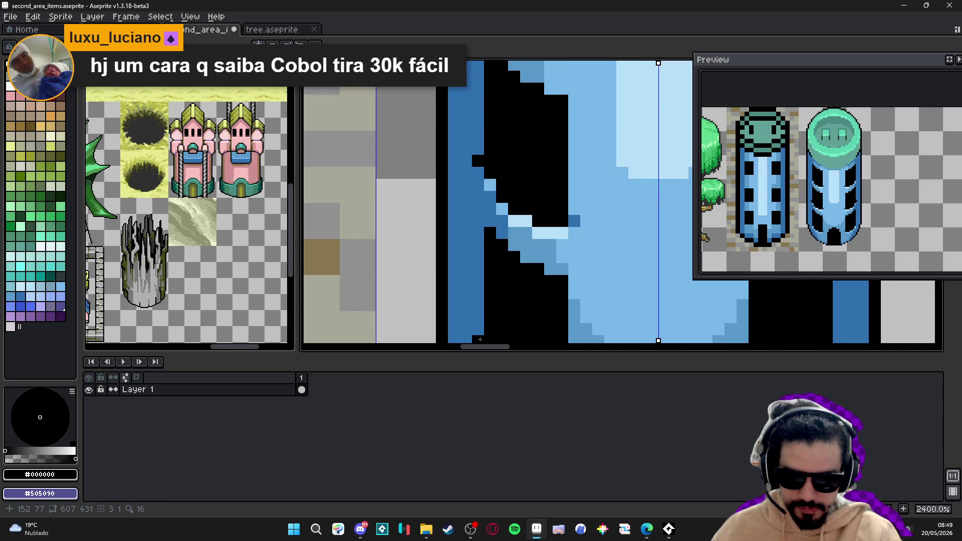
scroll(478, 227, "down", 4)
scroll(479, 227, "up", 4)
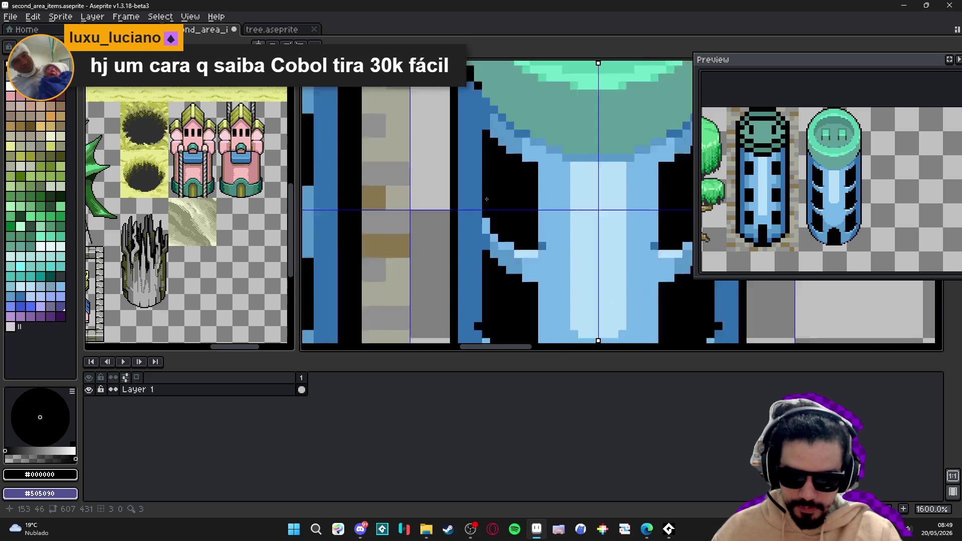
scroll(481, 227, "down", 5)
scroll(481, 227, "up", 1)
scroll(478, 215, "down", 1)
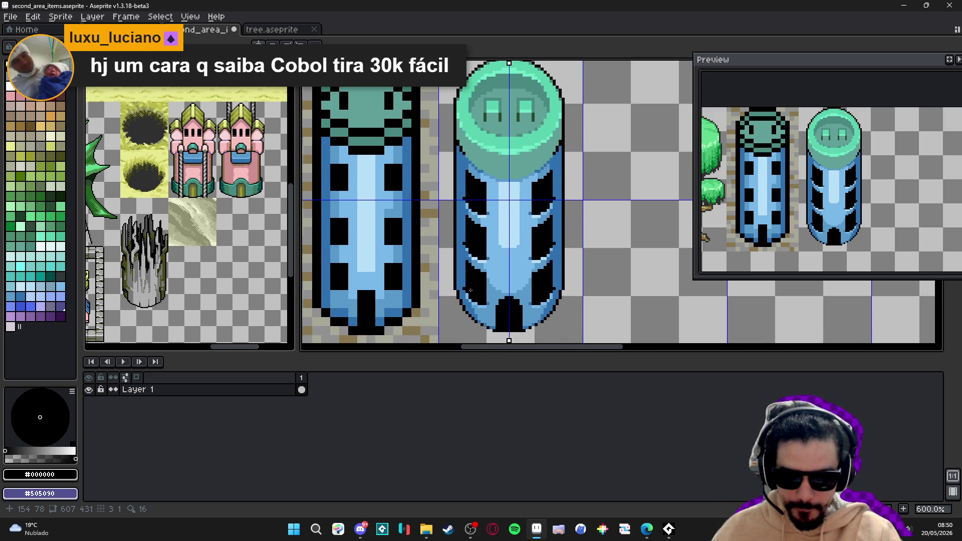
scroll(471, 290, "up", 4)
scroll(474, 292, "down", 3)
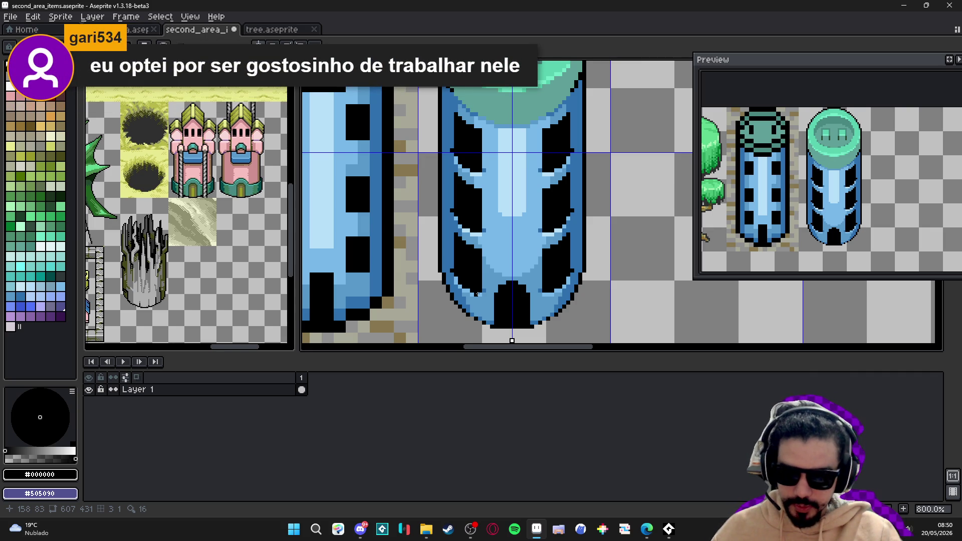
scroll(491, 210, "up", 5)
Eyedrop mid blue #5B98C8 and paint two pixels on the tower's left edge
left_click(457, 182, "alt")
left_click(416, 124)
left_click(416, 220)
scroll(413, 227, "down", 3)
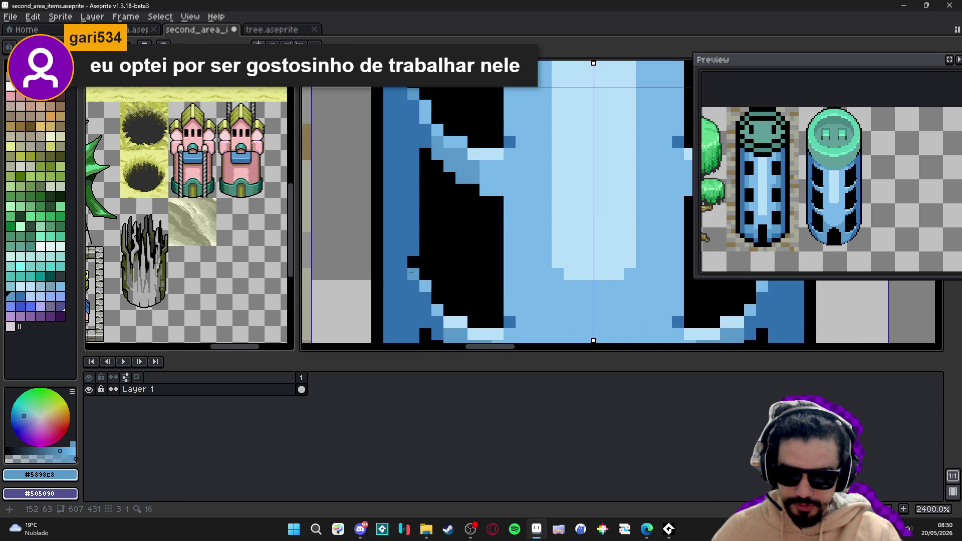
scroll(480, 231, "up", 3)
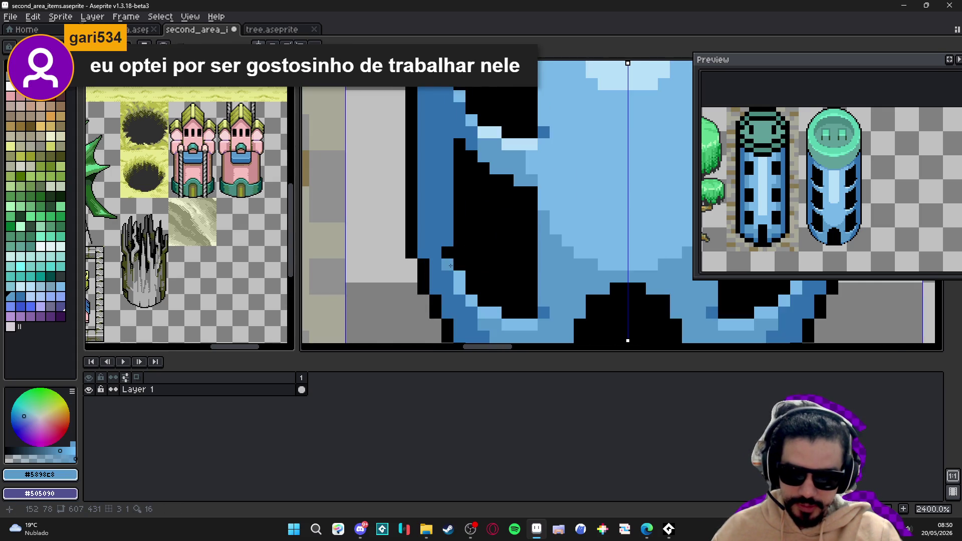
scroll(458, 138, "down", 3)
scroll(458, 137, "up", 2)
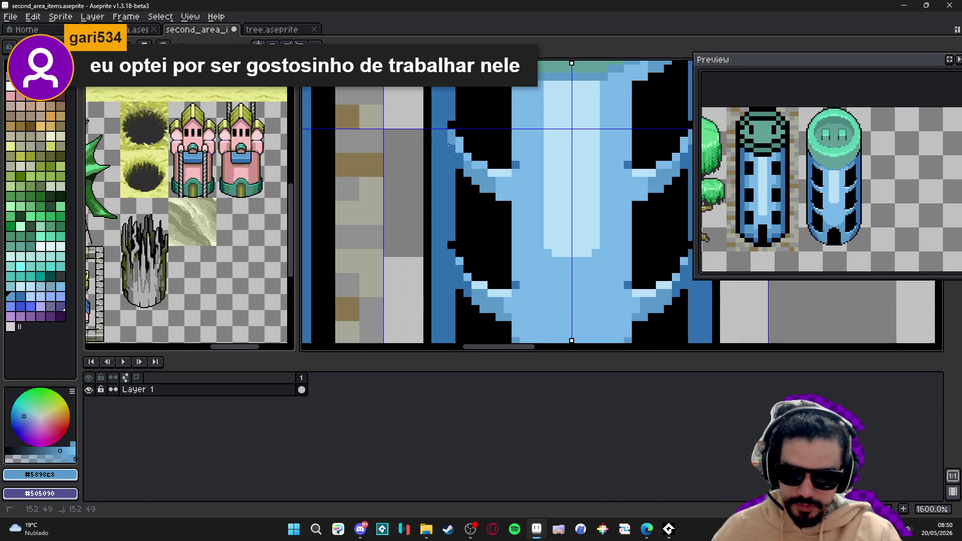
scroll(464, 273, "down", 1)
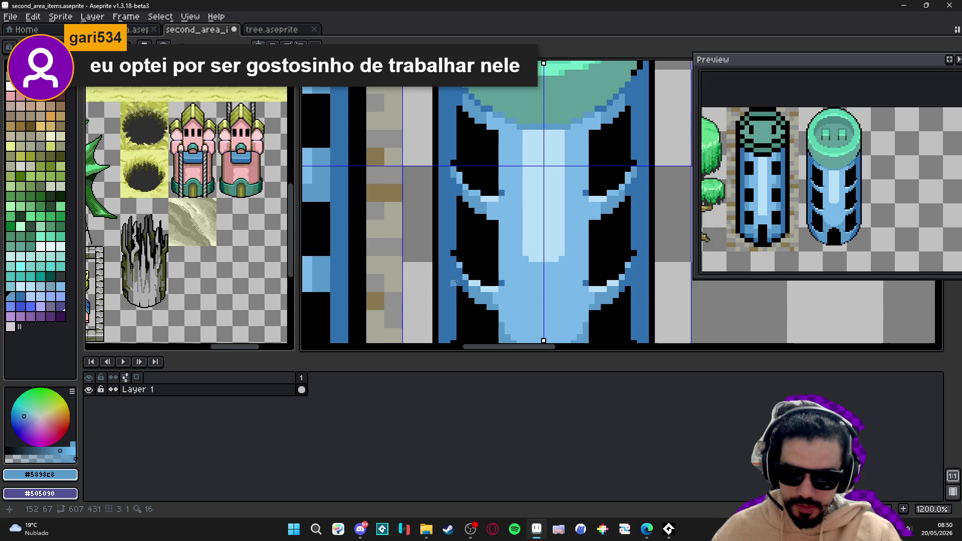
Eyedrop the darker blue #3070b0 from the tower outline
scroll(481, 261, "up", 2)
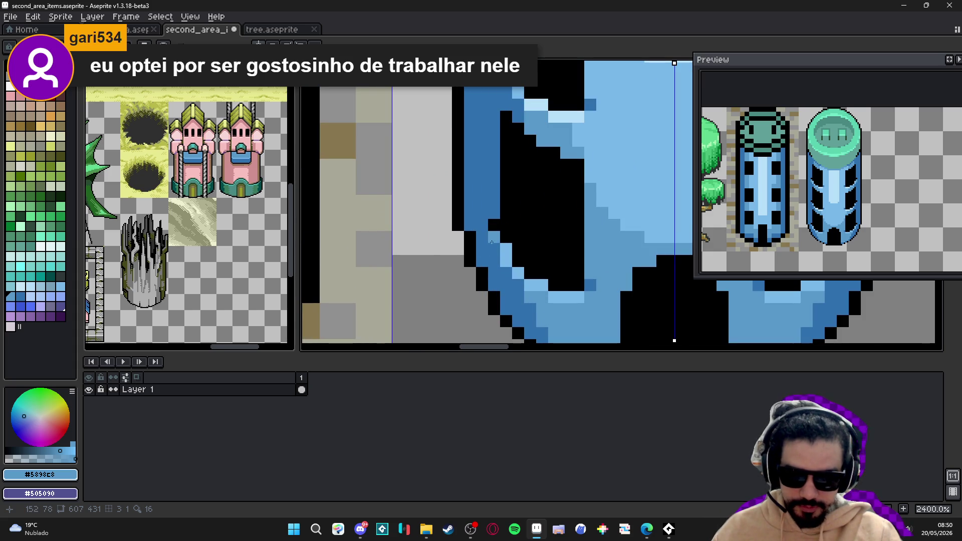
scroll(542, 253, "down", 5)
scroll(526, 240, "up", 2)
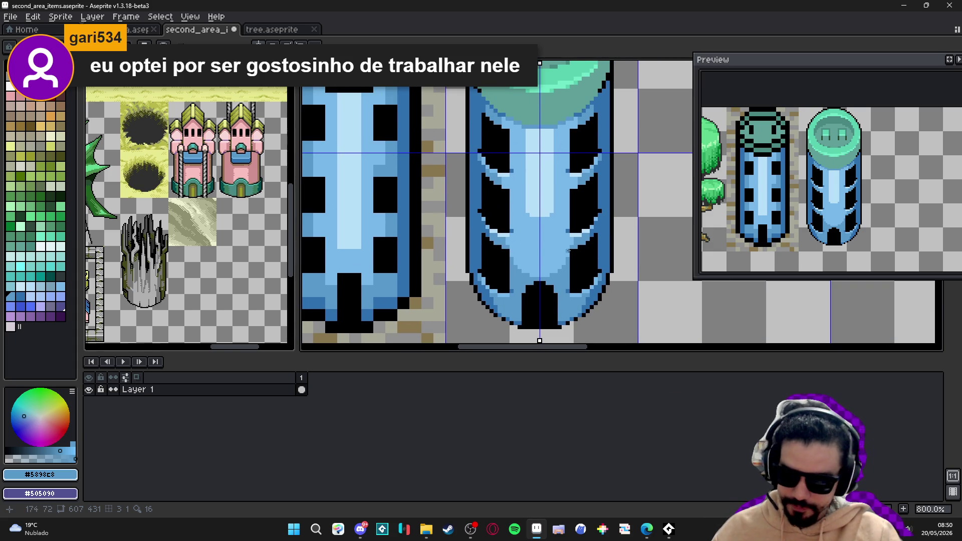
scroll(587, 234, "up", 5)
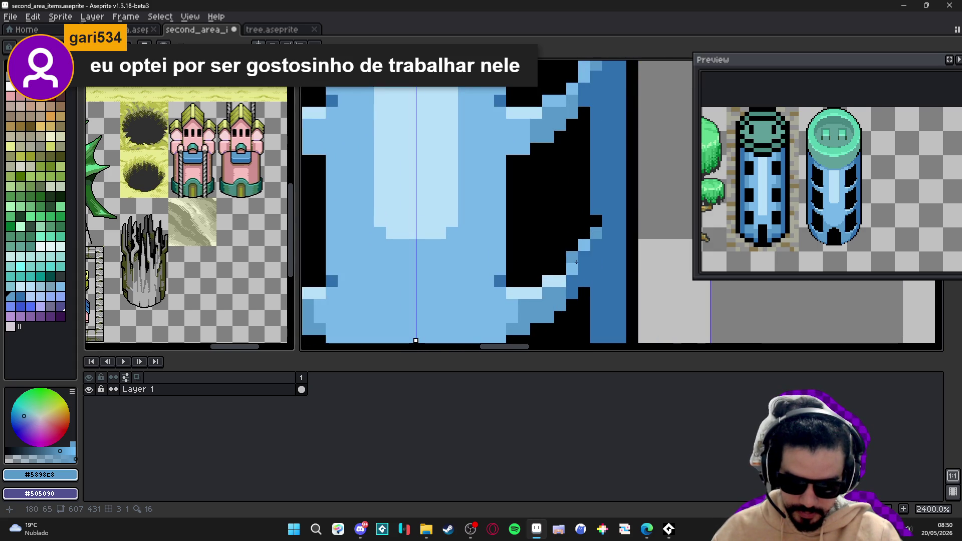
scroll(586, 171, "down", 2)
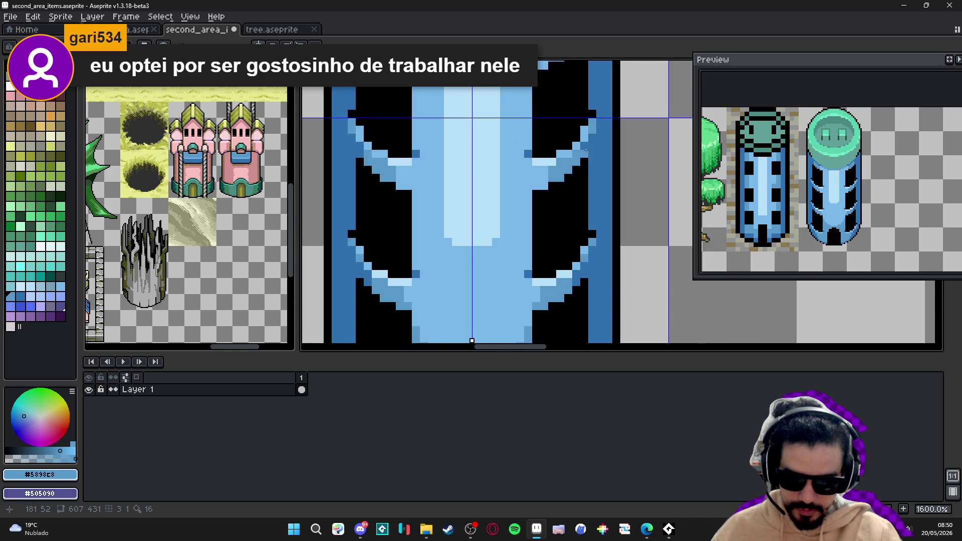
scroll(585, 151, "down", 4)
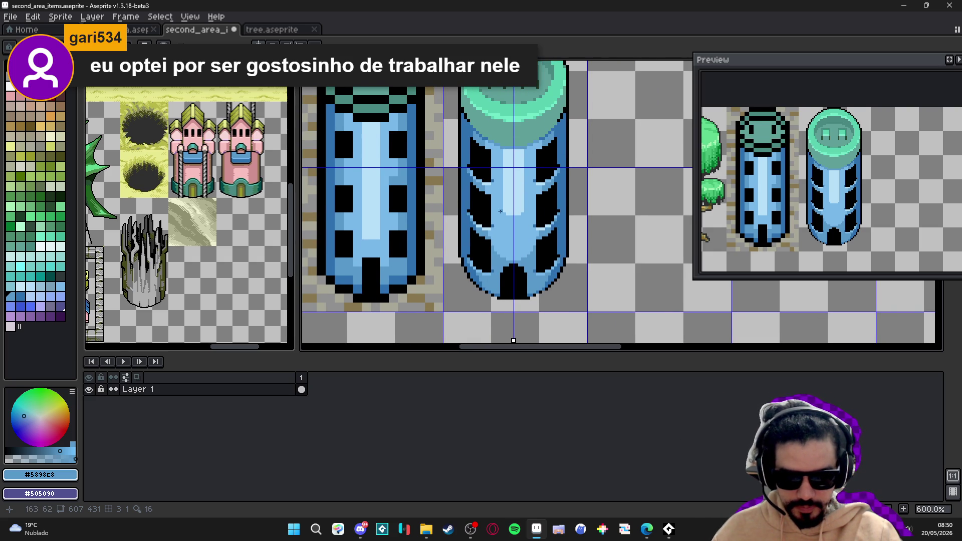
scroll(497, 262, "left", 1)
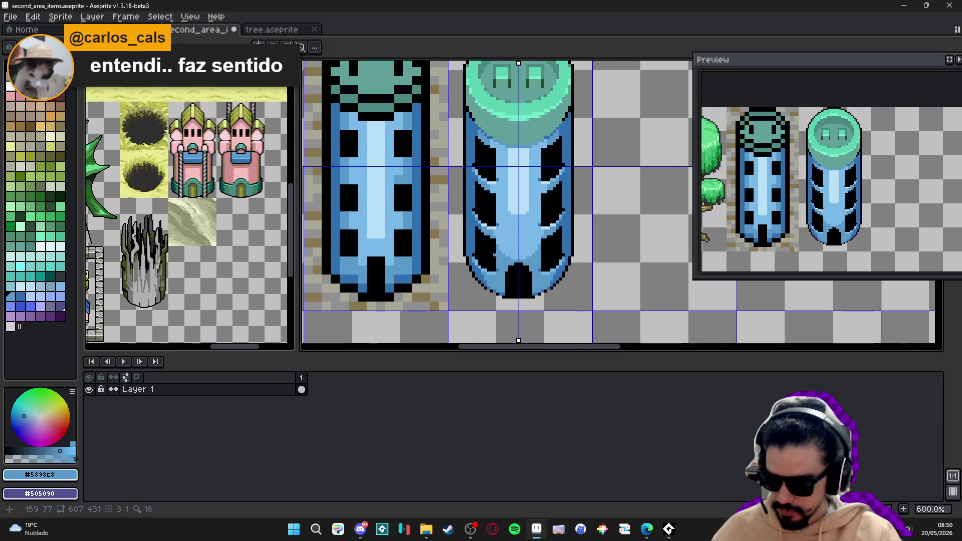
scroll(485, 255, "up", 3)
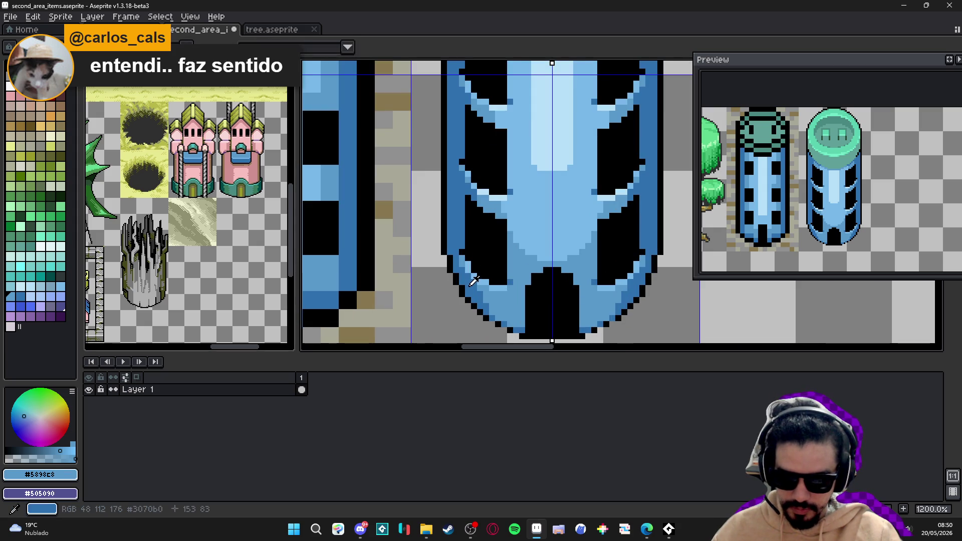
left_click(480, 262, "alt")
Choose dark green palette index 82 and paint a mirrored pixel inside the lower window
scroll(477, 265, "up", 1)
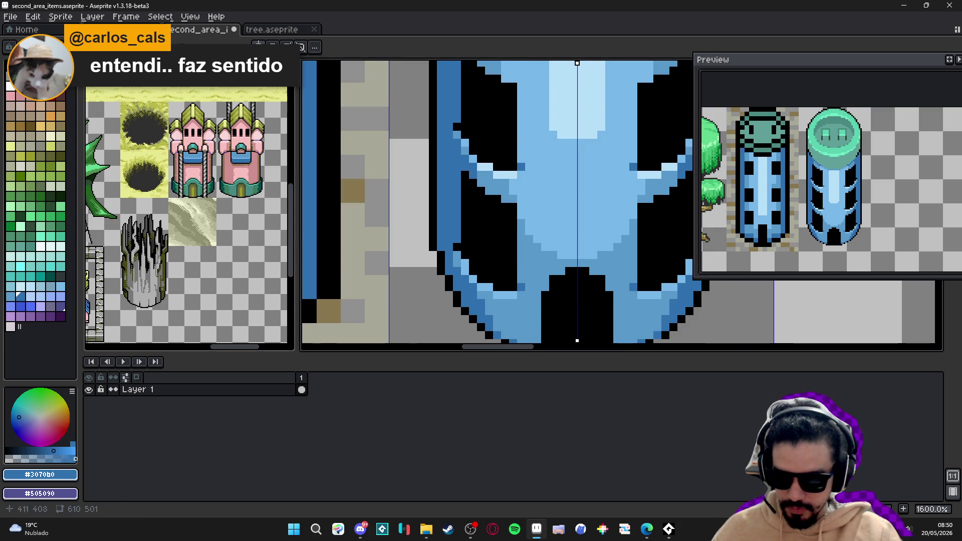
left_click(50, 276)
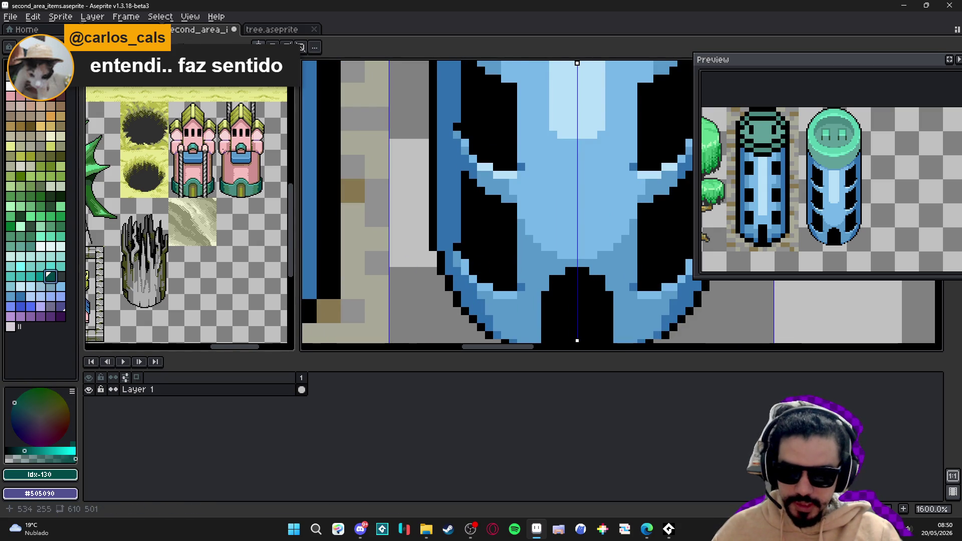
left_click(50, 196)
left_click(477, 267)
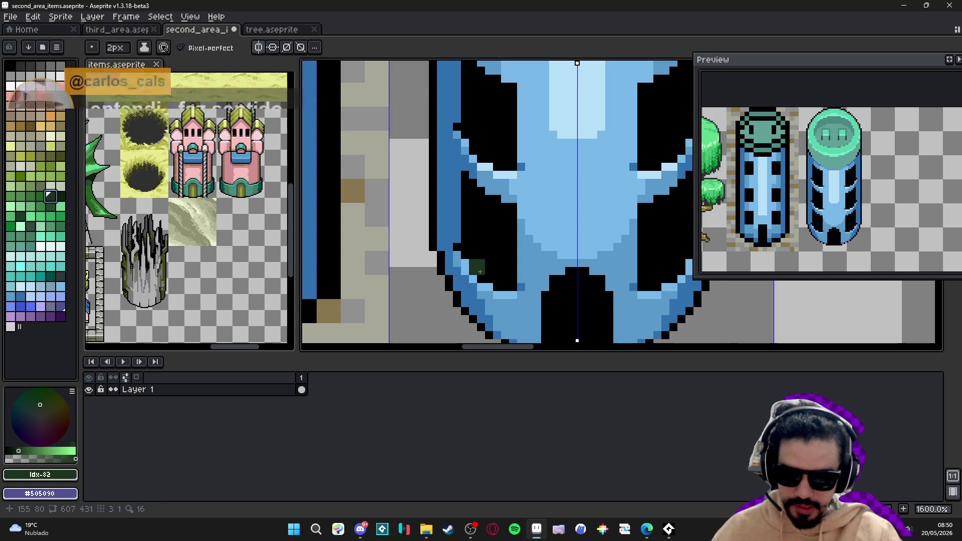
Fill the lower window openings with dark green #1C321C
left_click(485, 260)
mouse_move(488, 262)
left_mouse_down()
mouse_move(514, 255)
mouse_move(496, 283)
left_mouse_up()
mouse_move(488, 241)
left_mouse_down()
mouse_move(511, 239)
mouse_move(480, 239)
mouse_move(500, 232)
left_mouse_up()
scroll(489, 233, "down", 2)
scroll(489, 216, "up", 2)
Restore black on three diagonal edge pixels of the window
left_click(478, 234, "alt")
left_click(483, 233)
left_click(469, 249)
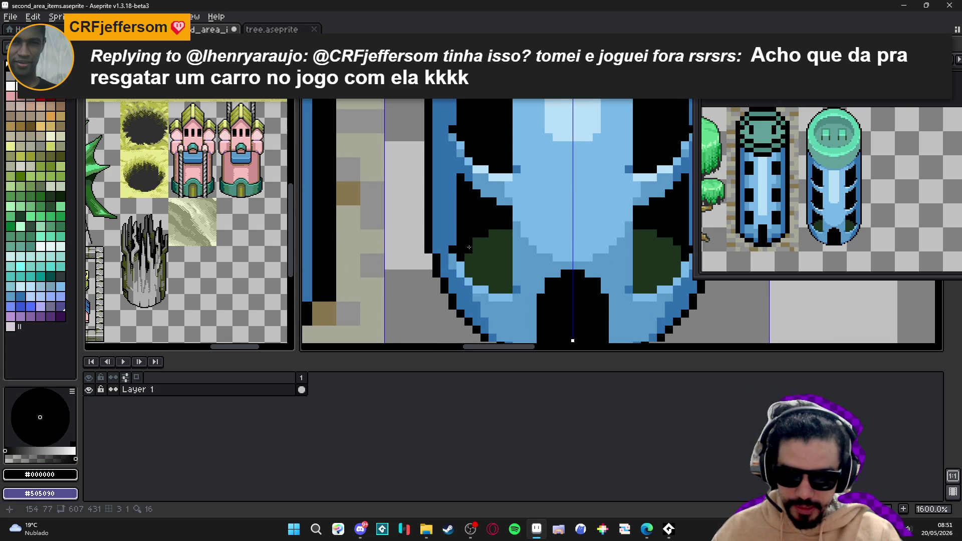
left_click(476, 242)
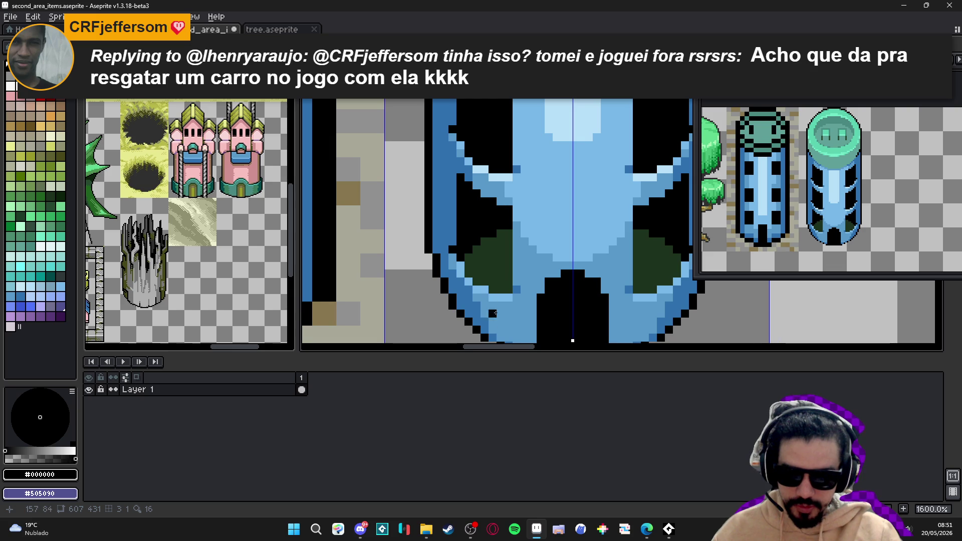
scroll(510, 196, "up", 2)
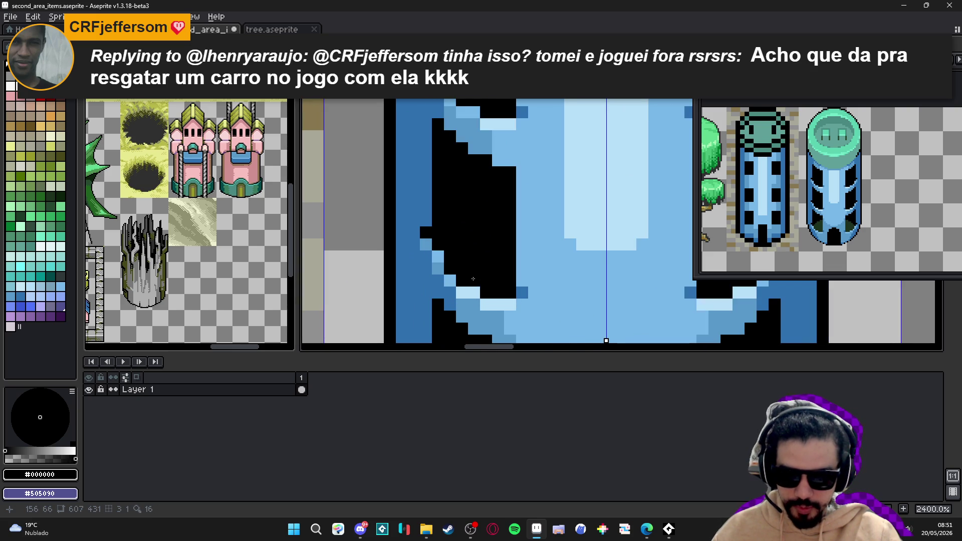
scroll(464, 278, "down", 2)
Paint dark-green pixels into the upper opening and bucket-fill its enclosed black interior green
left_click(481, 194)
scroll(482, 193, "up", 2)
mouse_move(473, 144)
left_mouse_down()
mouse_move(489, 162)
mouse_move(515, 132)
mouse_move(490, 133)
left_mouse_up()
key("g")
left_click(506, 176)
mouse_move(506, 176)
left_mouse_down()
mouse_move(506, 232)
mouse_move(524, 266)
left_mouse_up()
Pencil the remaining black pixels in the opening dark green
key("b")
left_click(485, 223)
left_click(509, 198)
left_click(509, 210)
scroll(516, 235, "down", 2)
scroll(524, 258, "up", 2)
scroll(524, 257, "up", 3)
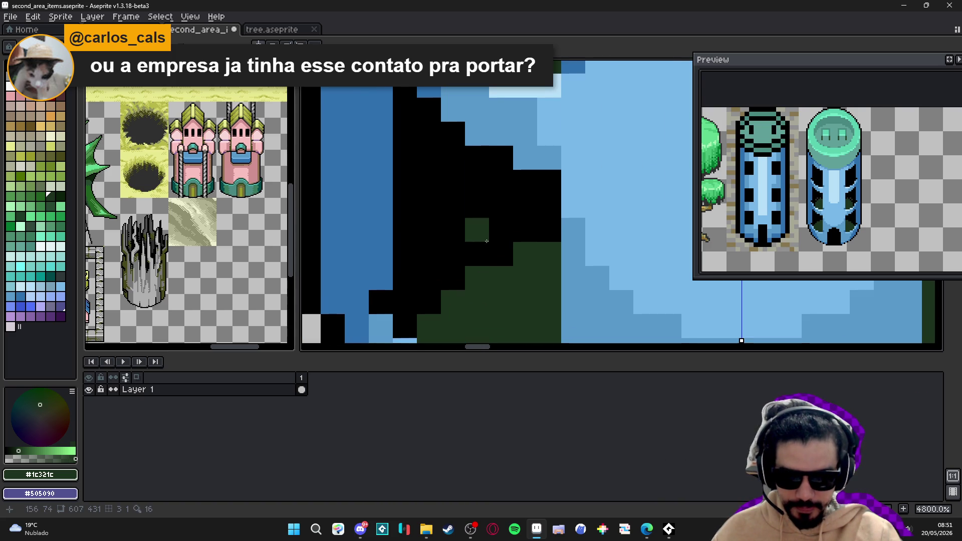
left_click(429, 278)
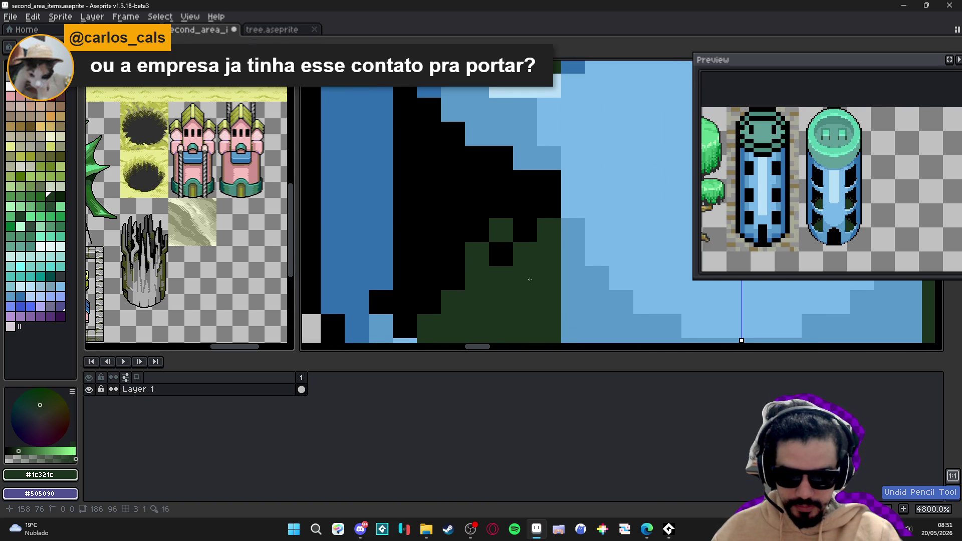
scroll(501, 261, "down", 3)
scroll(531, 257, "up", 2)
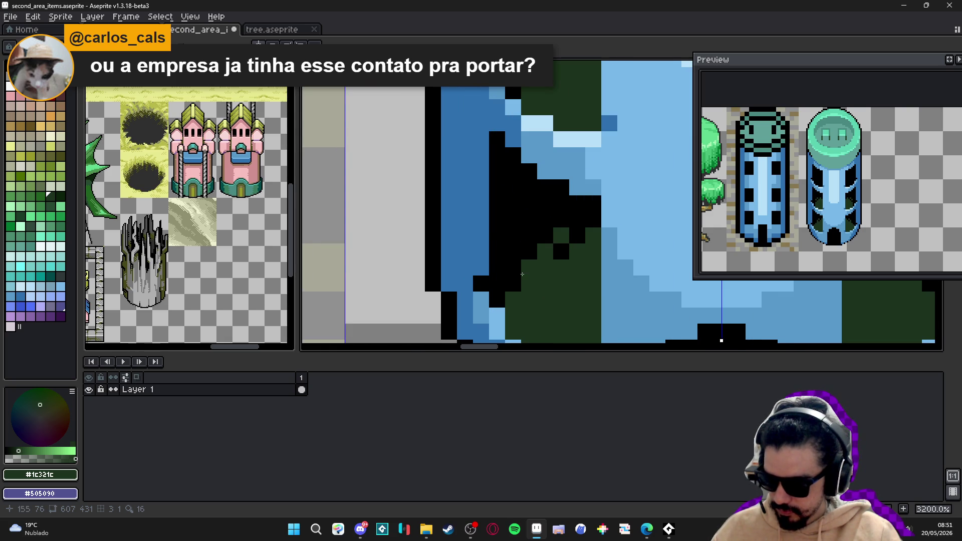
scroll(522, 274, "down", 2)
scroll(531, 241, "up", 1)
scroll(531, 210, "down", 2)
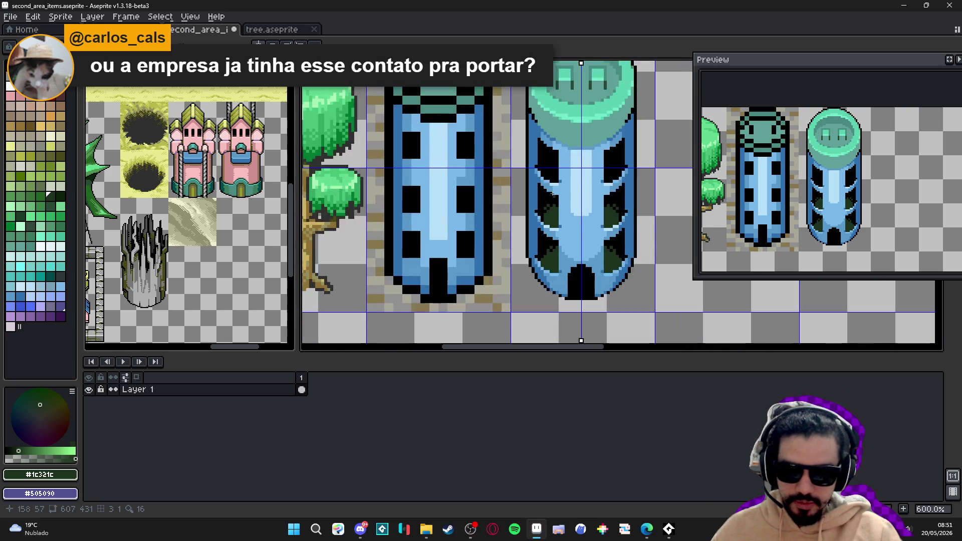
Fill the right tower's window opening dark green and checker-dither its top into the black
scroll(536, 184, "up", 3)
scroll(536, 184, "up", 1)
left_click(509, 182)
left_click(540, 182)
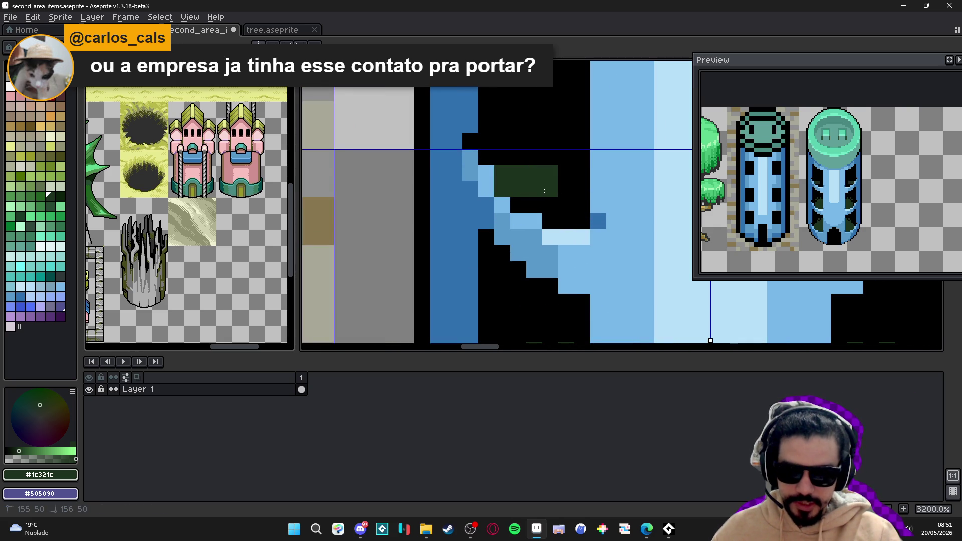
left_click(526, 158)
mouse_move(535, 178)
left_mouse_down()
mouse_move(581, 173)
mouse_move(550, 206)
mouse_move(531, 205)
mouse_move(570, 208)
mouse_move(551, 220)
left_mouse_up()
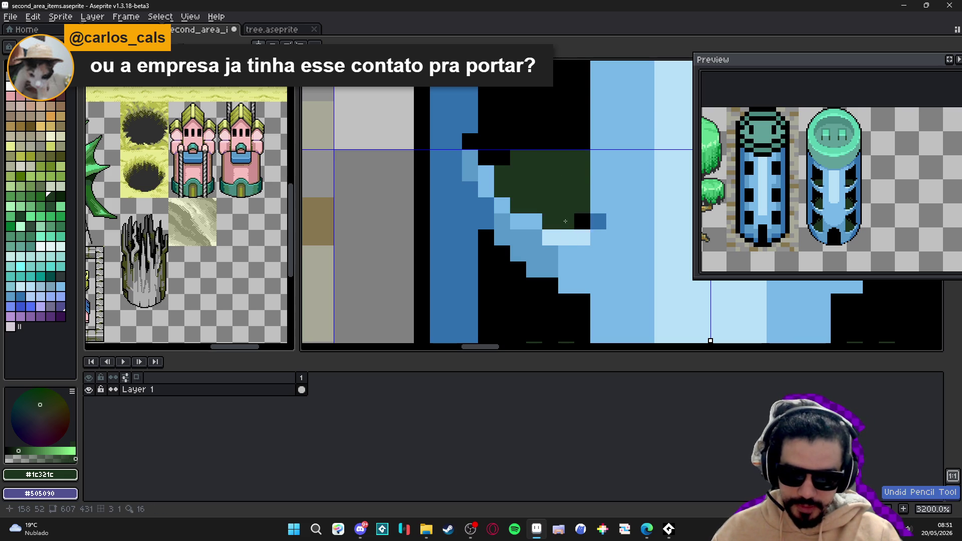
left_click_drag(533, 142, 582, 141)
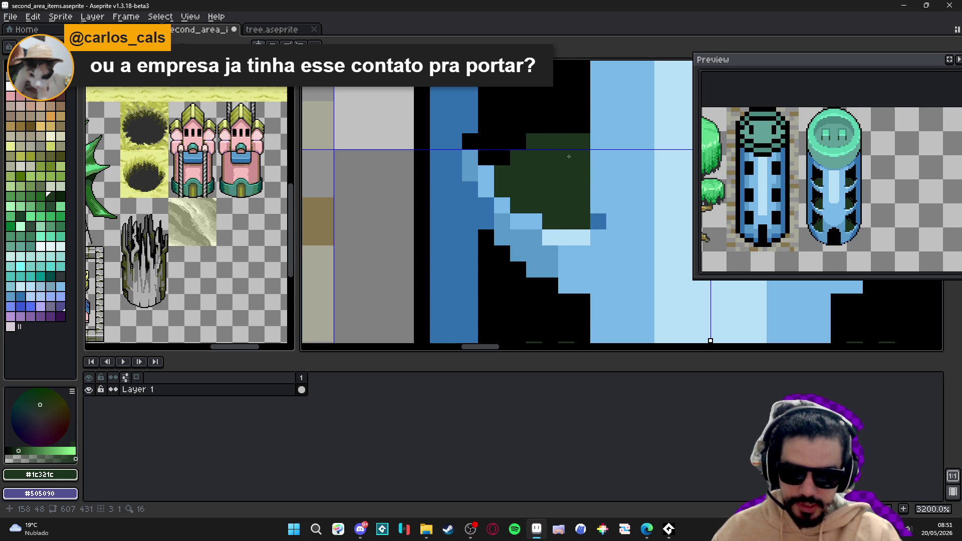
left_click(550, 130)
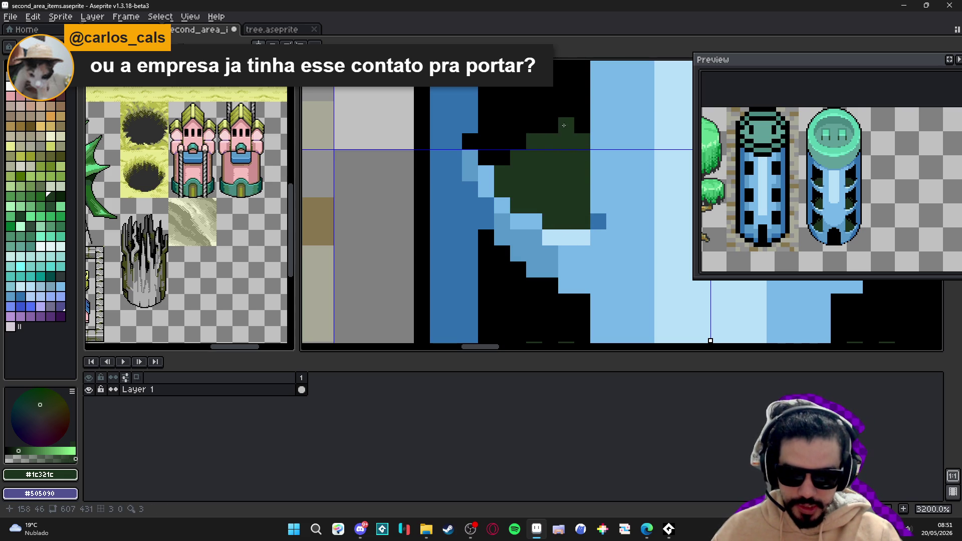
left_click(550, 125)
left_click(566, 110)
left_click(518, 125)
left_click(534, 109)
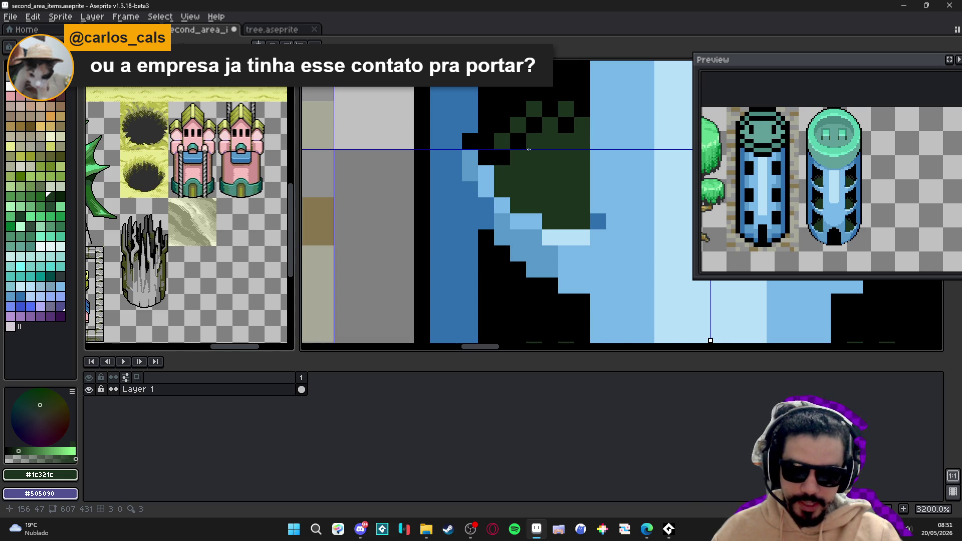
Refine the window's lower edge, swapping pixels between black and dark green #1C321C
scroll(546, 187, "down", 3)
scroll(545, 186, "down", 1)
scroll(482, 269, "up", 8)
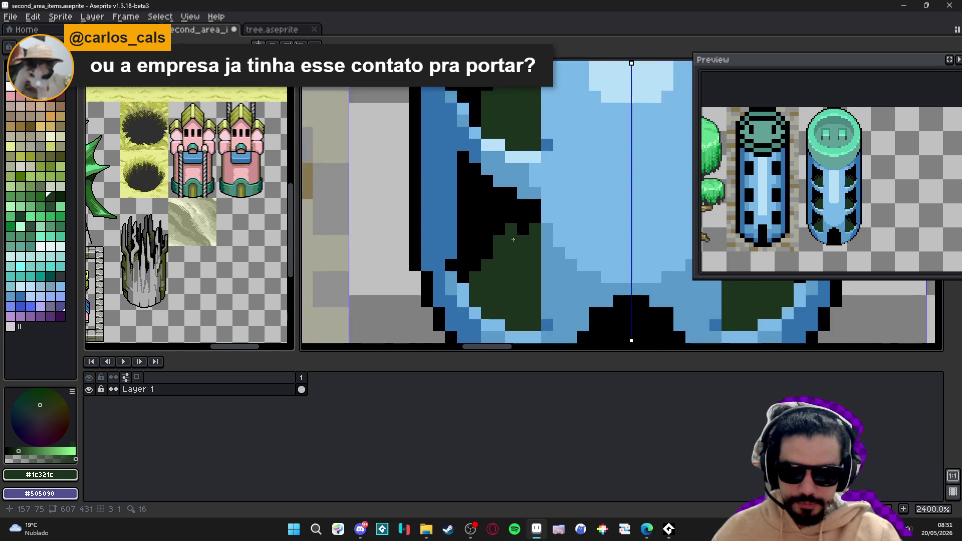
left_click(470, 259)
left_click(451, 259, "alt")
left_click(491, 258)
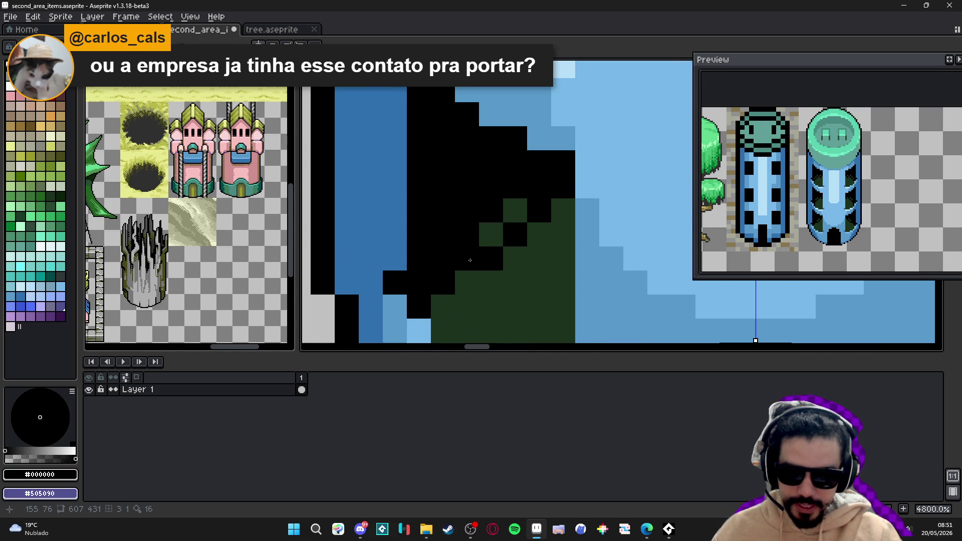
left_click(475, 256, "alt")
left_click(491, 258)
scroll(481, 265, "down", 3)
scroll(483, 275, "up", 3)
left_click(492, 287, "alt")
left_click(494, 273, "alt")
left_click(493, 288, "alt")
left_click(484, 312)
left_click(494, 310, "alt")
Finish the mirrored stepped diagonal edges, alternating dark-green and black pixels
scroll(516, 295, "down", 4)
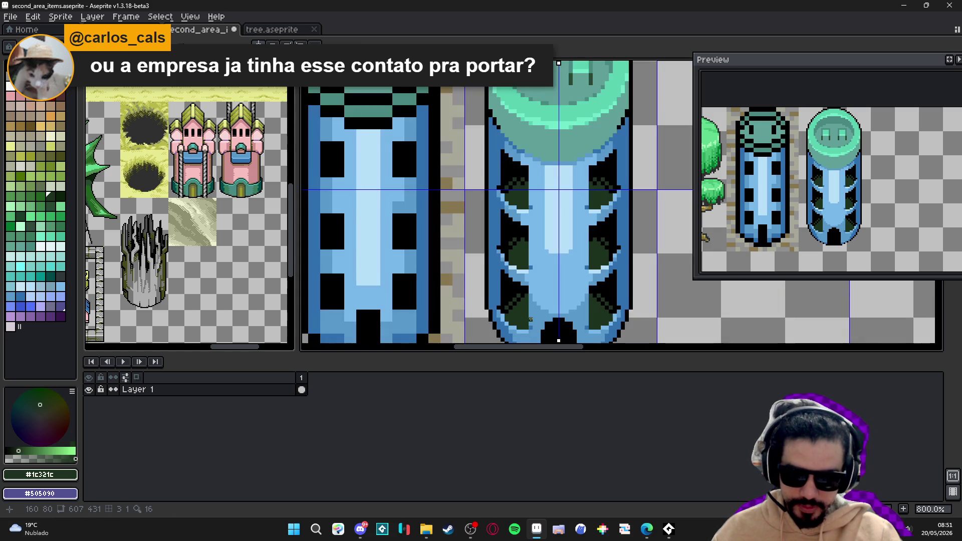
scroll(577, 310, "up", 6)
left_click(604, 269)
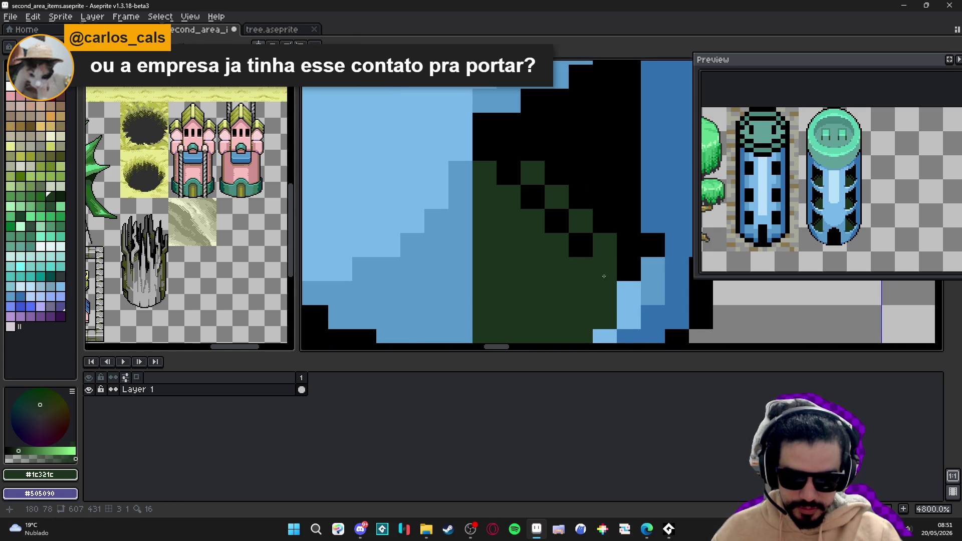
left_click(596, 296, "alt")
left_click(581, 292)
left_click(604, 293)
scroll(609, 309, "down", 4)
scroll(608, 309, "up", 2)
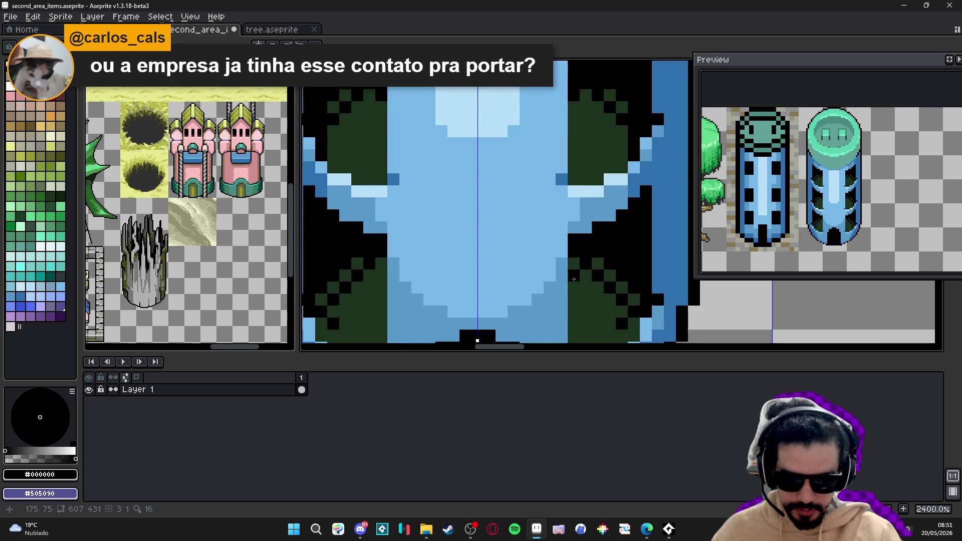
left_click(573, 279)
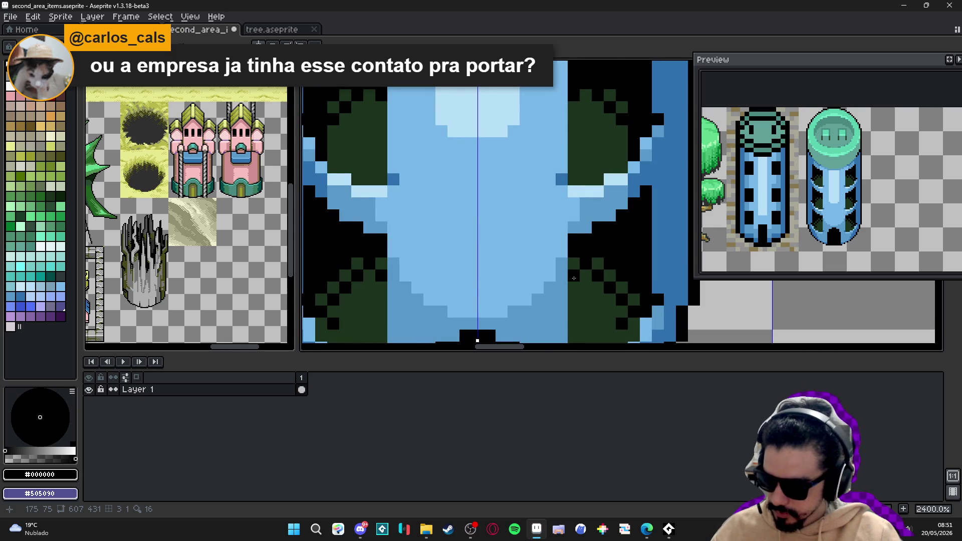
scroll(573, 279, "down", 3)
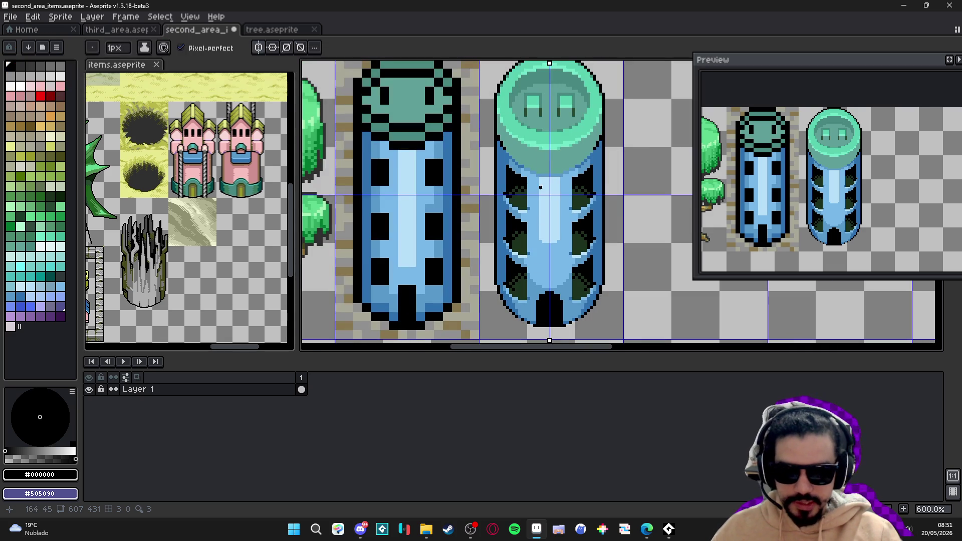
Pick light blue #78b8e8 and test a 2-pixel stroke over the green, undoing it
scroll(492, 184, "up", 3)
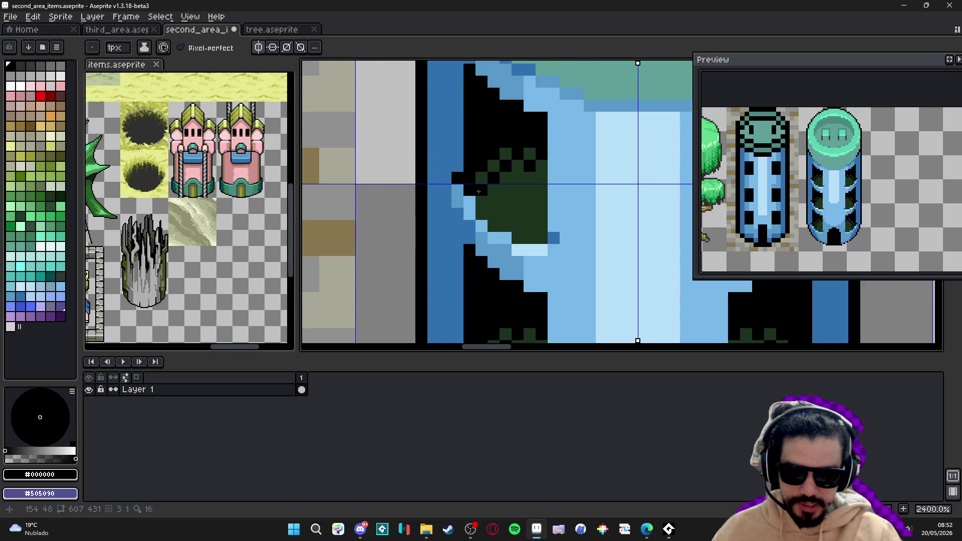
scroll(490, 198, "down", 5)
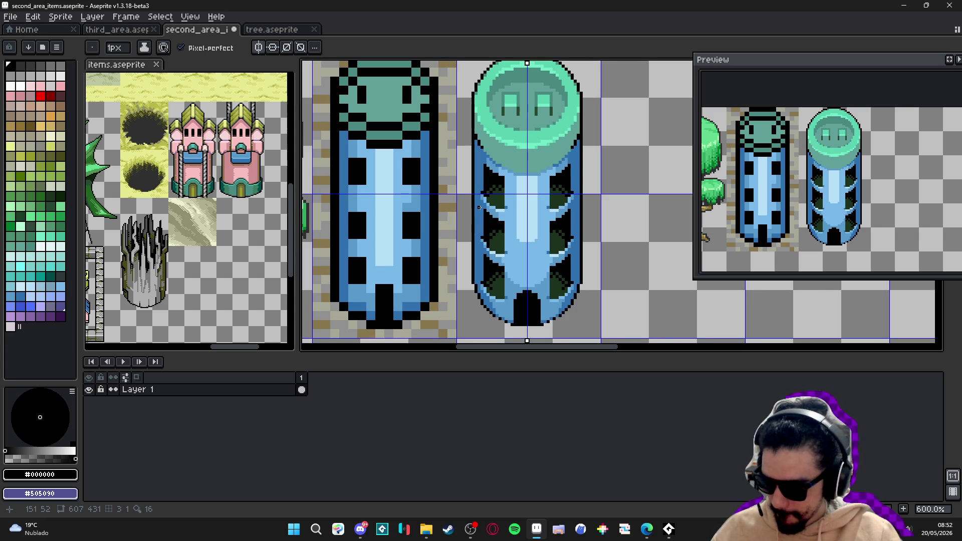
scroll(479, 207, "down", 2)
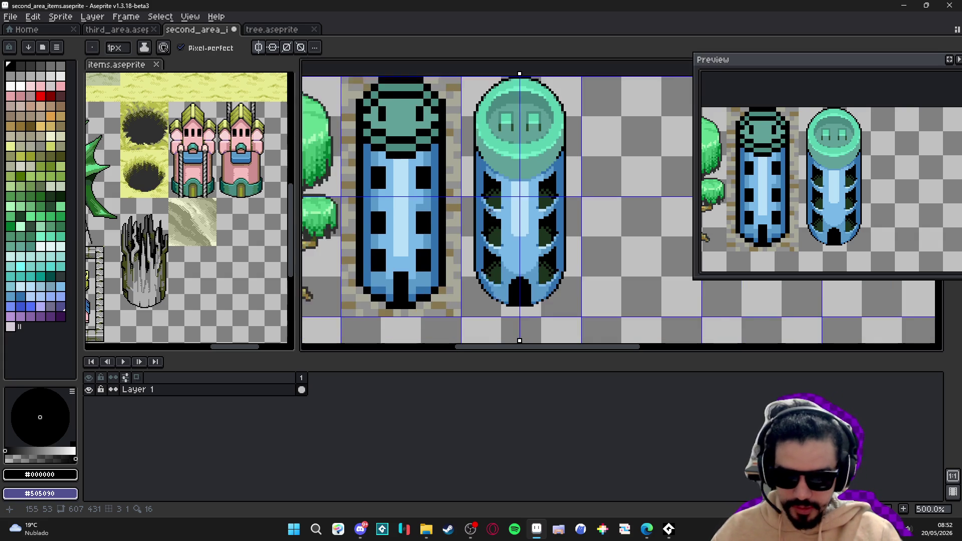
scroll(492, 209, "up", 8)
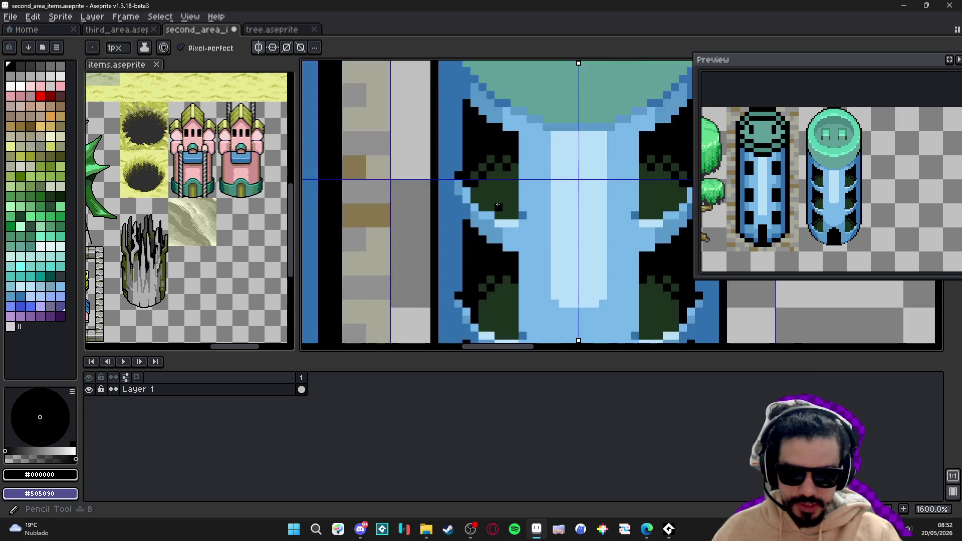
left_click(466, 217, "alt")
left_click(521, 217)
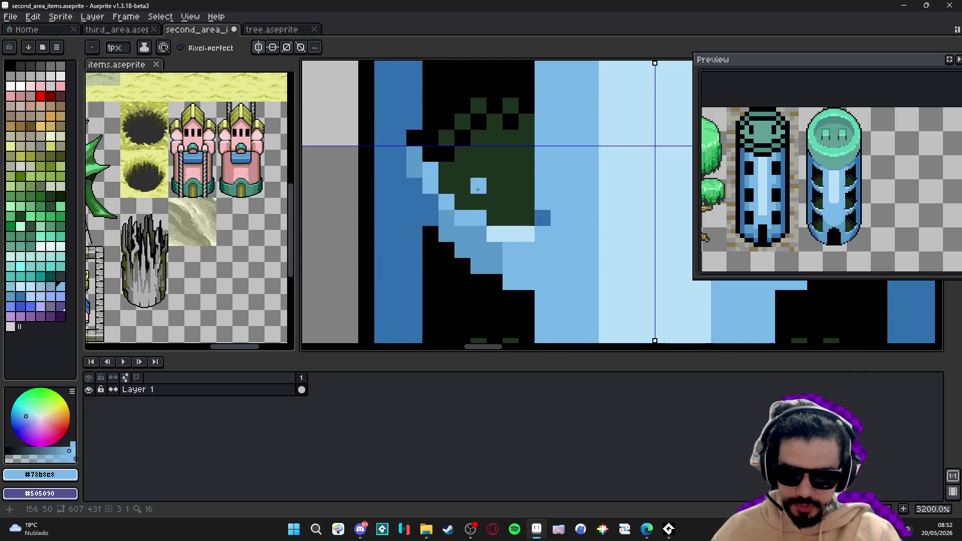
key("plus")
left_click(525, 219)
left_click_drag(525, 219, 478, 201)
key("ctrl+z")
key("minus")
Paint a 1-pixel light-blue rim stepping up-left along the green opening's edge
left_click(445, 186)
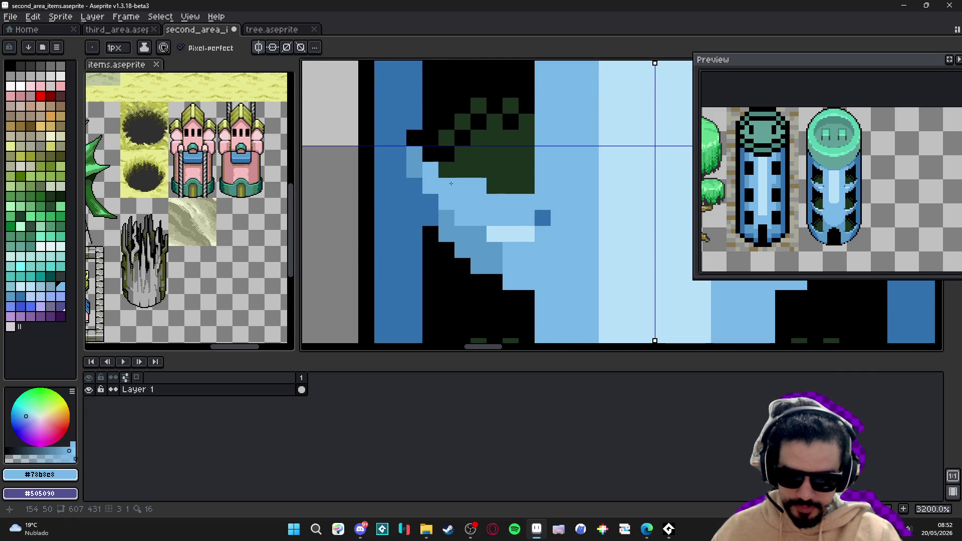
left_click(446, 170)
left_click(462, 169)
left_click(430, 154)
left_click(446, 153)
left_click(420, 141)
left_click(430, 137)
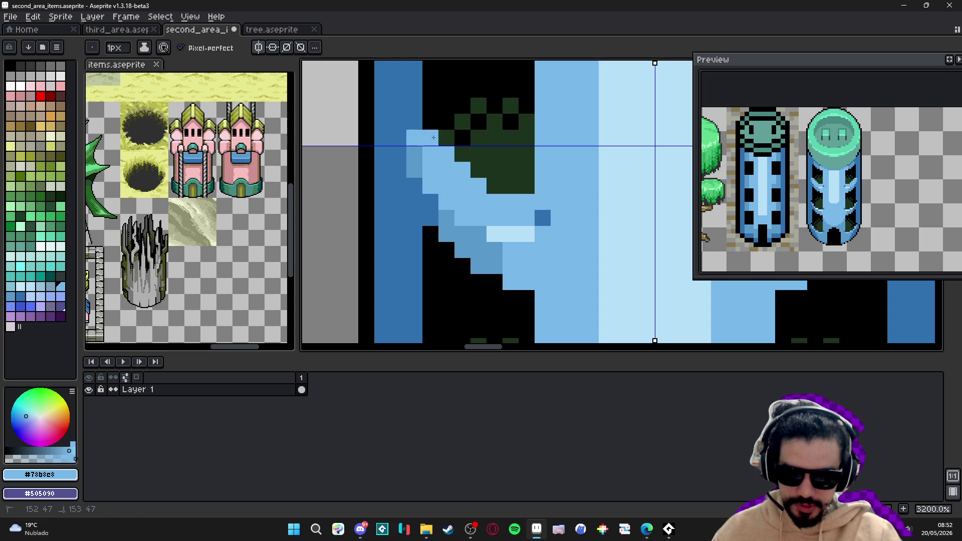
scroll(455, 173, "down", 3)
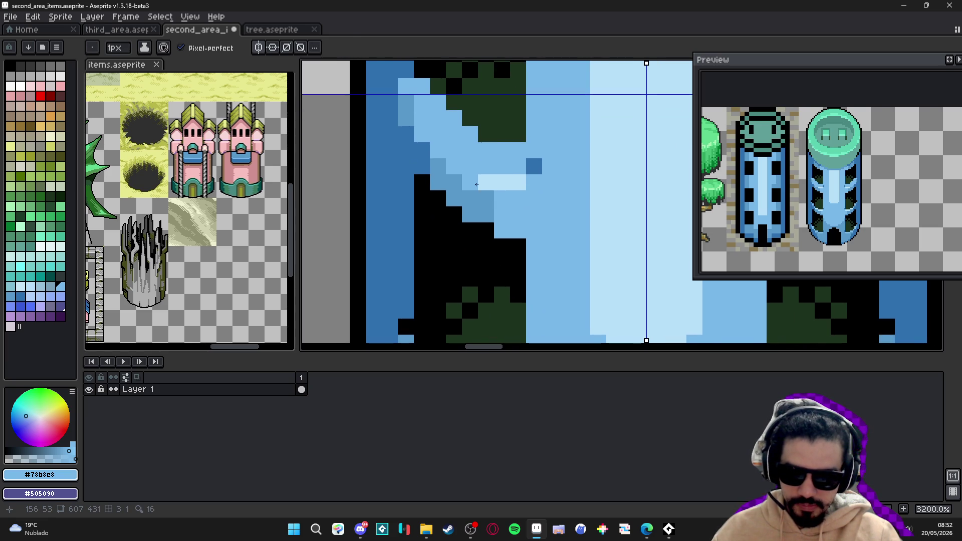
Add very light #b8e0f8 highlight pixels up the rib edge, undoing misplaced ones
left_click(501, 182, "alt")
left_click_drag(471, 166, 458, 166)
left_click(438, 150)
left_click(421, 136)
left_click(406, 118)
left_click(406, 103)
left_click(390, 120)
key("ctrl+z")
key("ctrl+z")
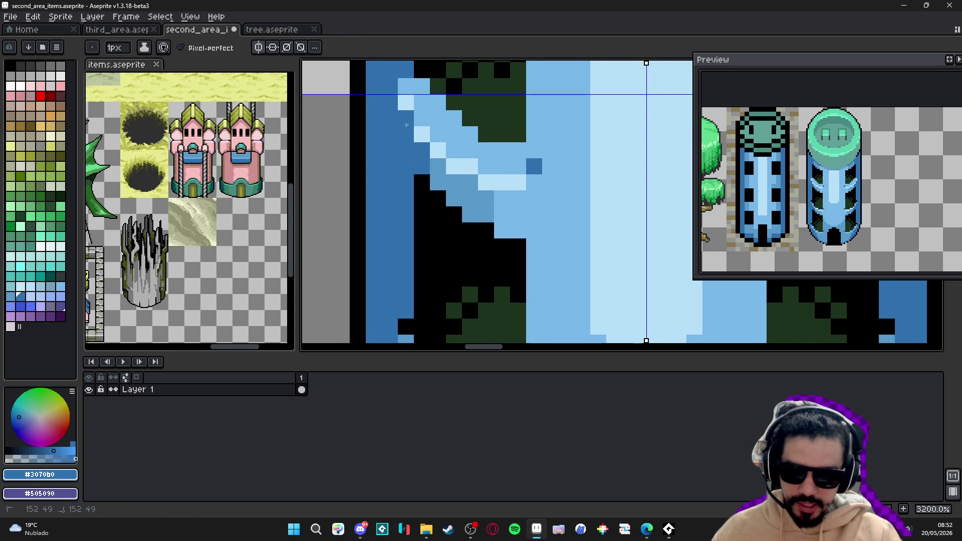
left_click(410, 152)
key("ctrl+z")
Add medium-blue #5898c8 rim pixels, then undo the recent pencil edits
left_click(436, 159, "alt")
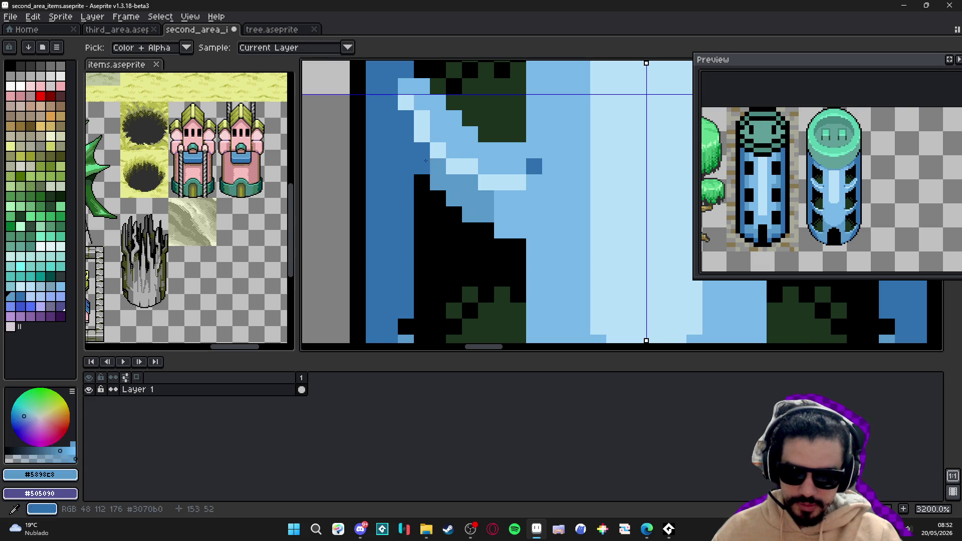
left_click(421, 167)
left_click(411, 119)
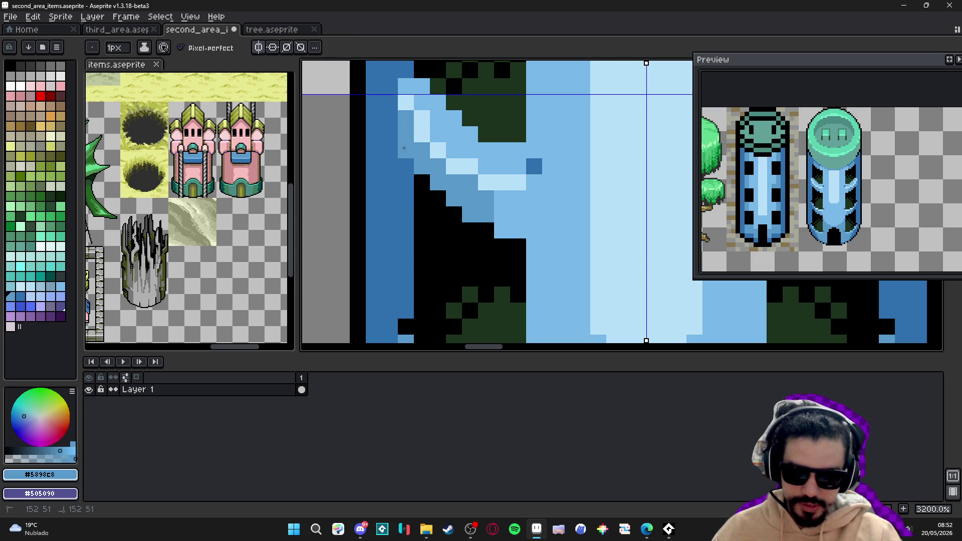
scroll(454, 176, "down", 3)
key("v")
key("ctrl+z")
key("ctrl+z")
key("ctrl+z")
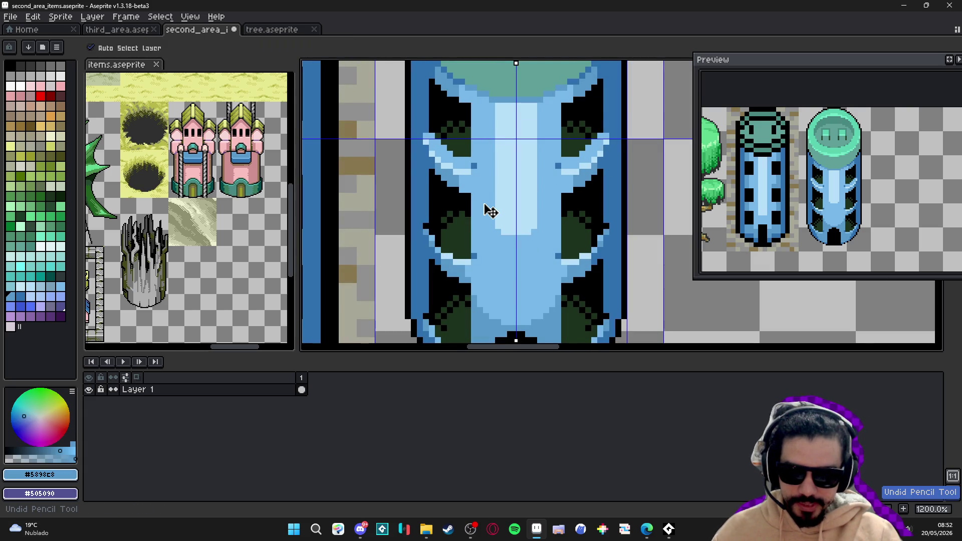
Revert more mirrored edits and repaint a medium-blue row with the Pencil
key("ctrl+z")
key("ctrl+z")
key("ctrl+z")
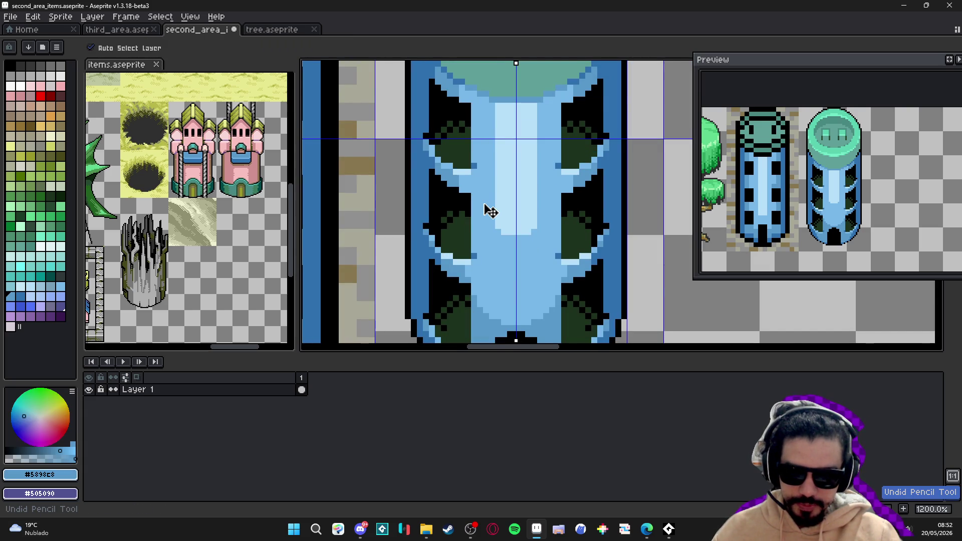
key("b")
scroll(483, 203, "down", 2)
scroll(450, 211, "up", 7)
mouse_move(476, 221)
left_mouse_down()
mouse_move(433, 214)
mouse_move(379, 185)
mouse_move(401, 161)
mouse_move(444, 189)
mouse_move(425, 159)
left_mouse_up()
Bring the lower tower and door into view and add highlights on the left window
scroll(499, 271, "down", 6)
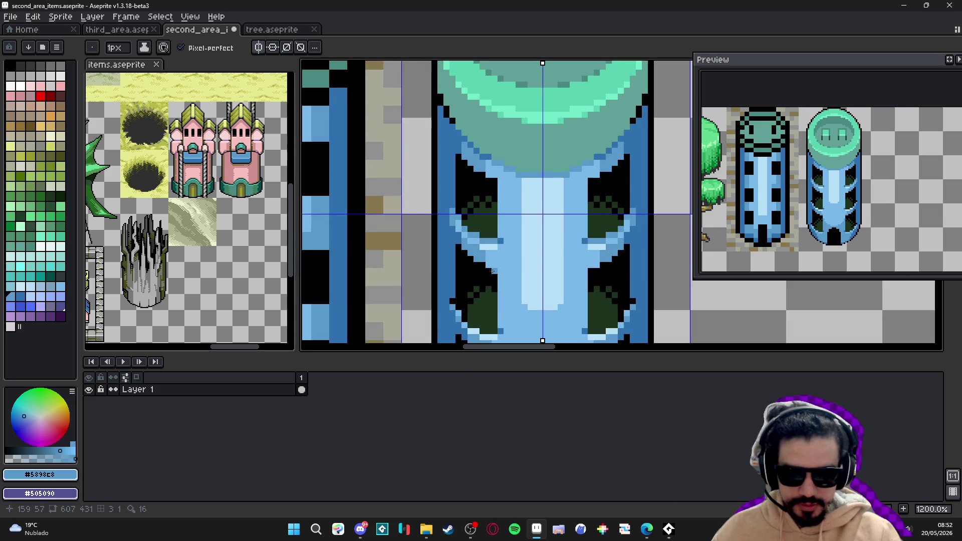
scroll(458, 229, "up", 1)
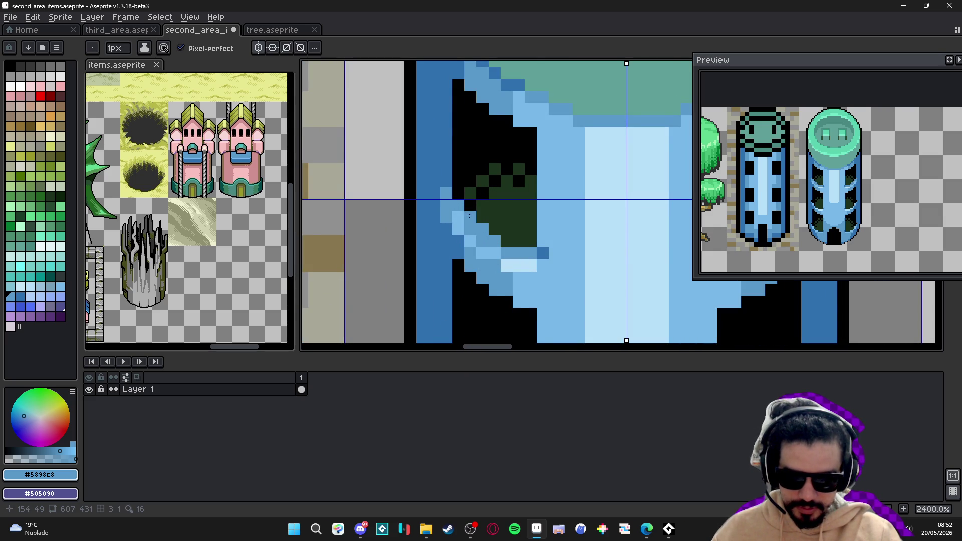
scroll(493, 257, "down", 2)
scroll(493, 257, "up", 2)
scroll(493, 240, "down", 2)
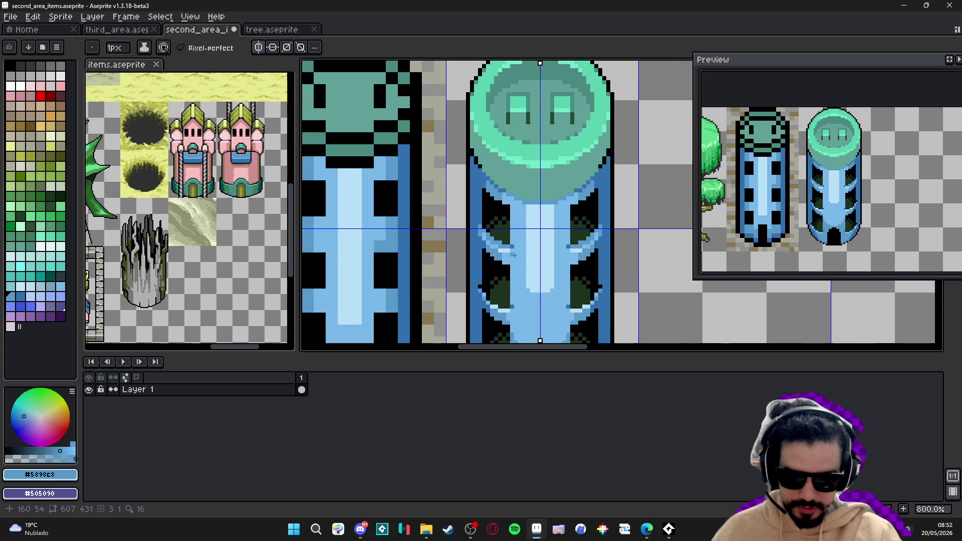
left_click_drag(478, 270, 480, 258)
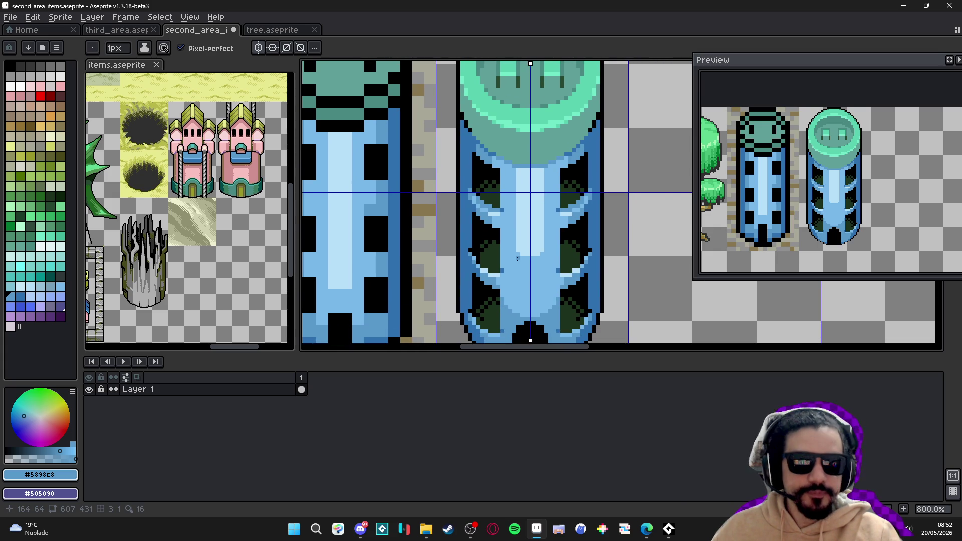
left_click_drag(511, 259, 513, 216)
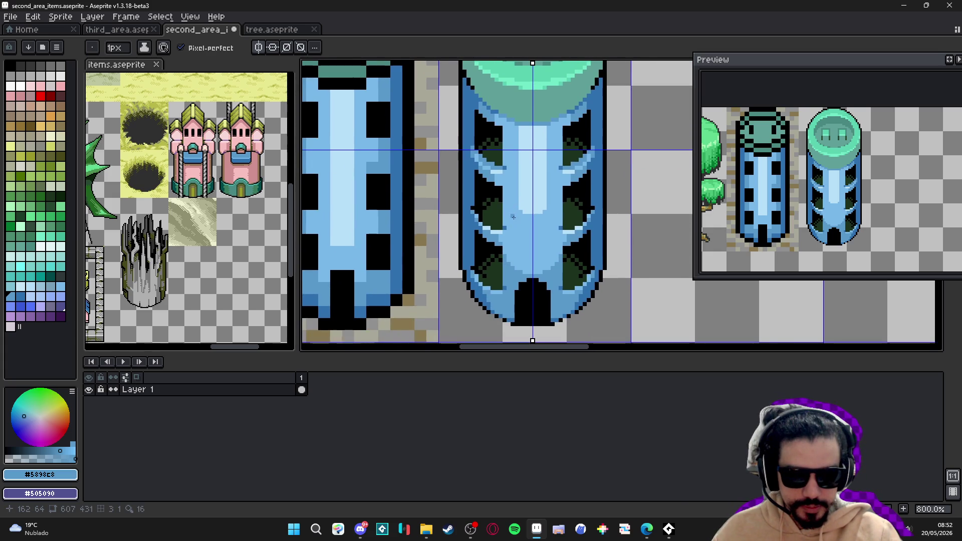
scroll(514, 243, "down", 1)
scroll(484, 249, "up", 4)
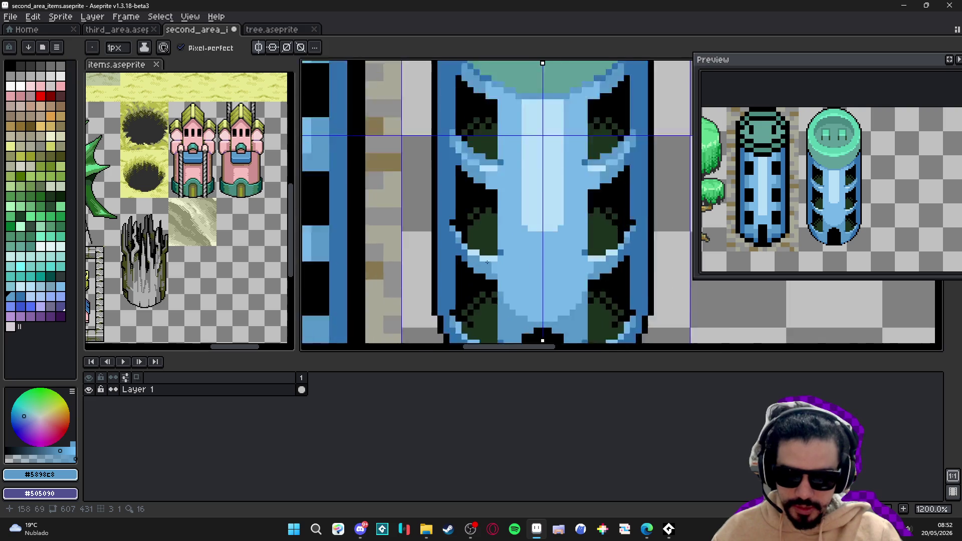
mouse_move(484, 248)
left_mouse_down()
mouse_move(500, 249)
mouse_move(445, 226)
mouse_move(419, 194)
left_mouse_up()
Paint mirrored light-blue pixels along the lower window's bottom and left edges
scroll(466, 239, "down", 3)
scroll(473, 236, "up", 3)
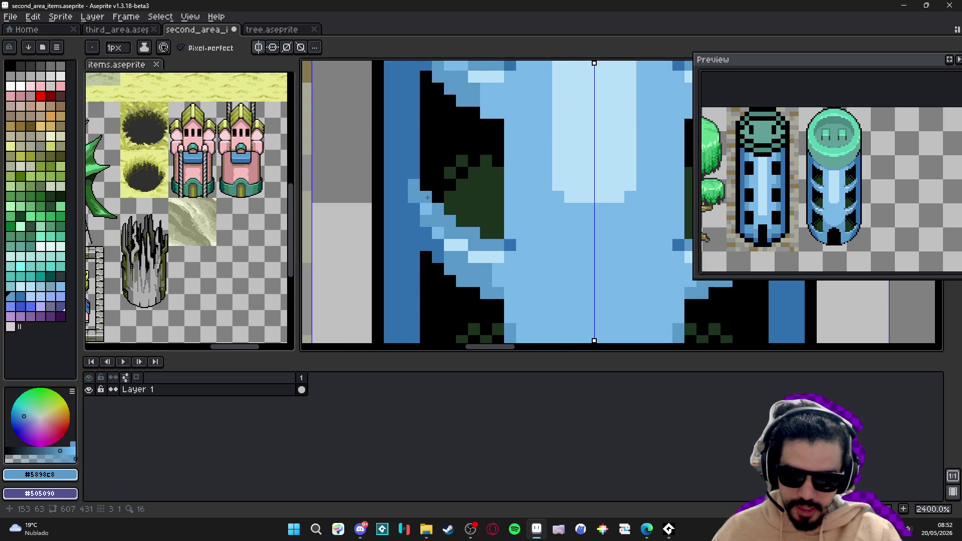
scroll(427, 198, "down", 6)
scroll(454, 243, "up", 7)
left_click(469, 289)
left_click(436, 285)
left_click(421, 274)
left_click(405, 273)
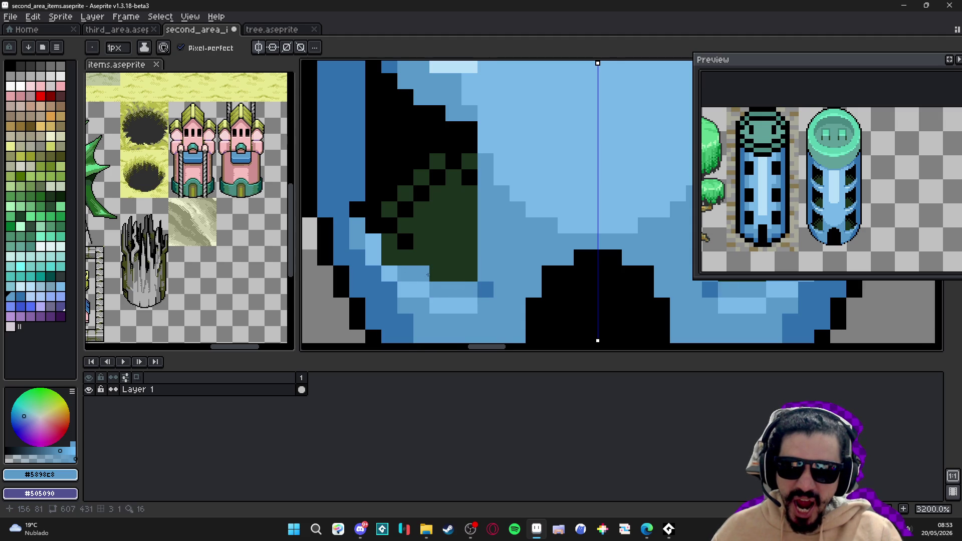
left_click(438, 273)
left_click(390, 257)
left_click(389, 241)
left_click(373, 225)
left_click(356, 209)
Sample #78b8e8 from the tower and add lighter pixels along the window edge
scroll(424, 264, "down", 6)
scroll(395, 254, "up", 5)
key("alt")
left_click(388, 236, "alt")
left_click(375, 205)
left_click(374, 218)
left_click(386, 229)
scroll(438, 274, "down", 6)
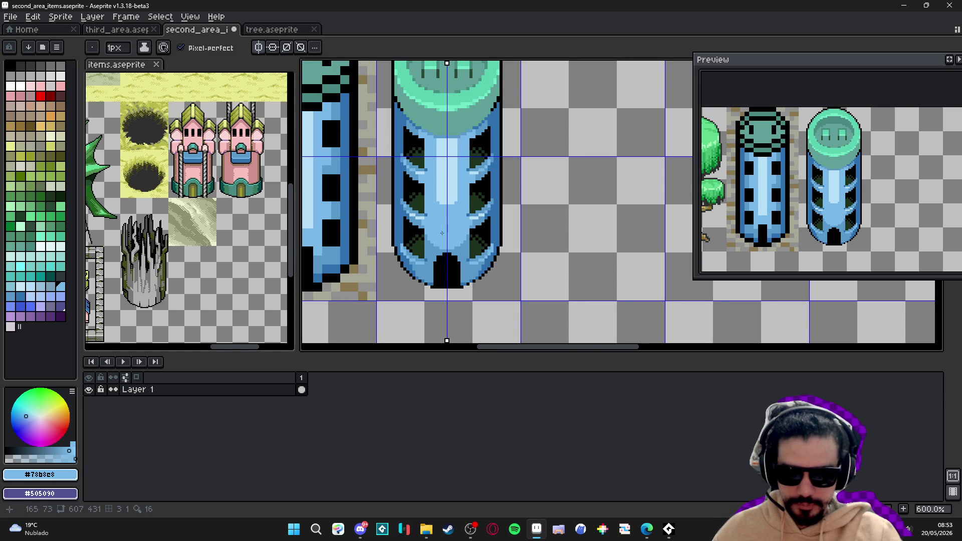
Turn symmetry off and add pale #b8e0f8 pixels below the central stripe
scroll(441, 233, "up", 4)
left_click(454, 177, "alt")
scroll(456, 189, "up", 1)
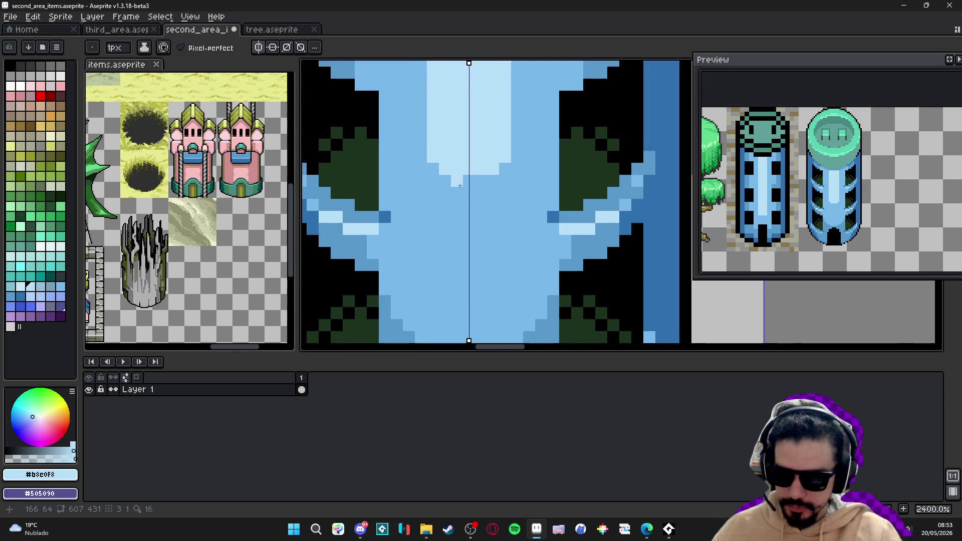
left_click(259, 47)
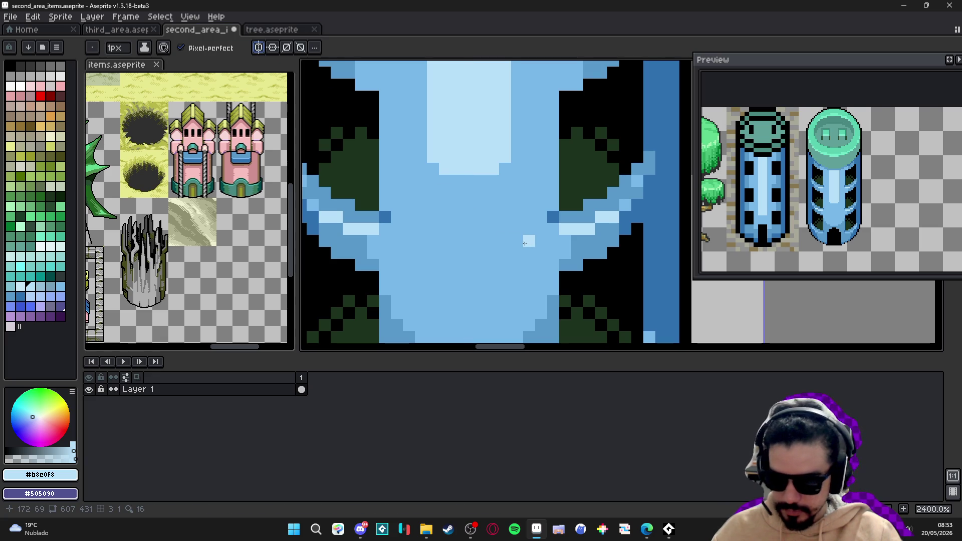
left_click(469, 180)
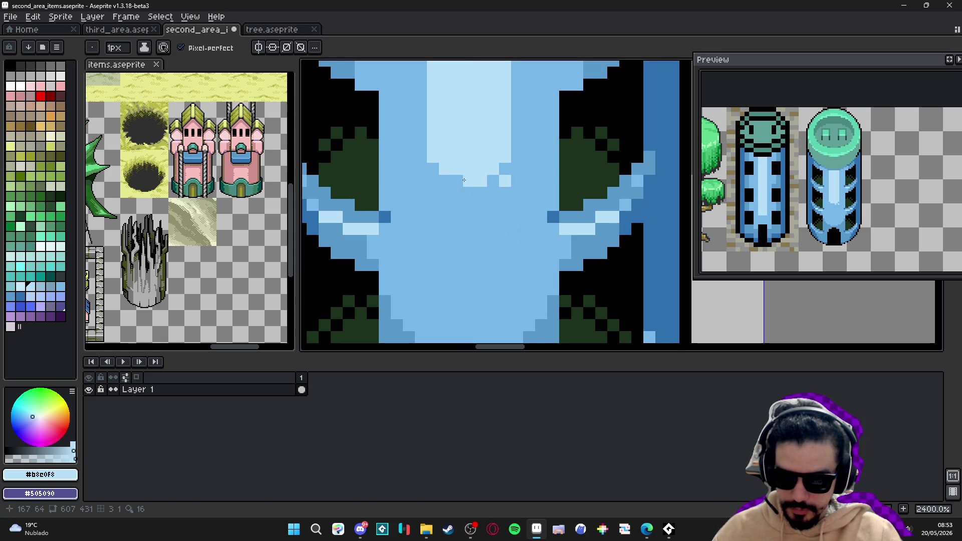
left_click(469, 192)
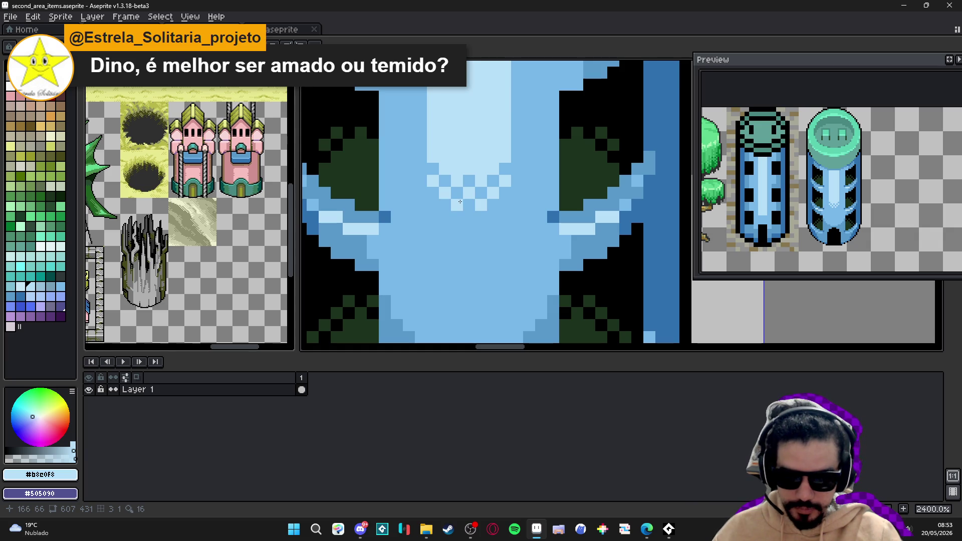
Soften the pale area's four corners with medium-blue #78b8e8 pixels
left_click(453, 175, "alt")
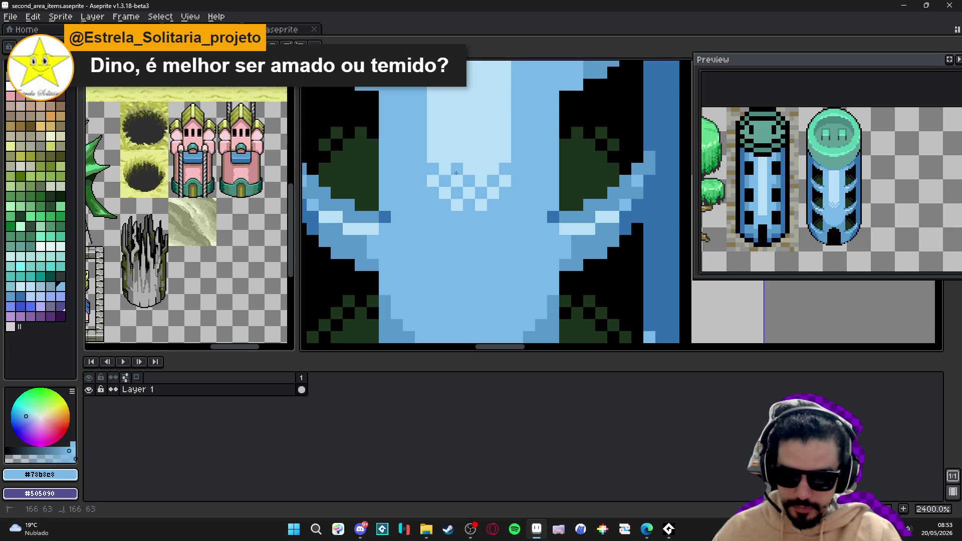
left_click(433, 144)
left_click(504, 144)
left_click(504, 120)
left_click(433, 121)
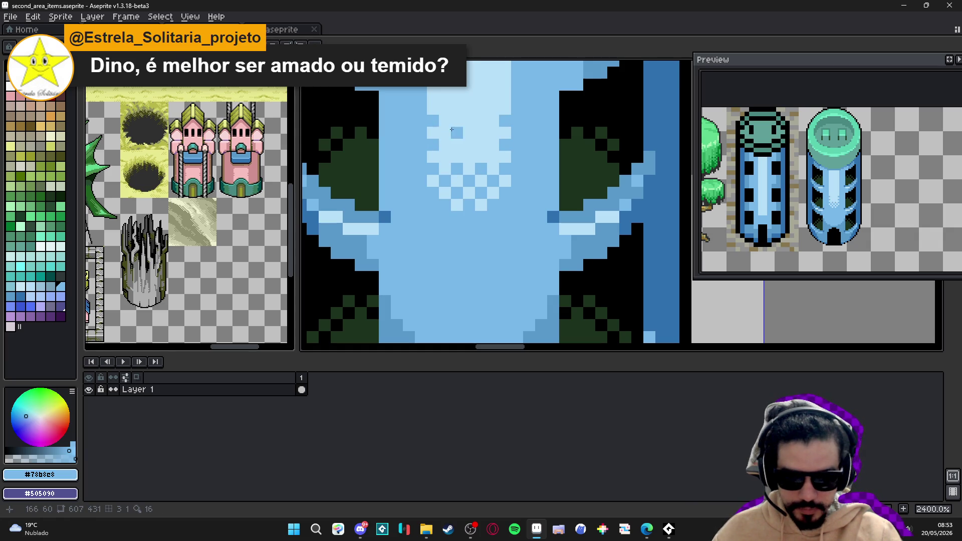
scroll(451, 130, "down", 4)
scroll(477, 180, "down", 3)
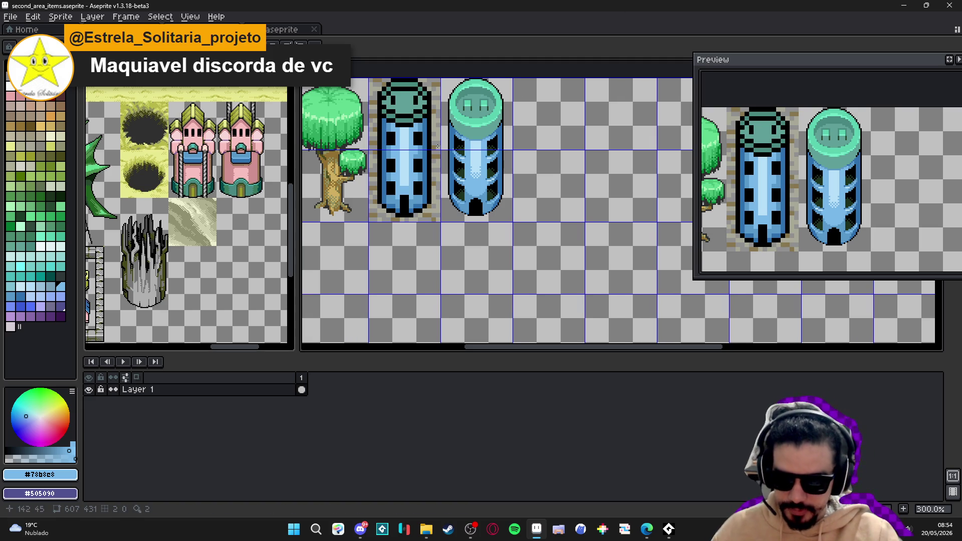
Return from the browser and save second_area_items.aseprite
key("alt+Tab")
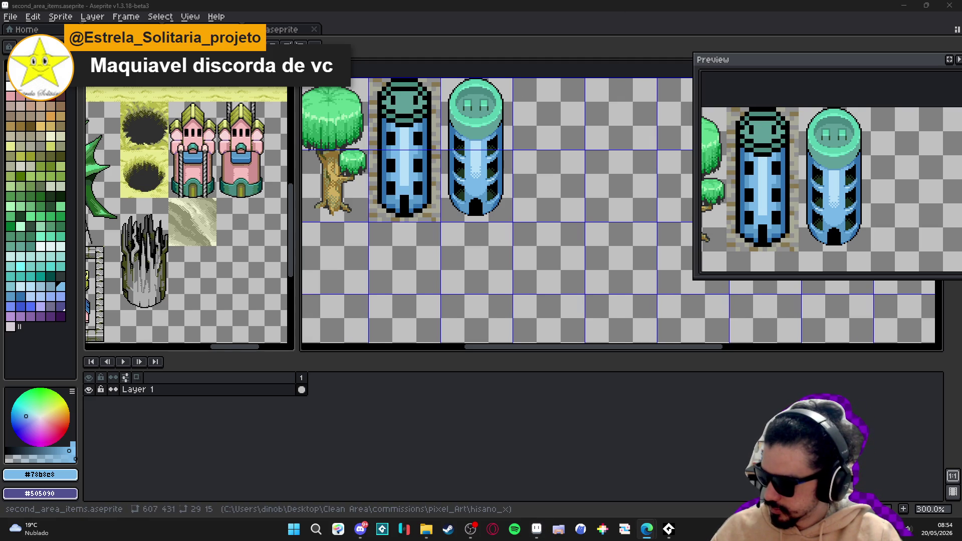
key("alt+Tab")
key("ctrl+s")
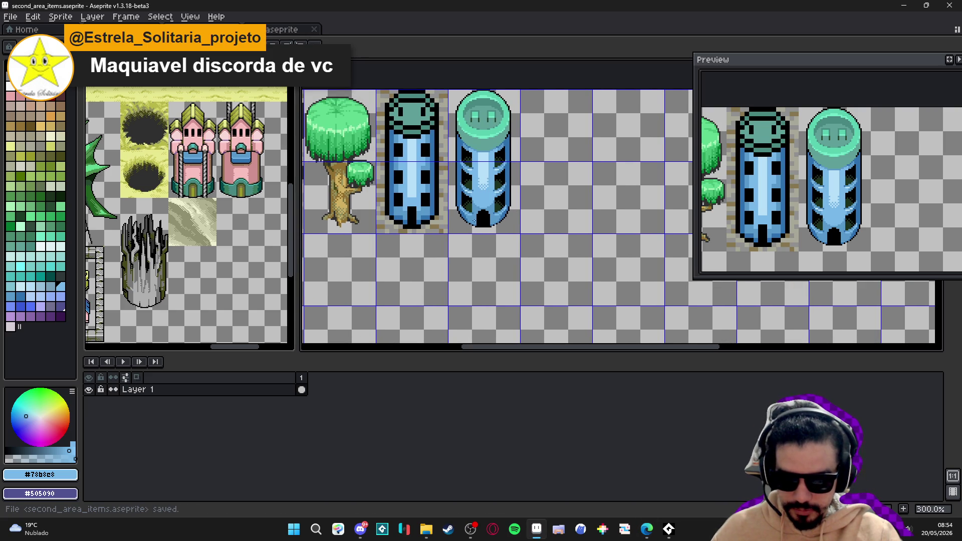
Pick the dark outline blue #3070b0 and re-enable vertical symmetry
scroll(477, 253, "up", 12)
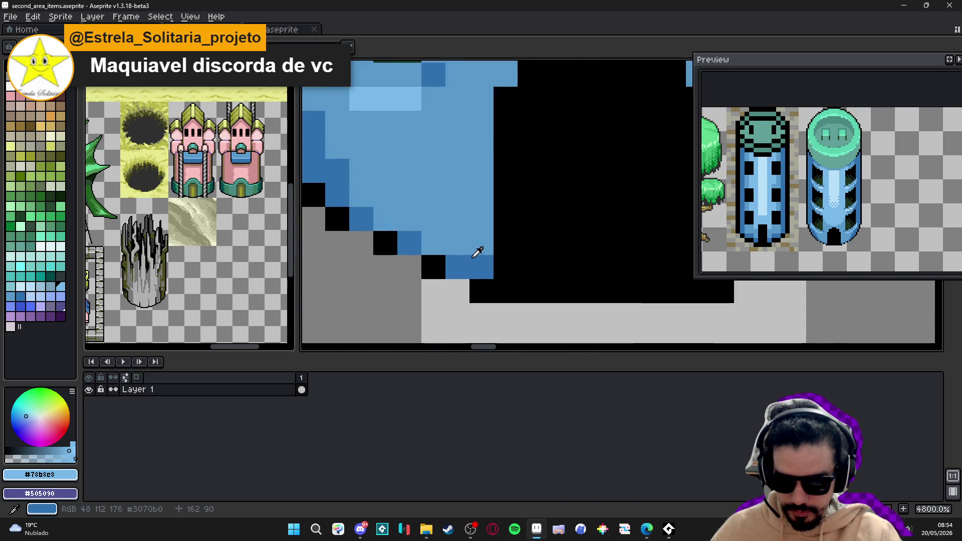
left_click(477, 252)
scroll(477, 253, "down", 4)
key("shift+s")
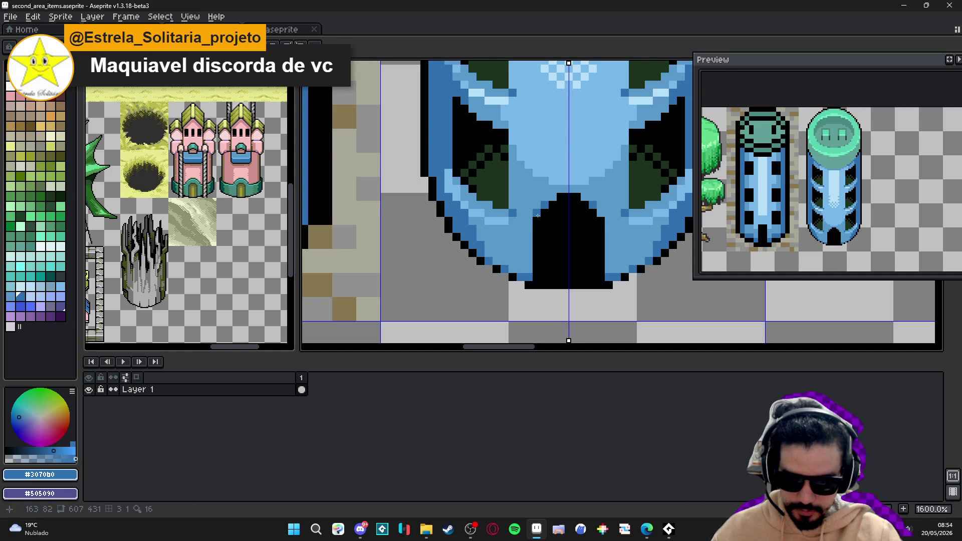
scroll(545, 220, "down", 3)
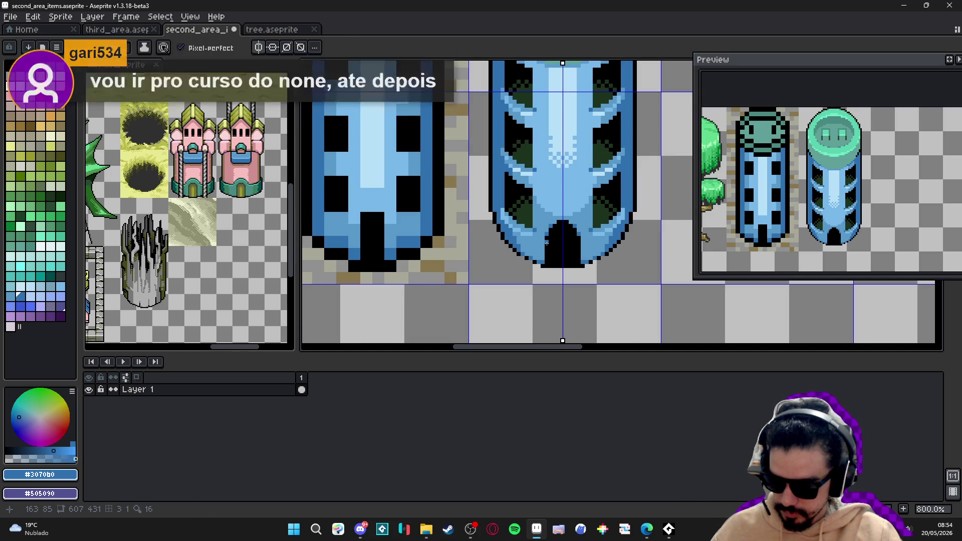
scroll(547, 239, "up", 2)
scroll(548, 235, "up", 1)
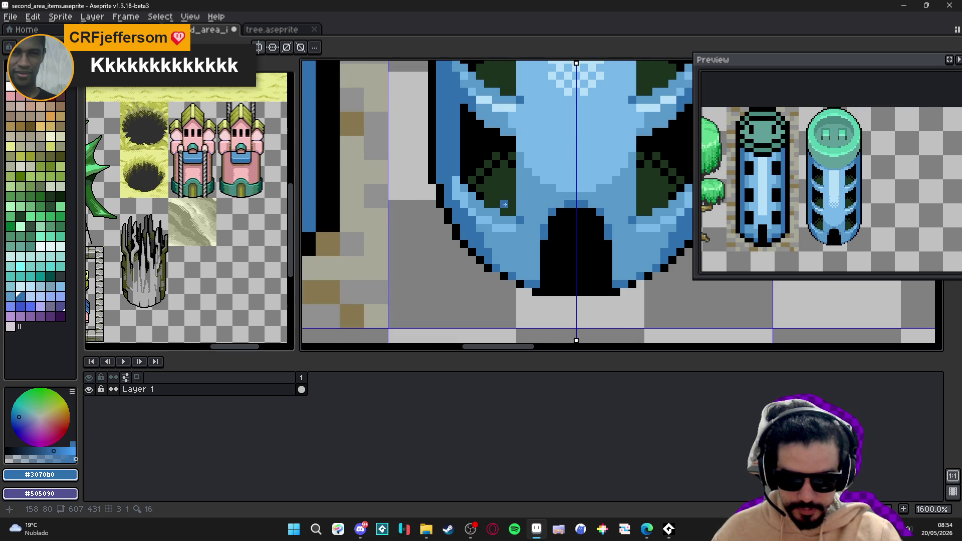
Fill the door's base with dark green #1c321c and clear part of the black outline beneath it
left_click(503, 204, "alt")
mouse_move(559, 282)
left_mouse_down()
mouse_move(596, 281)
mouse_move(566, 281)
mouse_move(576, 264)
mouse_move(587, 269)
mouse_move(576, 253)
left_mouse_up()
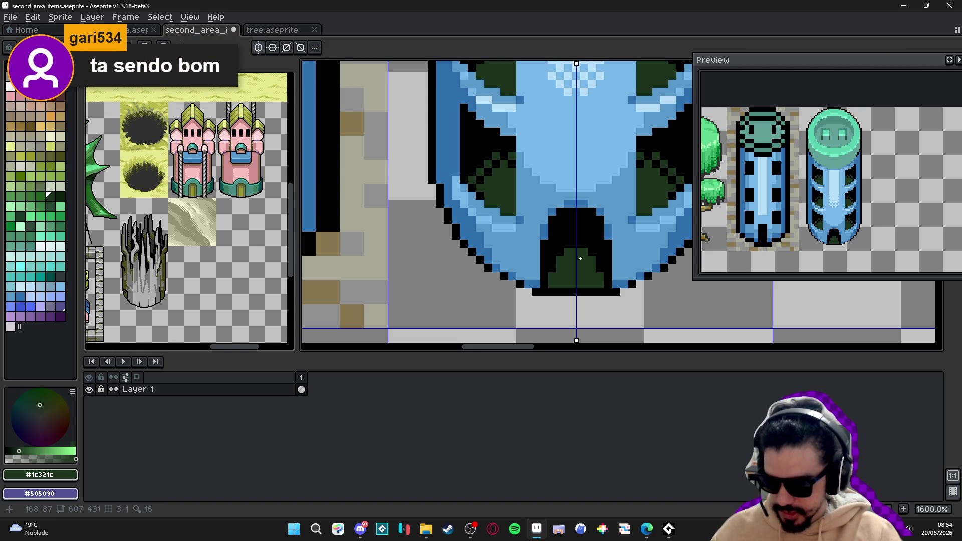
key("b")
mouse_move(581, 292)
left_mouse_down()
mouse_move(568, 291)
mouse_move(592, 292)
left_mouse_up()
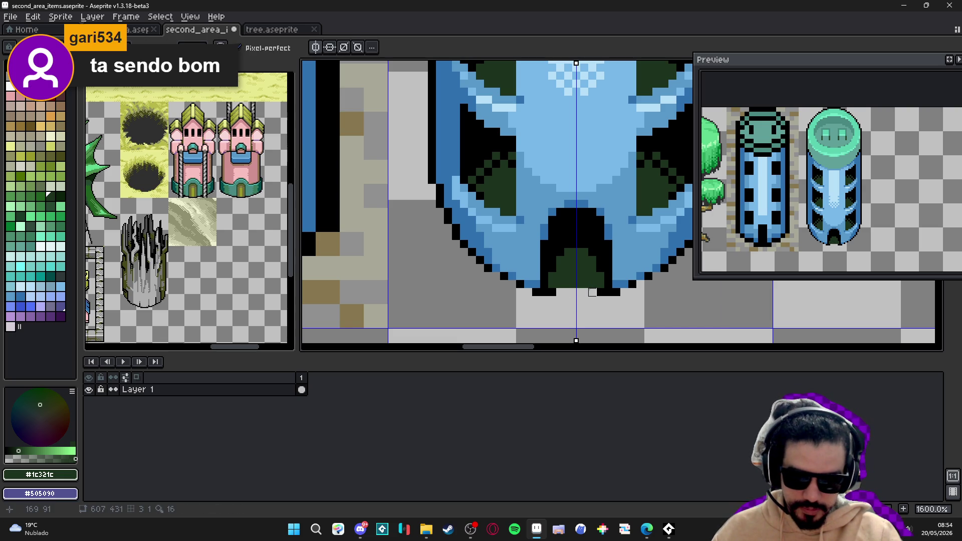
left_click(581, 283, "alt")
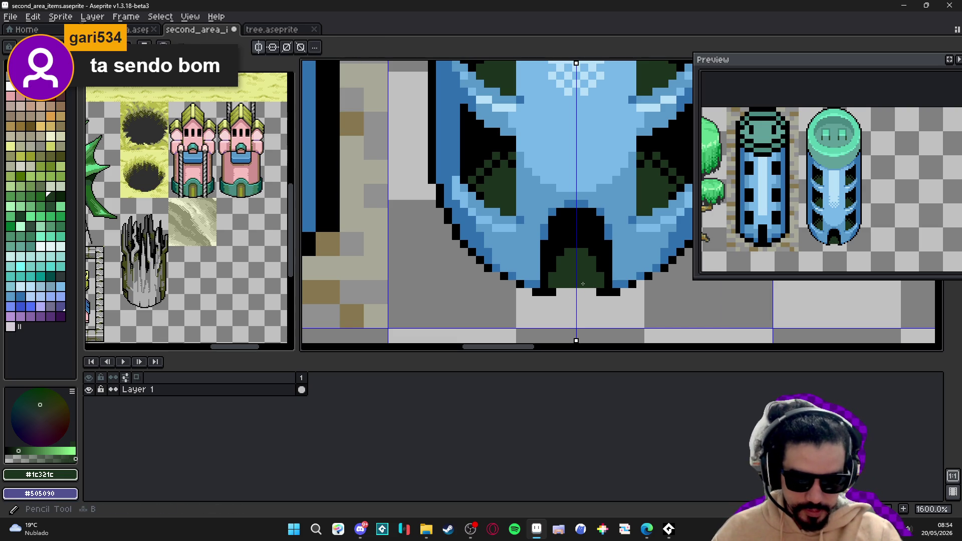
Redraw the black outline under the green base and blacken mirrored pixels along the door arch
left_click(603, 285, "alt")
left_click(568, 281, "shift")
left_click(599, 284)
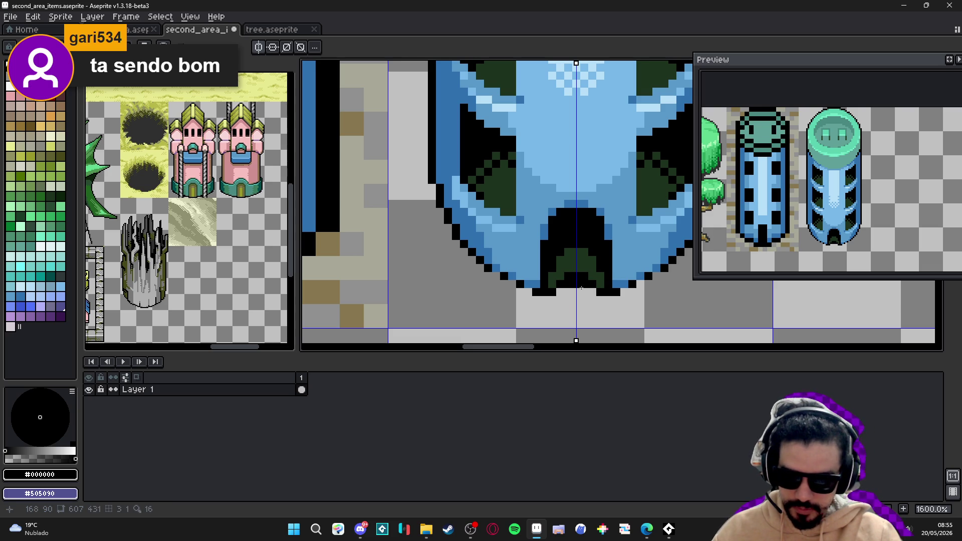
key("b")
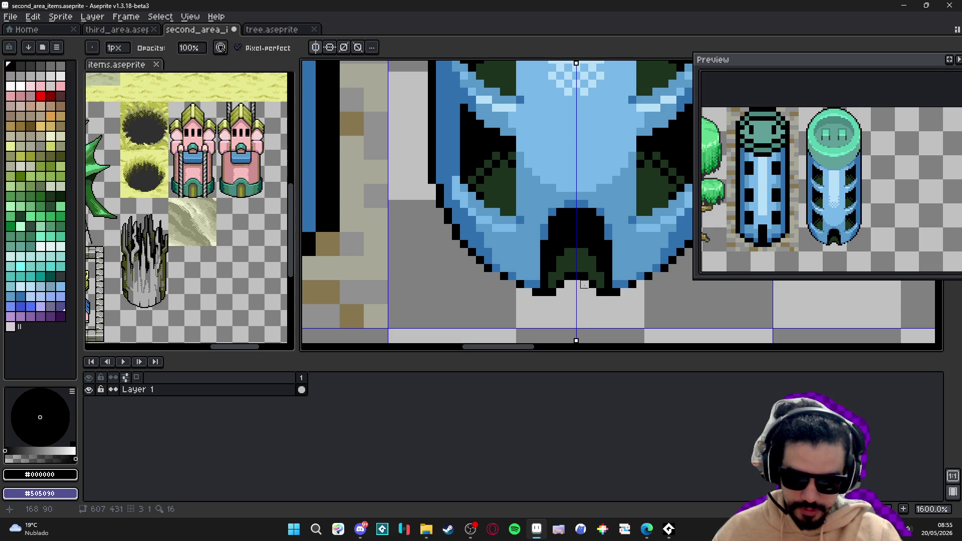
left_click_drag(571, 268, 586, 270)
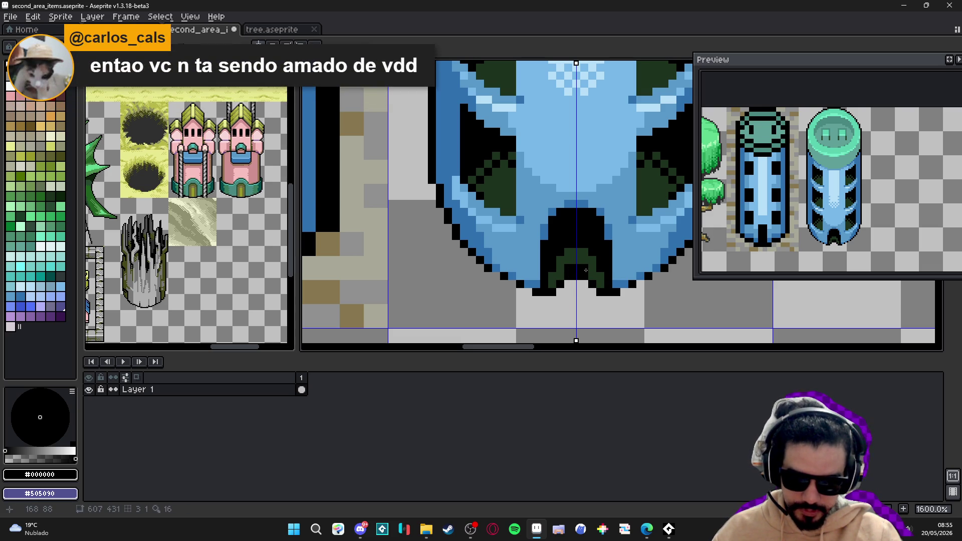
left_click(596, 282)
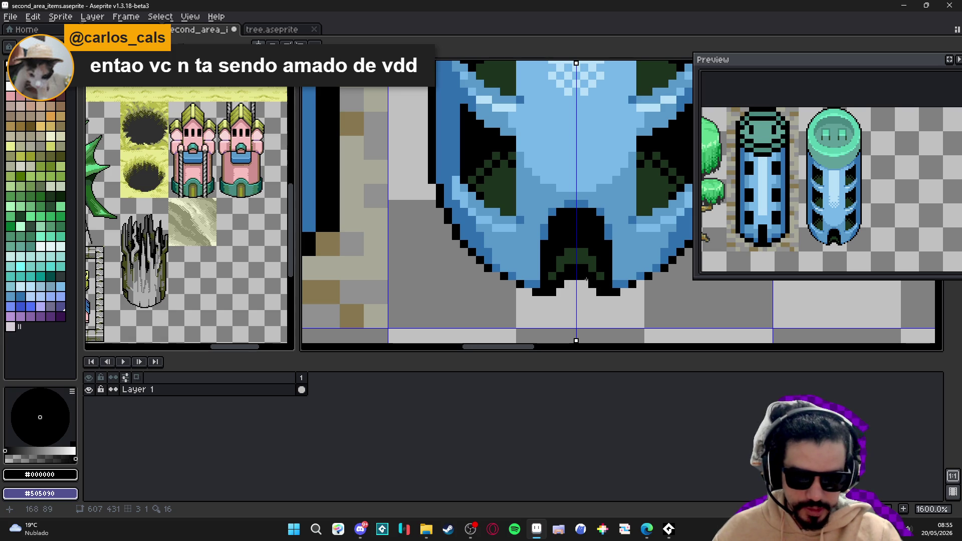
left_click(579, 284)
key("b")
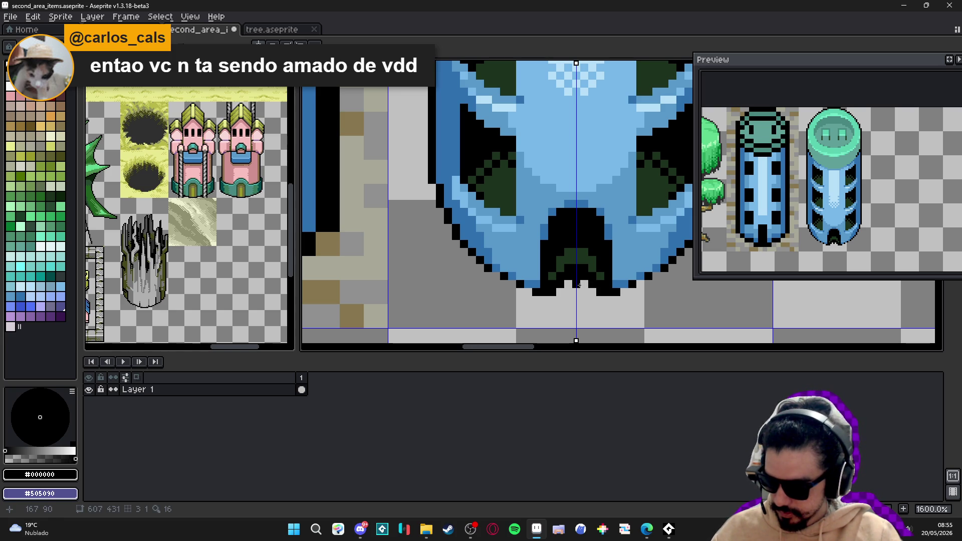
left_click(568, 292)
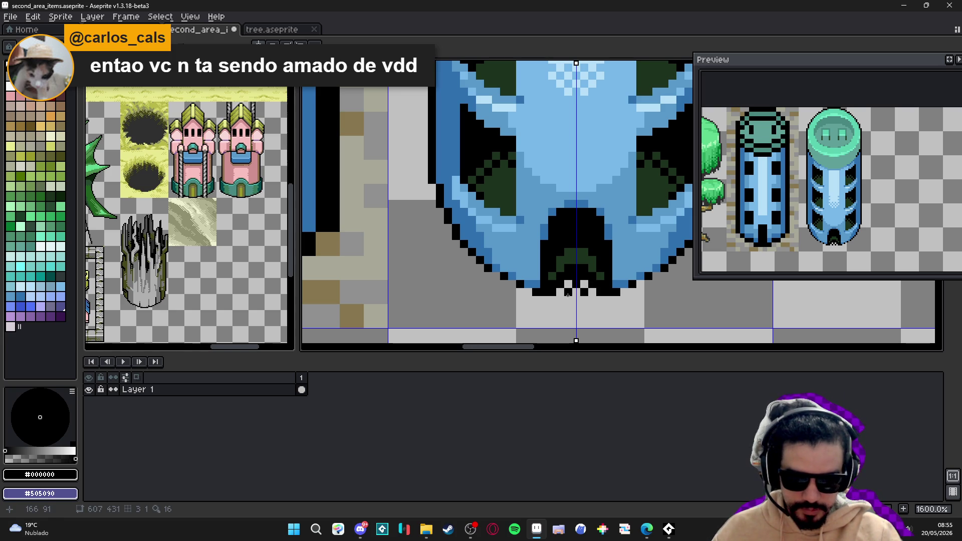
Clear stray dark-green pixels inside the arch and paint dark green above the doorway
left_click(560, 276)
key("b")
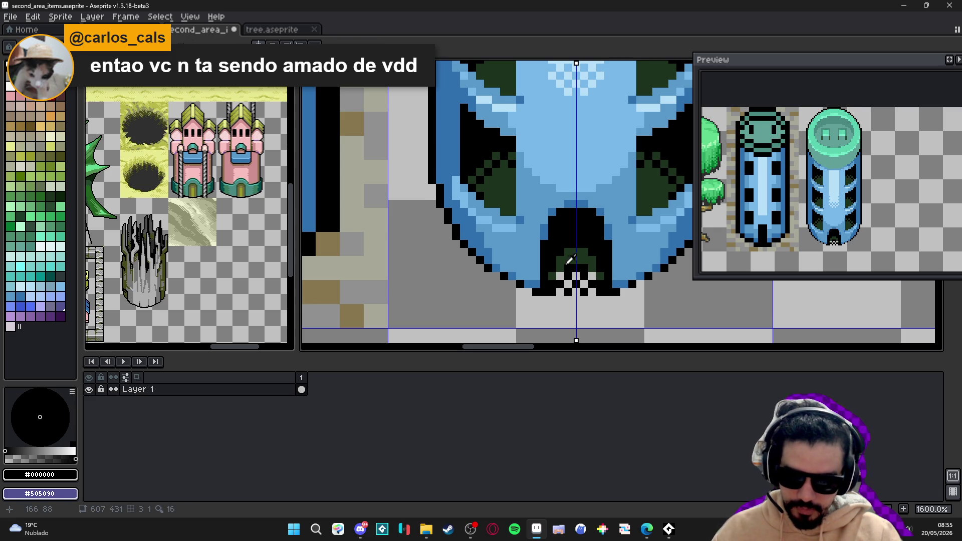
left_click(559, 264, "alt")
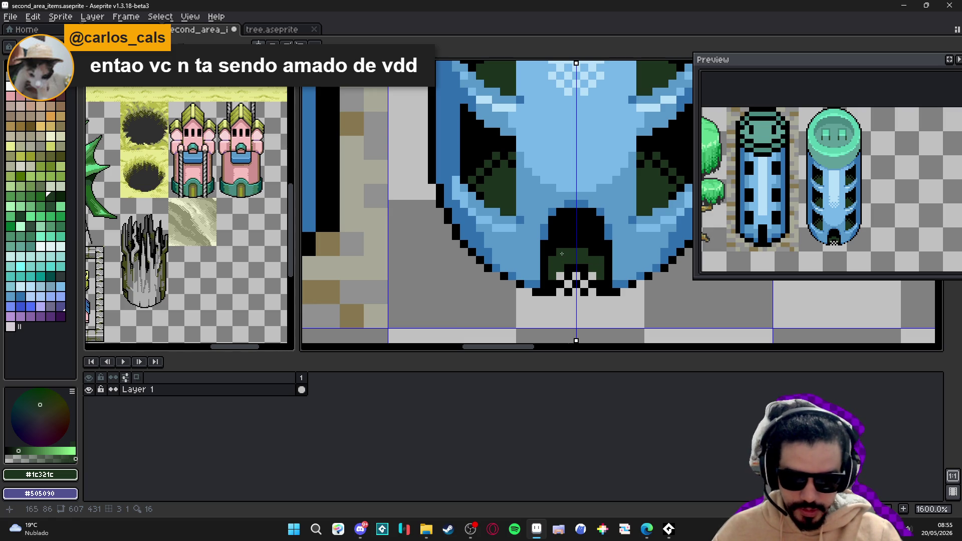
left_click_drag(570, 244, 586, 243)
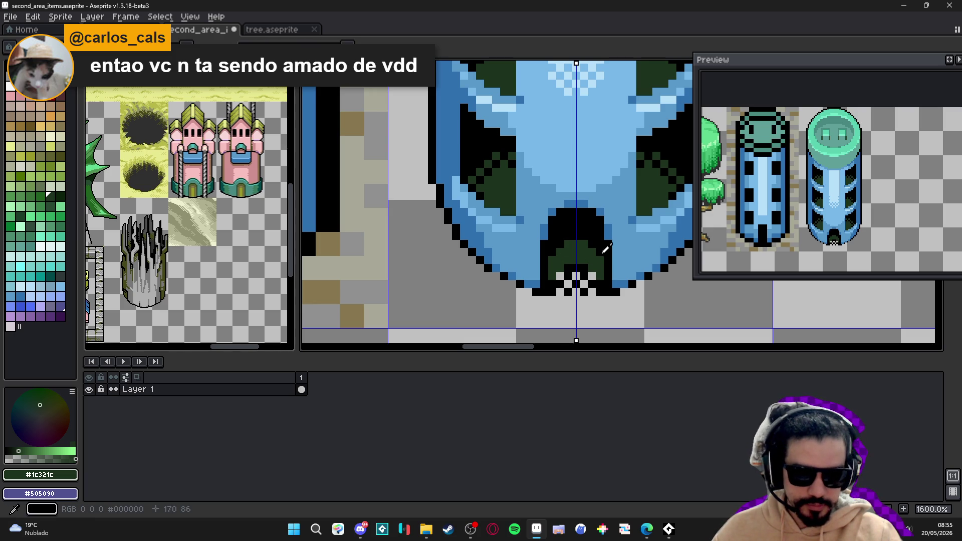
left_click(603, 255, "alt")
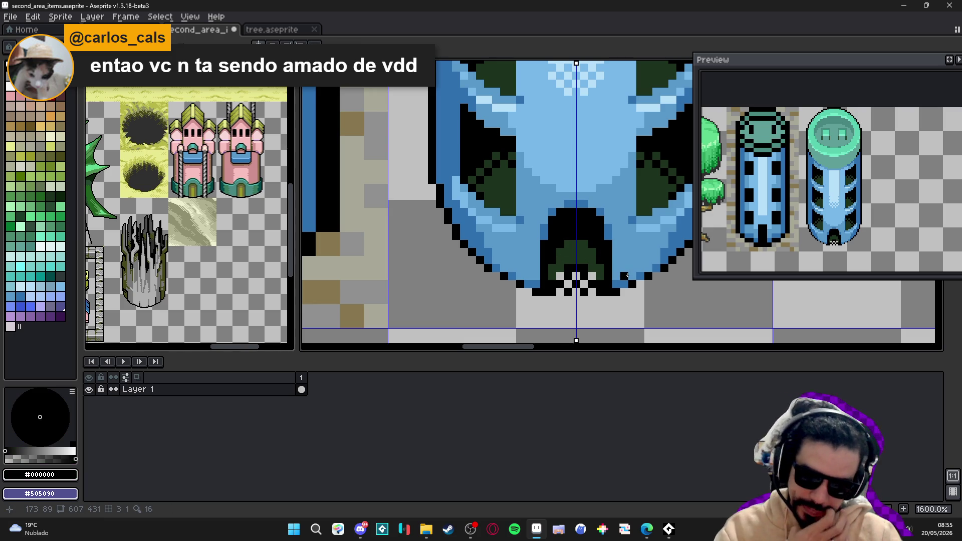
scroll(594, 253, "down", 5)
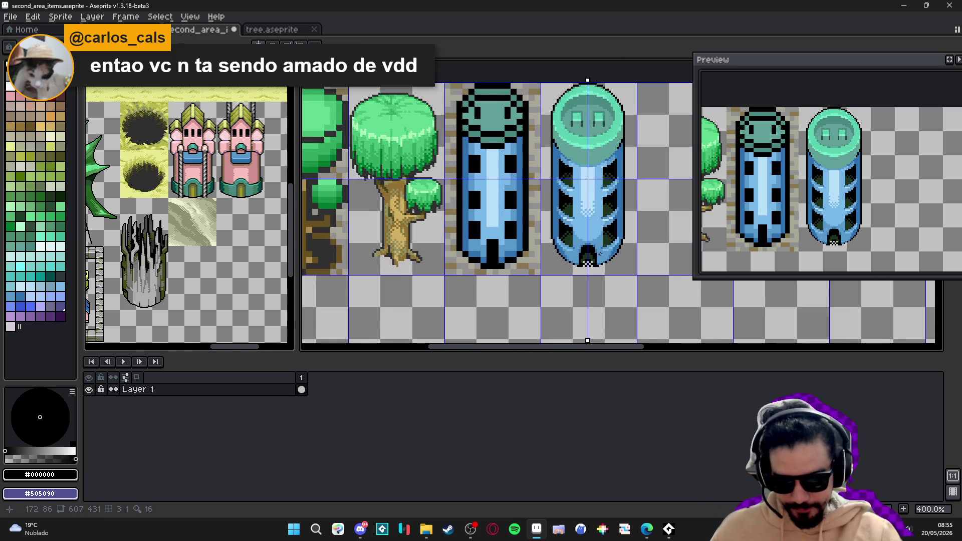
Undo a stray pixel near the doorway and eyedrop black from the tower outline
scroll(596, 247, "up", 6)
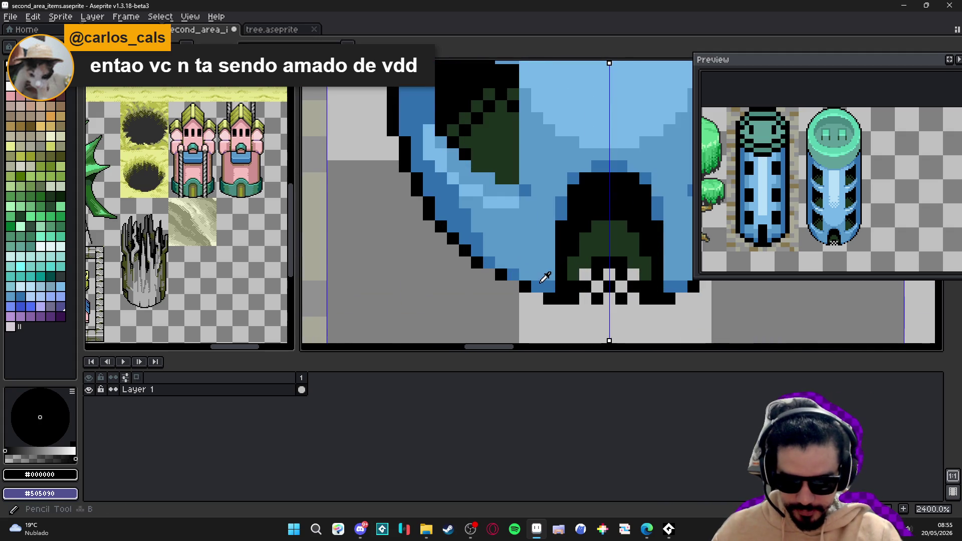
left_click(550, 250, "alt")
mouse_move(550, 250)
left_mouse_down()
mouse_move(553, 273)
mouse_move(540, 281)
mouse_move(494, 259)
left_mouse_up()
key("ctrl+z")
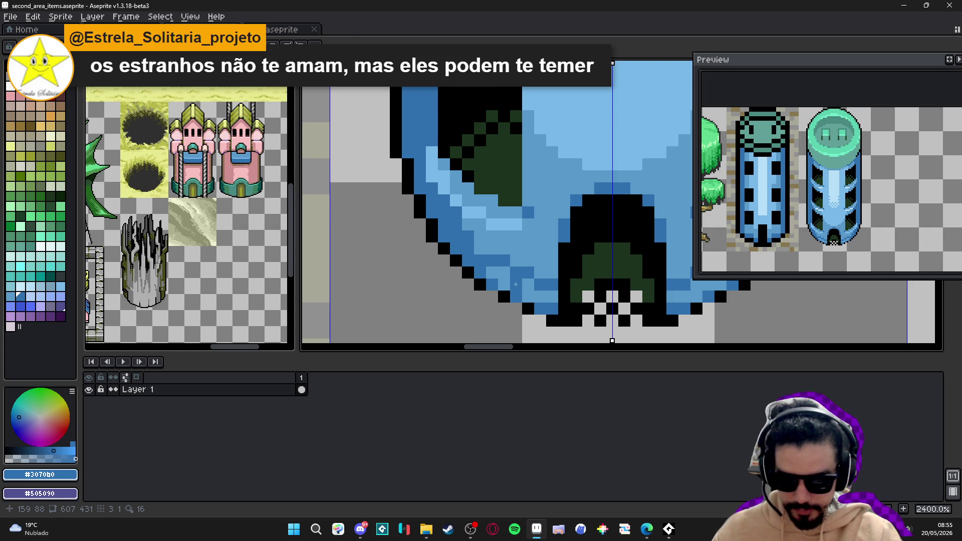
left_click(561, 290, "alt")
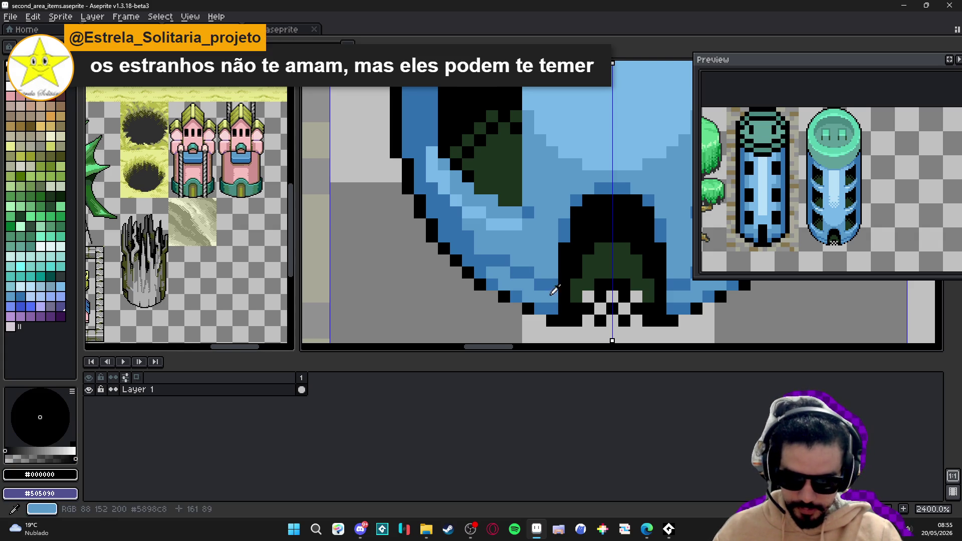
scroll(539, 286, "down", 3)
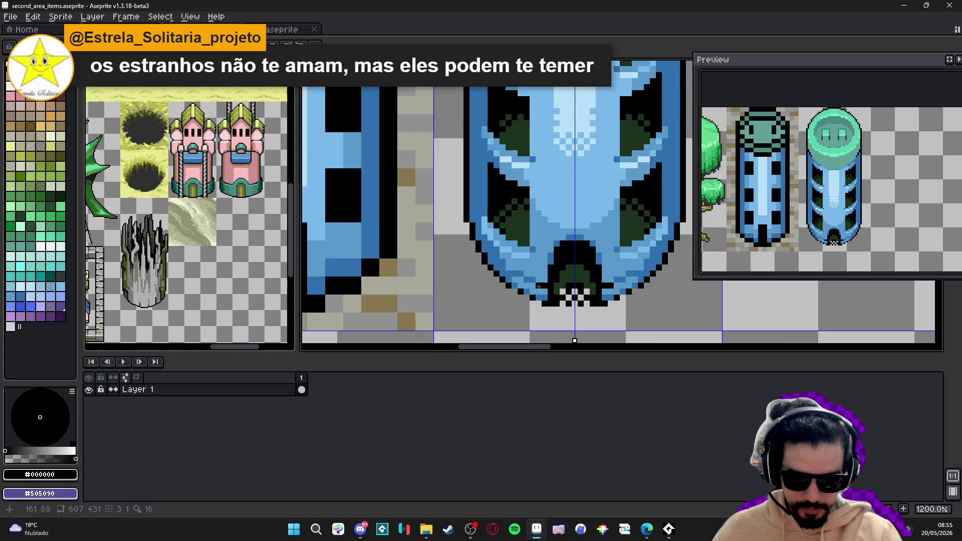
scroll(538, 286, "up", 3)
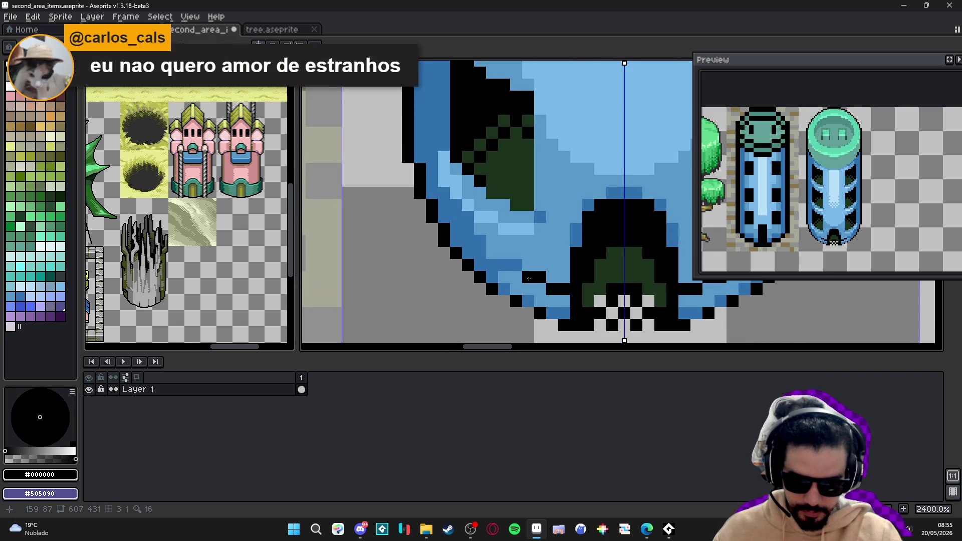
Pencil a diagonal black outline pixel by pixel up-left from the doorway along the base
left_click(503, 265)
left_click(492, 253)
left_click(480, 241)
left_click(469, 230)
left_click(468, 217)
left_click(456, 205)
left_click(444, 193)
left_click(440, 170)
key("ctrl+z")
Replace the stray upper outline pixels with one black line drawn up the base curve
left_click(432, 168)
left_click(420, 157)
left_click(419, 146)
left_click(419, 133)
left_click(432, 157)
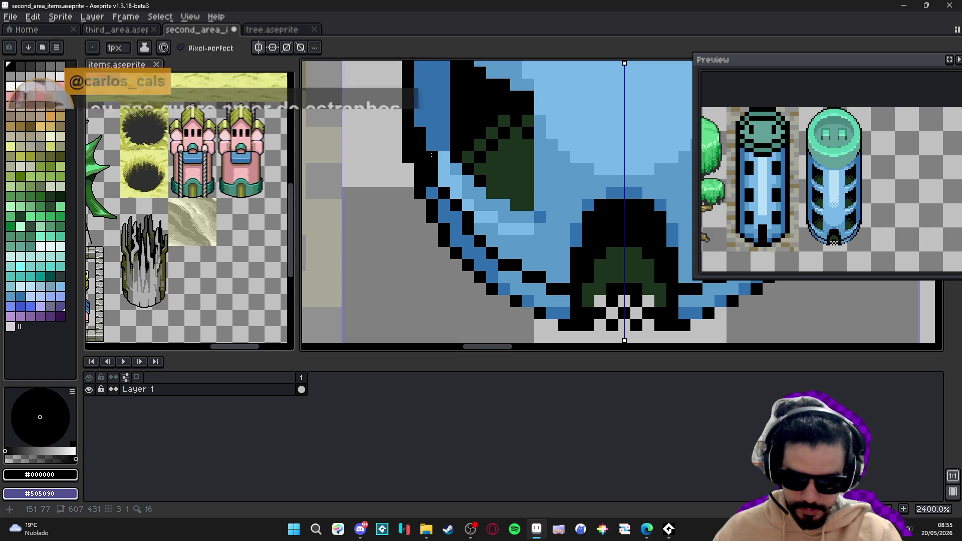
key("ctrl+z")
key("ctrl+z")
key("ctrl+z")
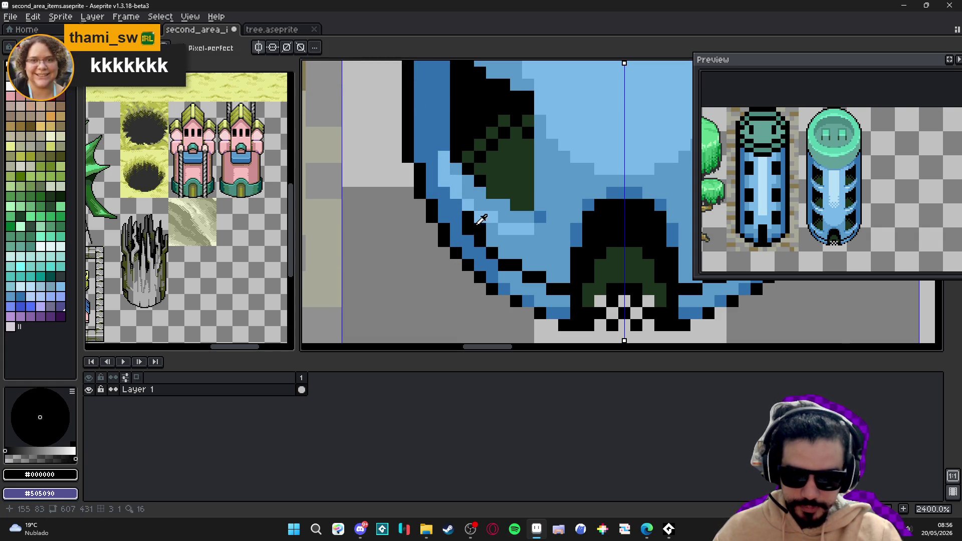
left_click(454, 206)
left_click_drag(454, 210, 420, 145)
scroll(477, 215, "down", 6)
scroll(510, 279, "down", 2)
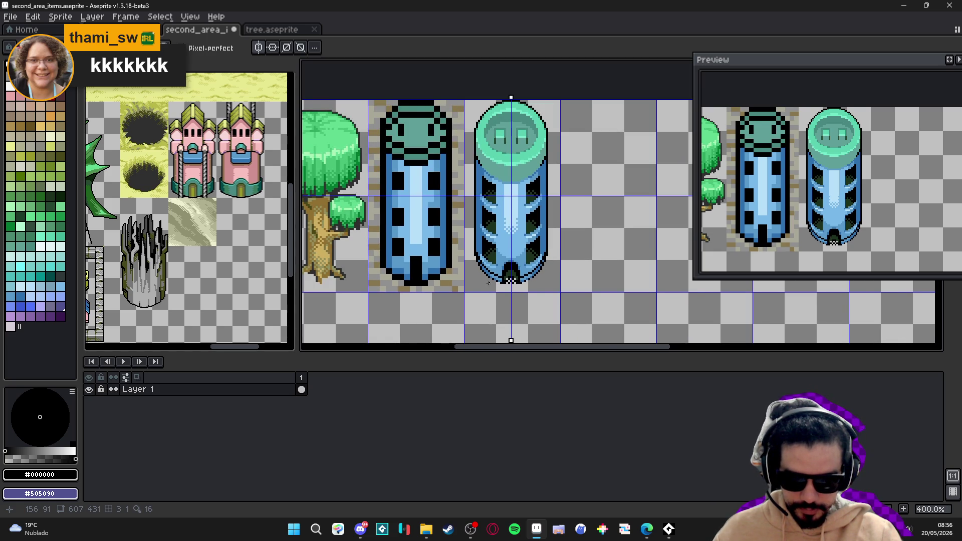
Recolour two stray base outline pixels blue and add a mirrored black pixel at the base
scroll(488, 283, "up", 6)
left_click(490, 264, "alt")
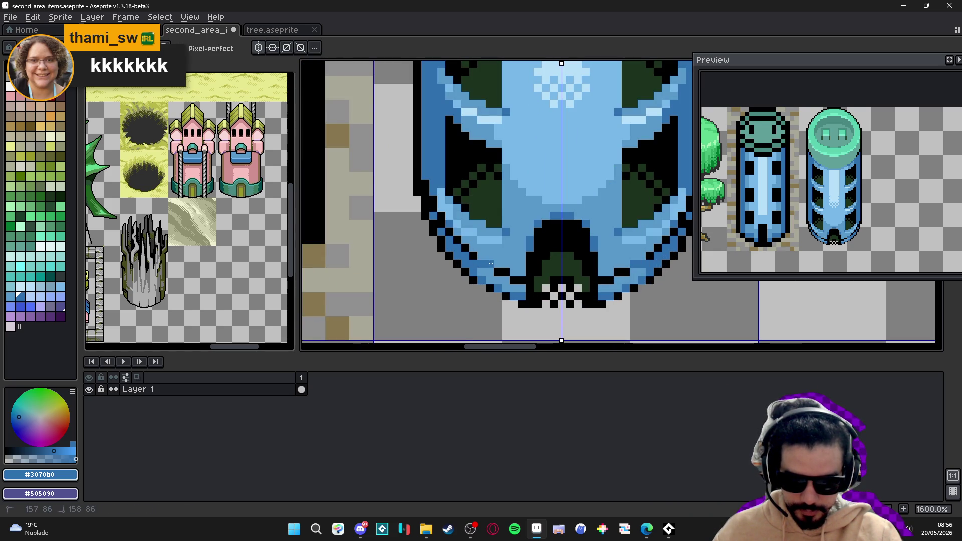
left_click(505, 272)
left_click(514, 279)
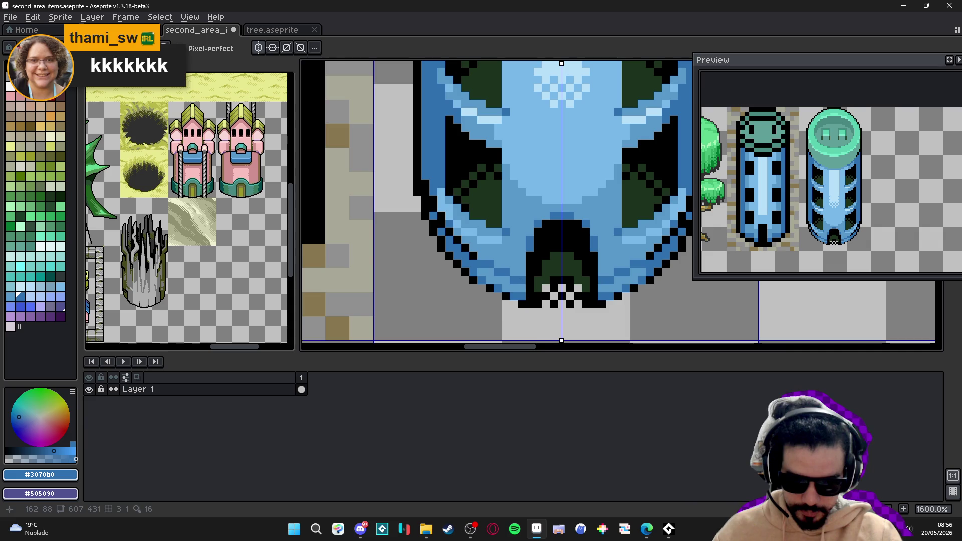
left_click(528, 279, "alt")
left_click(516, 279)
scroll(506, 293, "down", 5)
left_click_drag(502, 295, 506, 322)
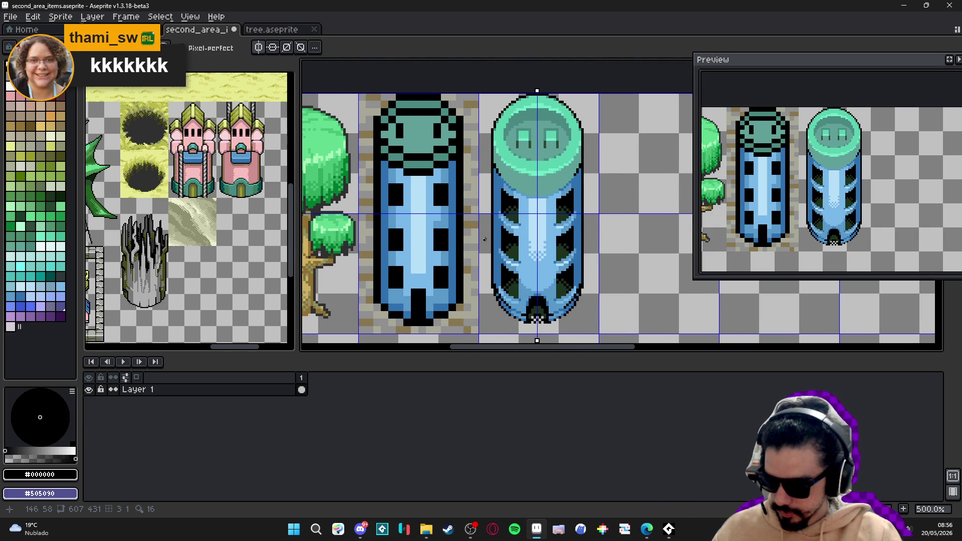
scroll(484, 240, "up", 7)
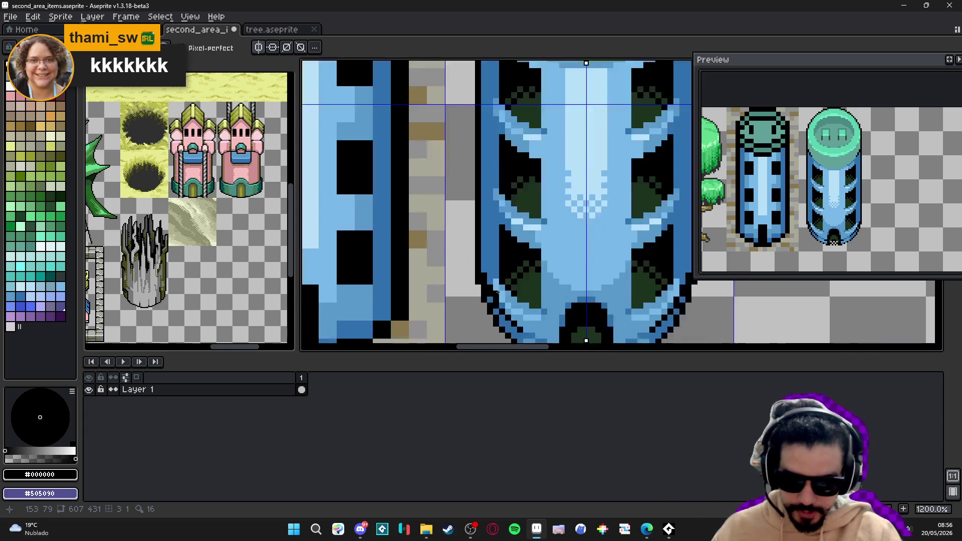
Place a black pixel on the tower's left edge, moving it slightly lower
key("b")
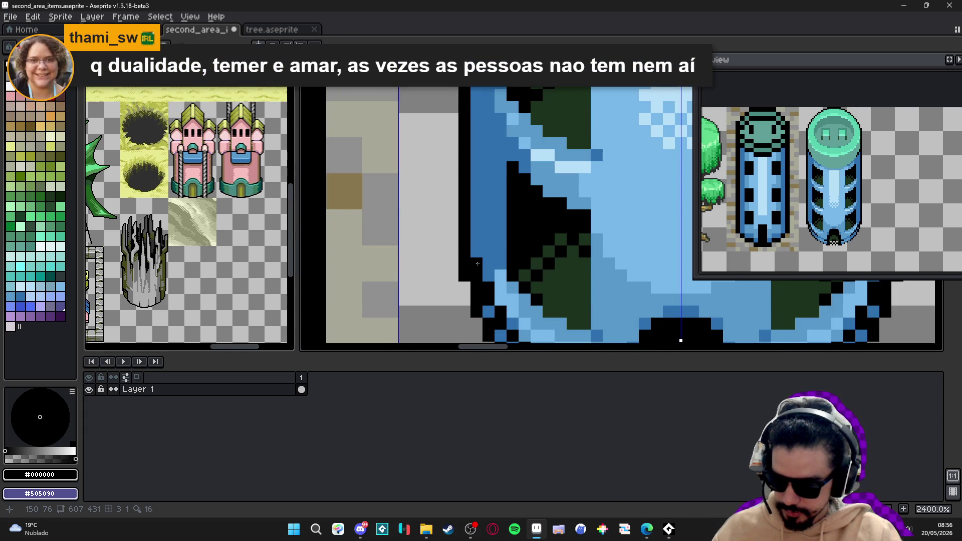
left_click(489, 249)
key("ctrl+z")
left_click(487, 274)
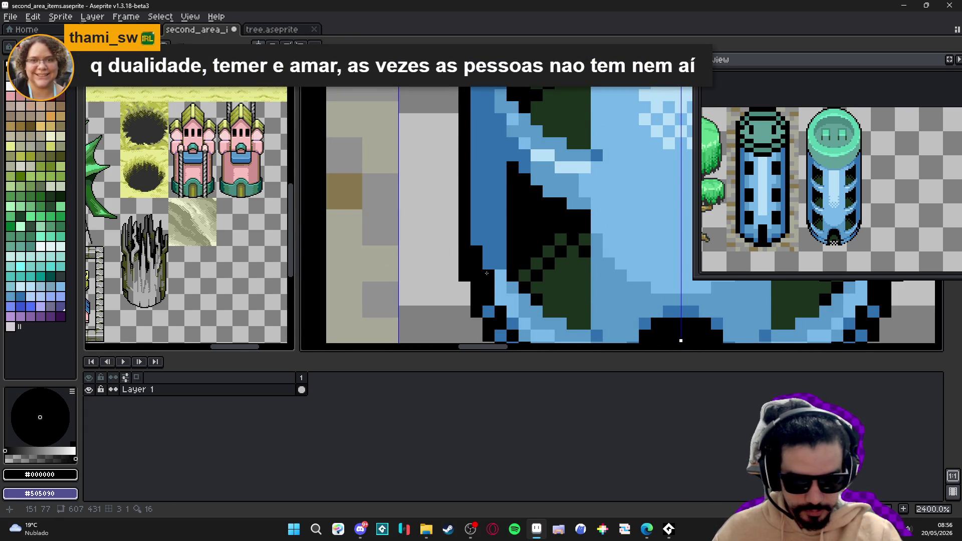
left_click(486, 253, "alt")
scroll(484, 247, "down", 2)
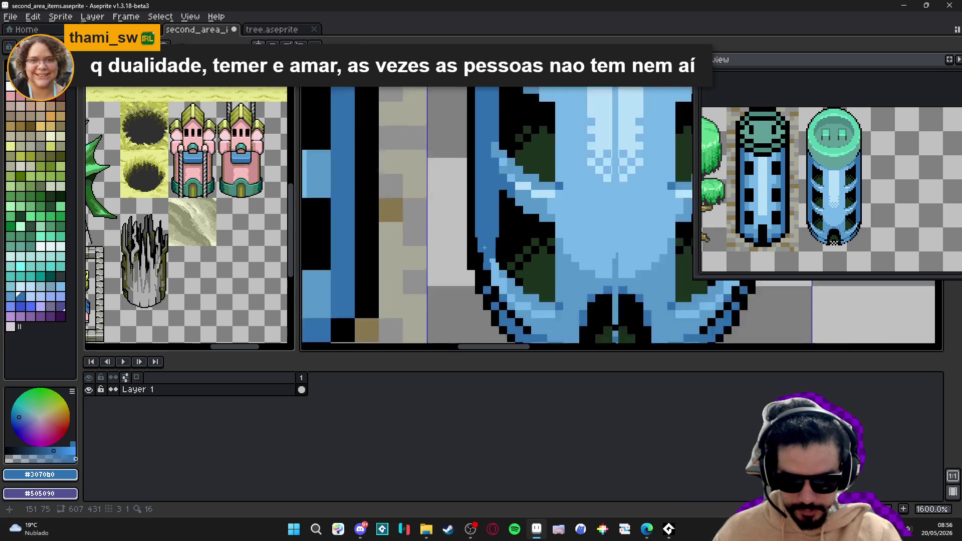
scroll(484, 248, "down", 4)
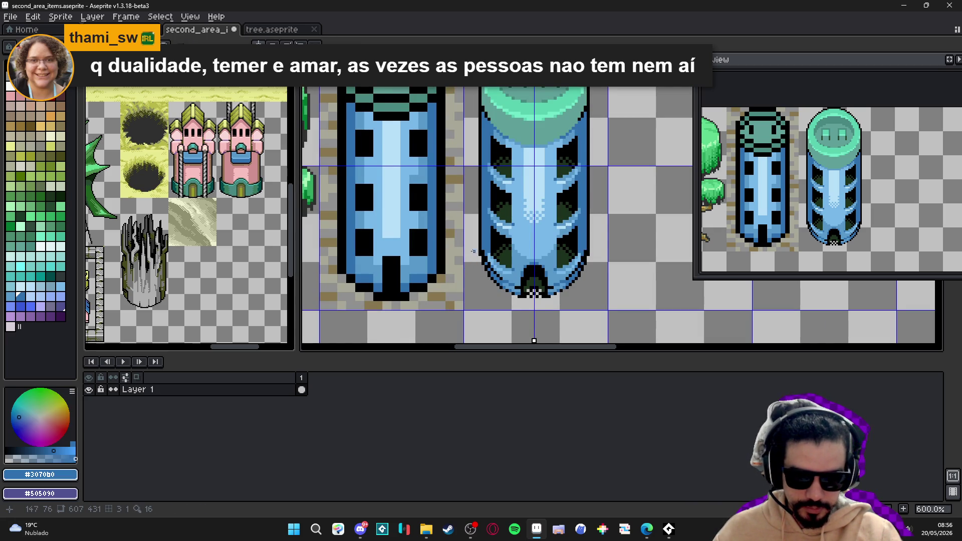
scroll(492, 255, "up", 1)
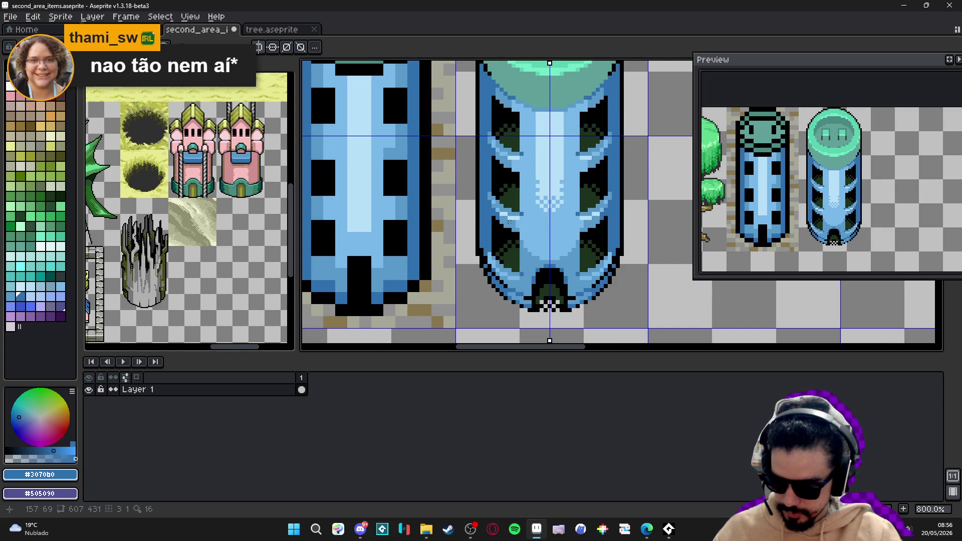
scroll(486, 263, "down", 3)
scroll(493, 284, "up", 6)
Blacken a column of outline pixels along the tower's left edge
key("b")
left_click(479, 271, "alt")
left_click_drag(479, 260, 478, 234)
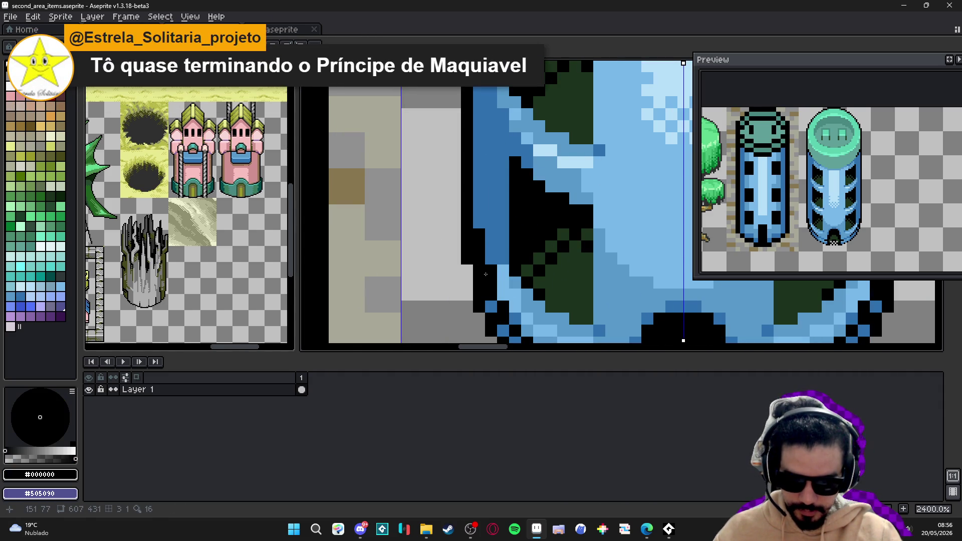
scroll(536, 313, "down", 4)
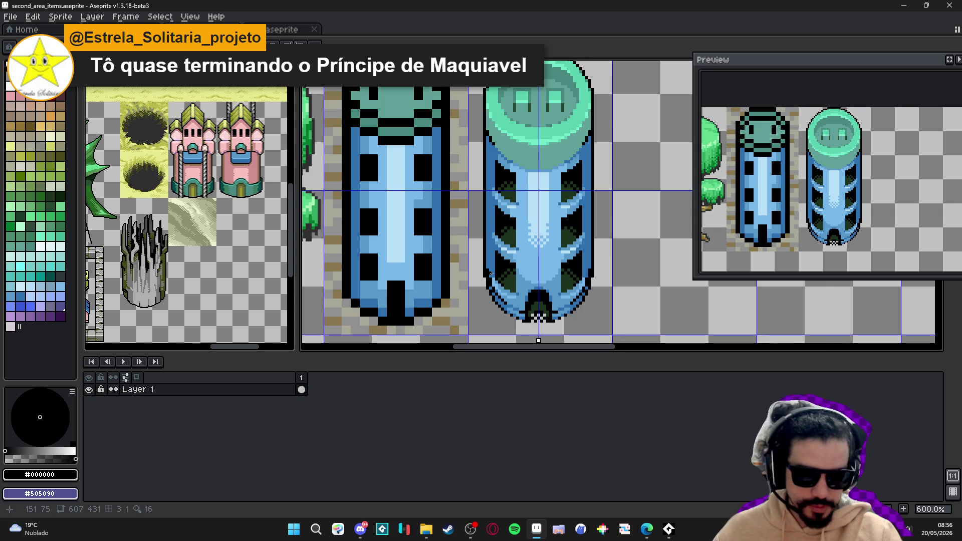
scroll(500, 311, "up", 3)
left_click(481, 264, "alt")
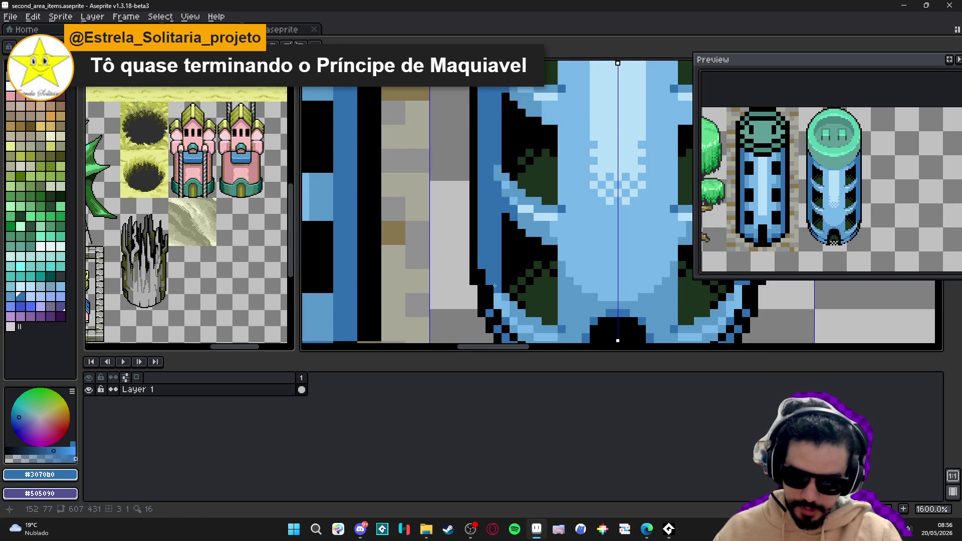
left_click(476, 286, "alt")
scroll(496, 293, "down", 2)
scroll(496, 292, "right", 1)
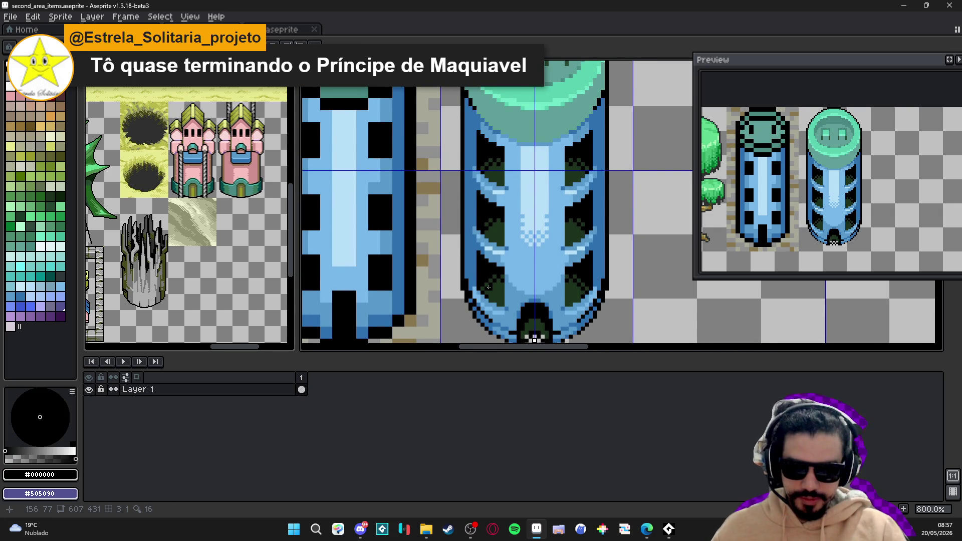
scroll(514, 308, "down", 2)
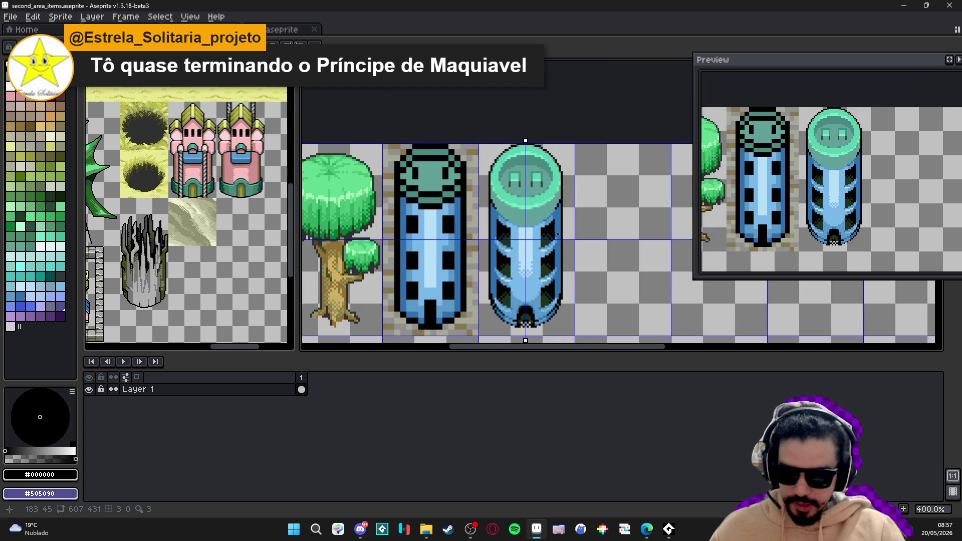
Add black pixels on the left edge and shift one outline pixel along the teal cap's curve
scroll(515, 199, "up", 4)
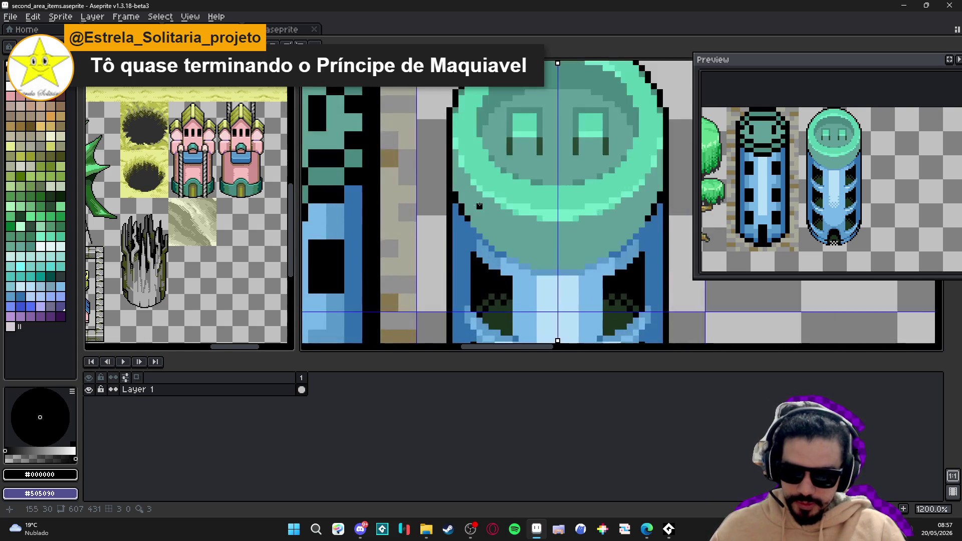
left_click_drag(450, 232, 461, 248)
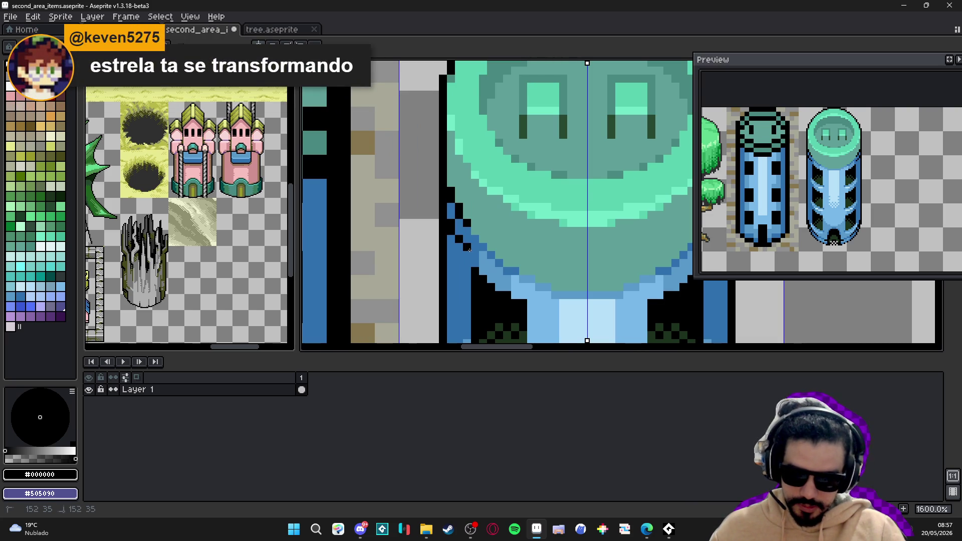
scroll(463, 248, "up", 2)
scroll(465, 249, "down", 1)
scroll(471, 256, "up", 1)
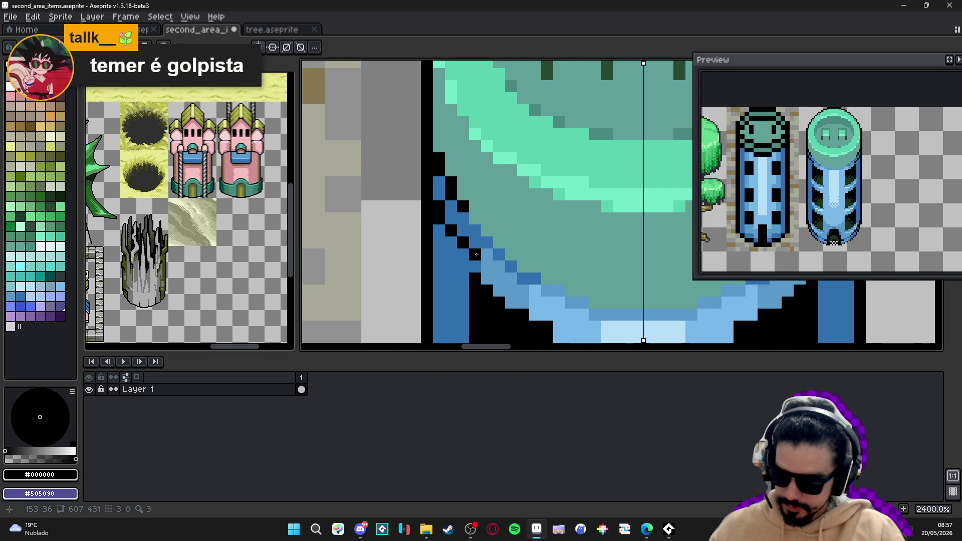
left_click(485, 253)
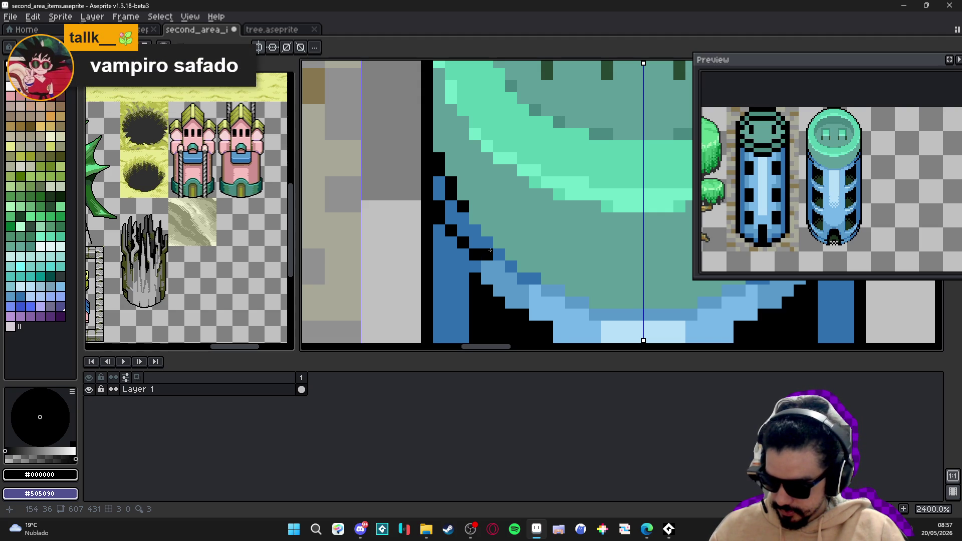
key("ctrl+z")
left_click(494, 244)
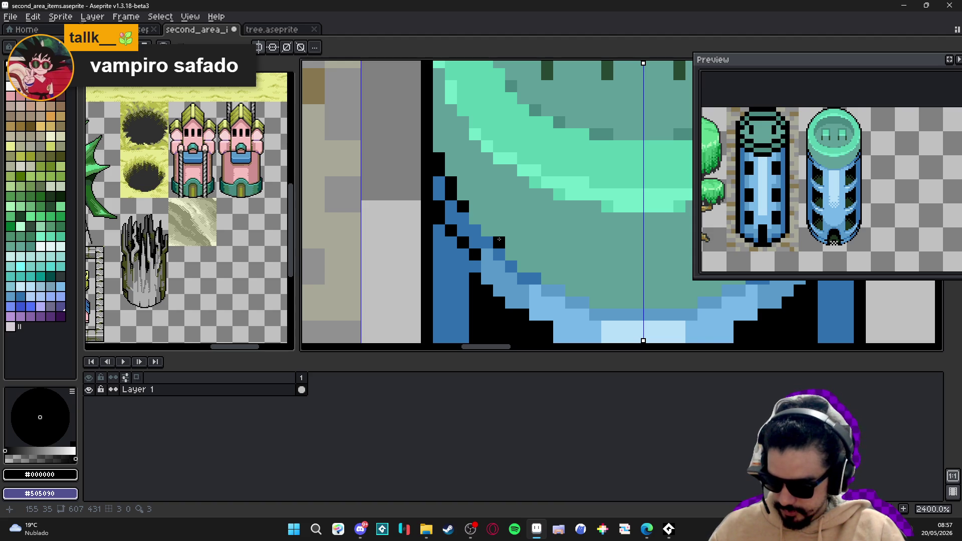
scroll(498, 239, "down", 6)
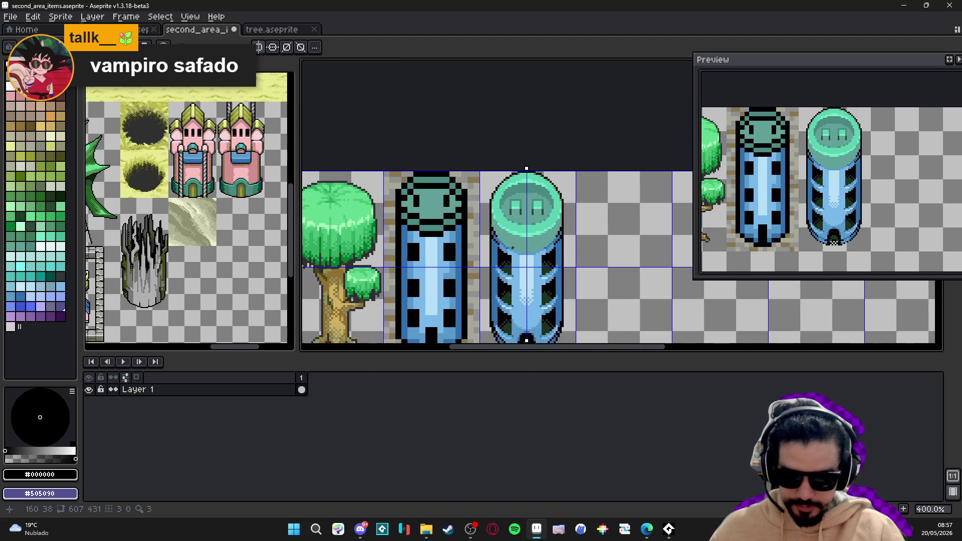
Eyedrop the teal from the tower cap and choose a matching teal palette swatch
scroll(570, 248, "up", 6)
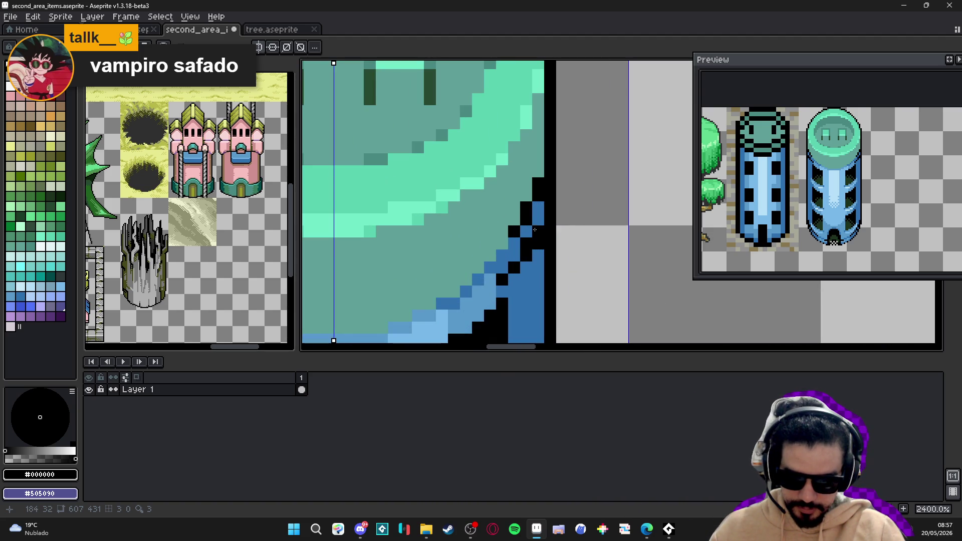
scroll(536, 221, "down", 7)
scroll(524, 236, "down", 2)
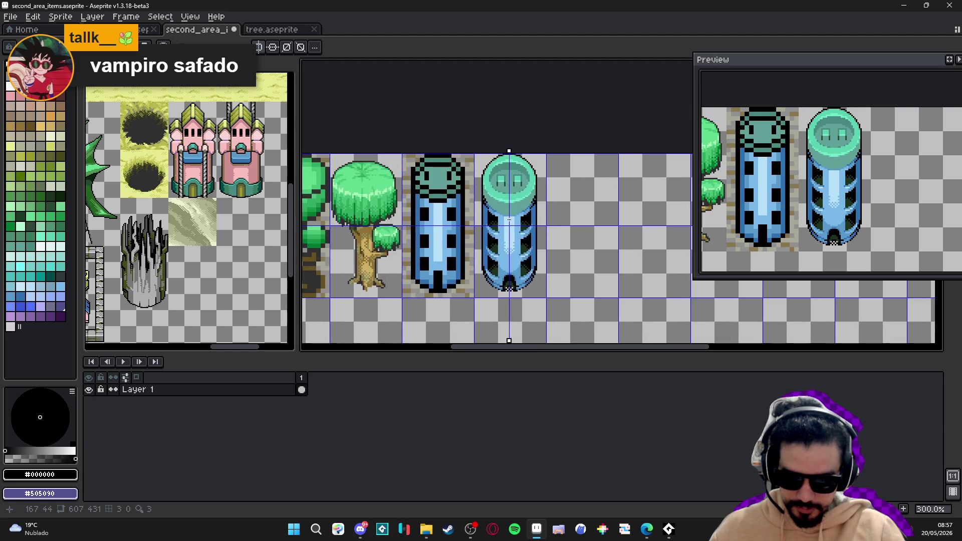
scroll(525, 236, "up", 2)
scroll(525, 236, "down", 1)
scroll(531, 245, "up", 1)
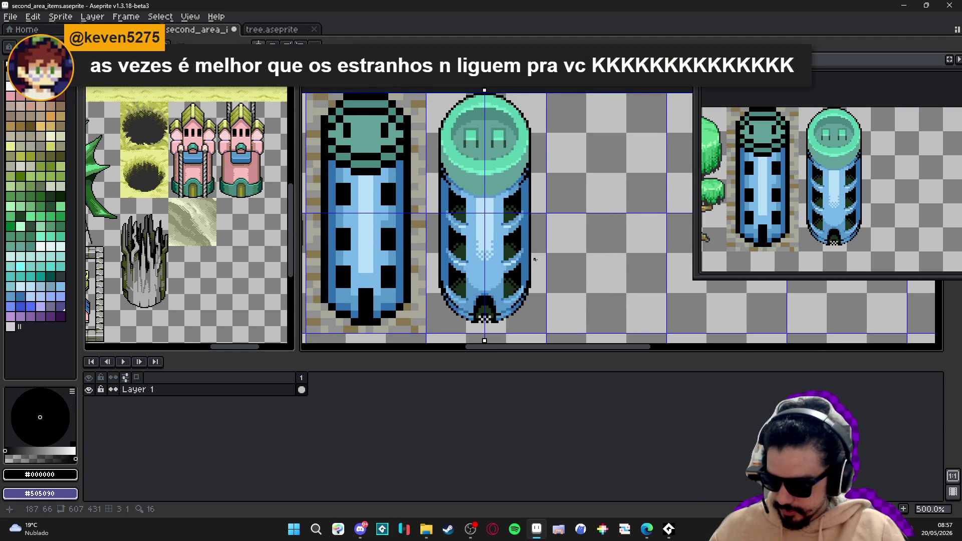
scroll(534, 259, "down", 1)
scroll(488, 251, "down", 2)
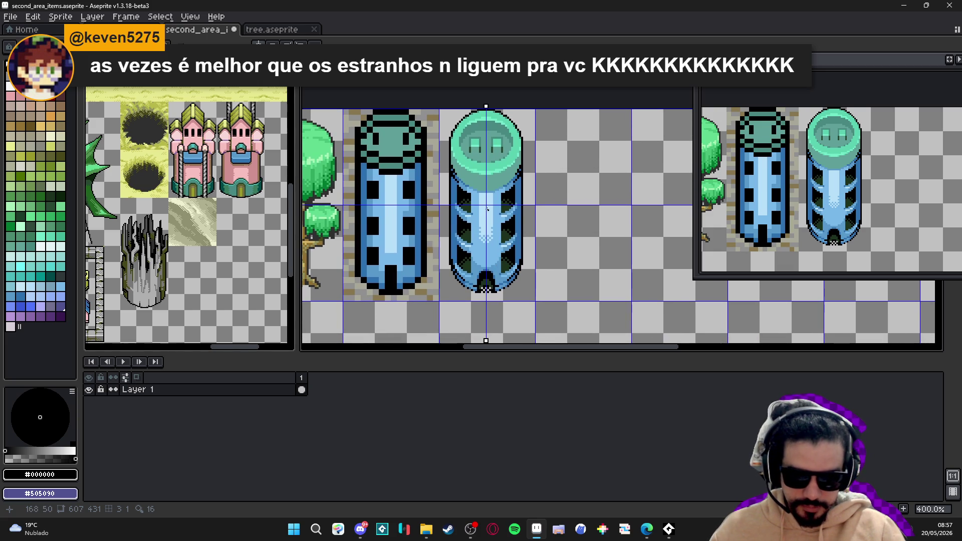
scroll(459, 171, "up", 4)
left_click(460, 172, "alt")
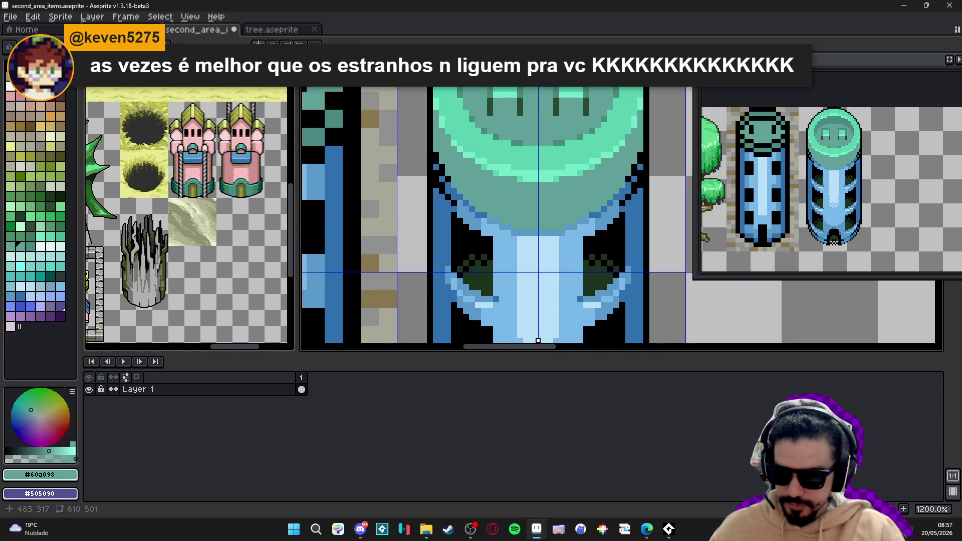
left_click(30, 246)
scroll(333, 215, "up", 1)
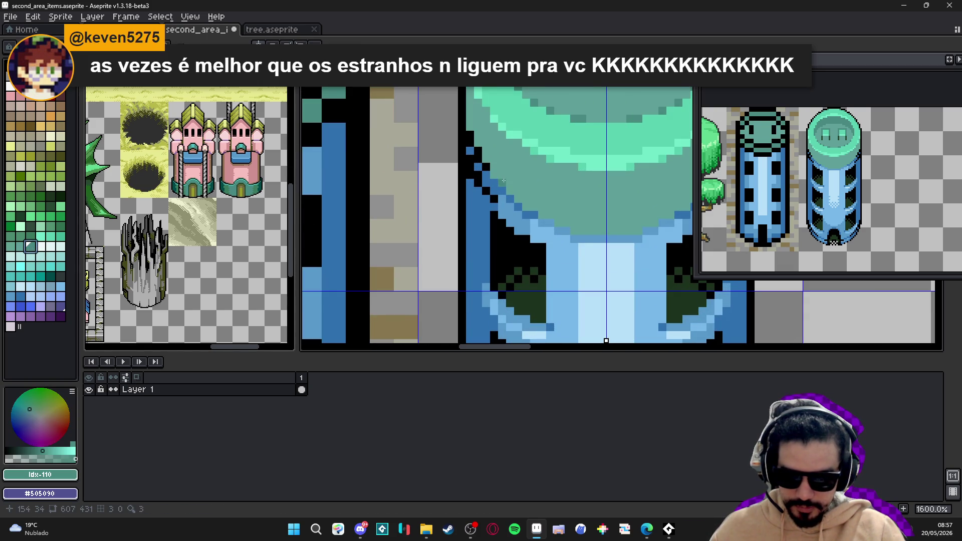
Switch to the Paint Bucket and select the darker teal palette colour Idx-104
key("g")
scroll(490, 160, "down", 3)
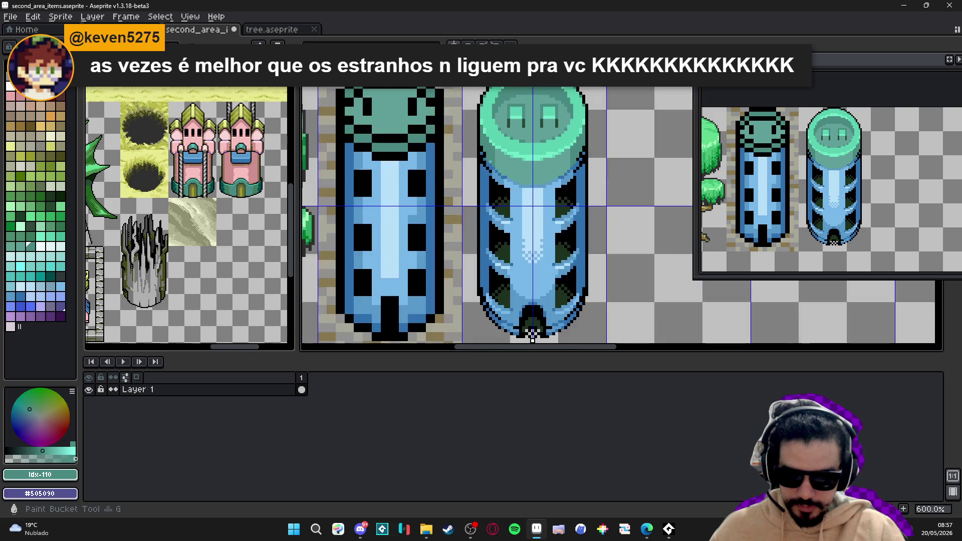
scroll(507, 186, "up", 6)
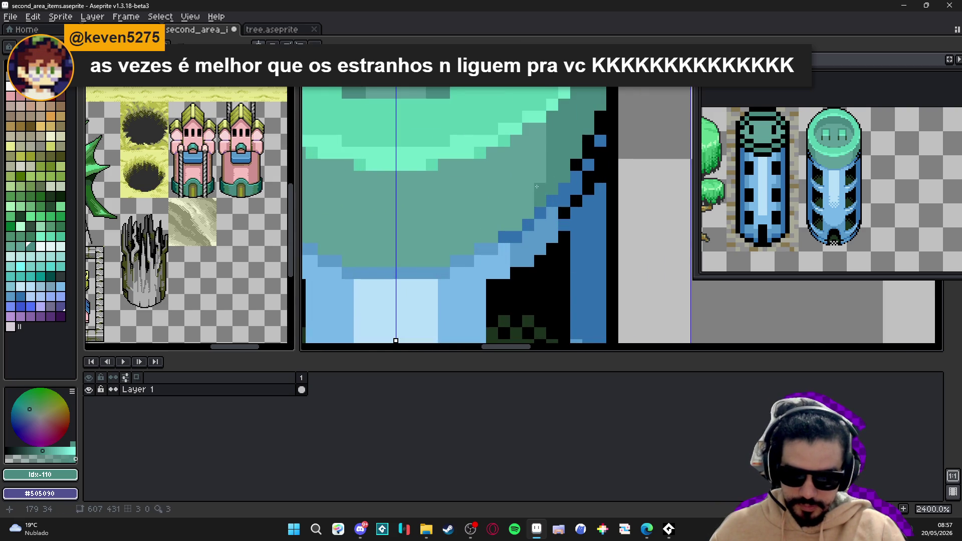
scroll(536, 186, "down", 6)
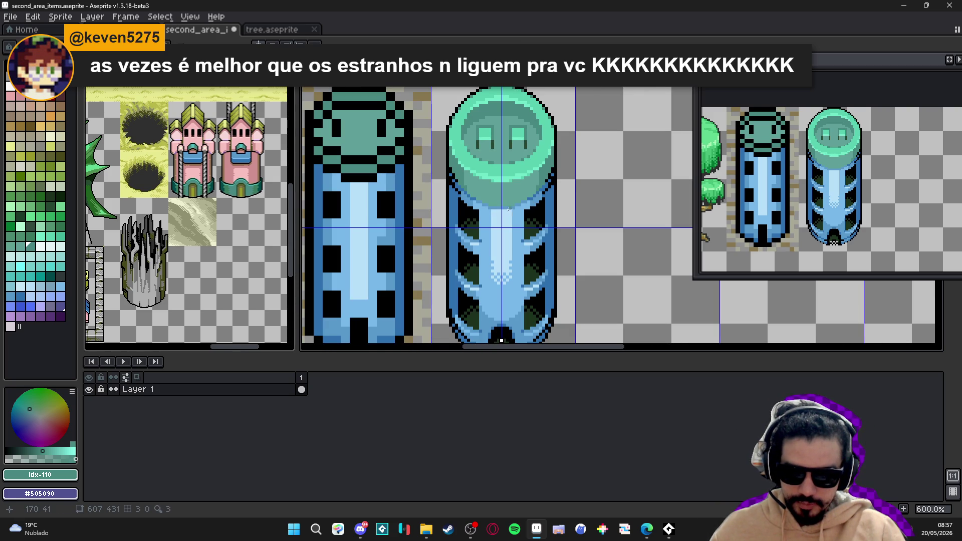
scroll(465, 199, "up", 4)
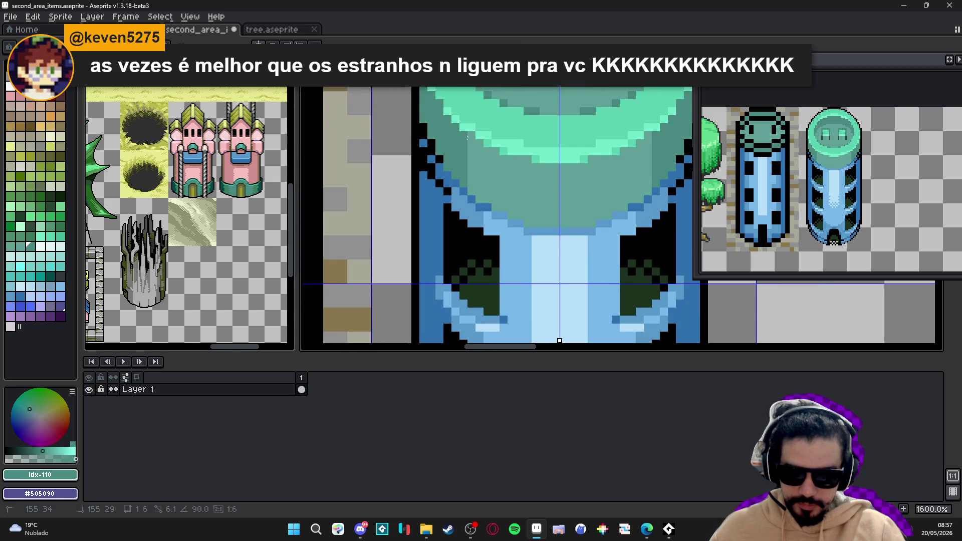
scroll(461, 155, "down", 1)
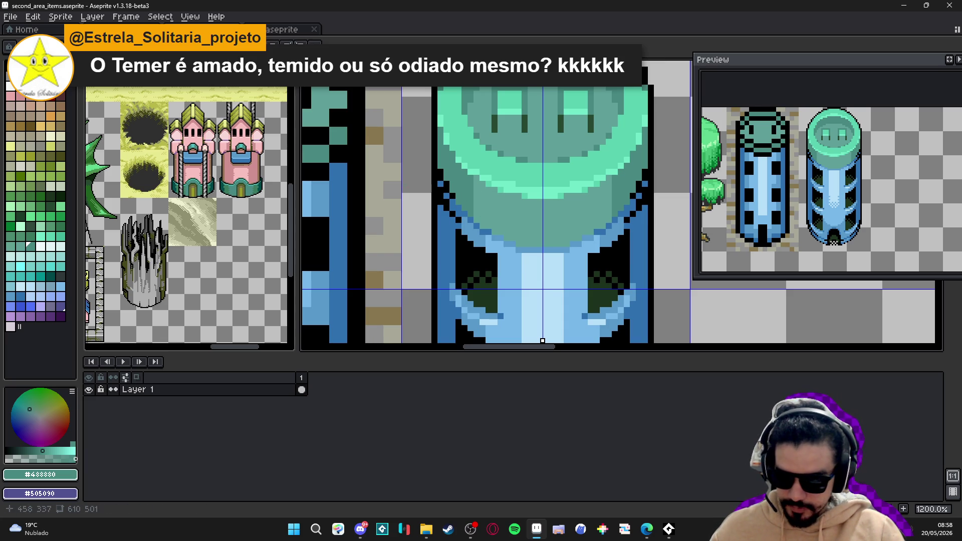
left_click(456, 186, "alt")
Switch to the Pencil and undo the last stroke on the teal tower's edge
key("g")
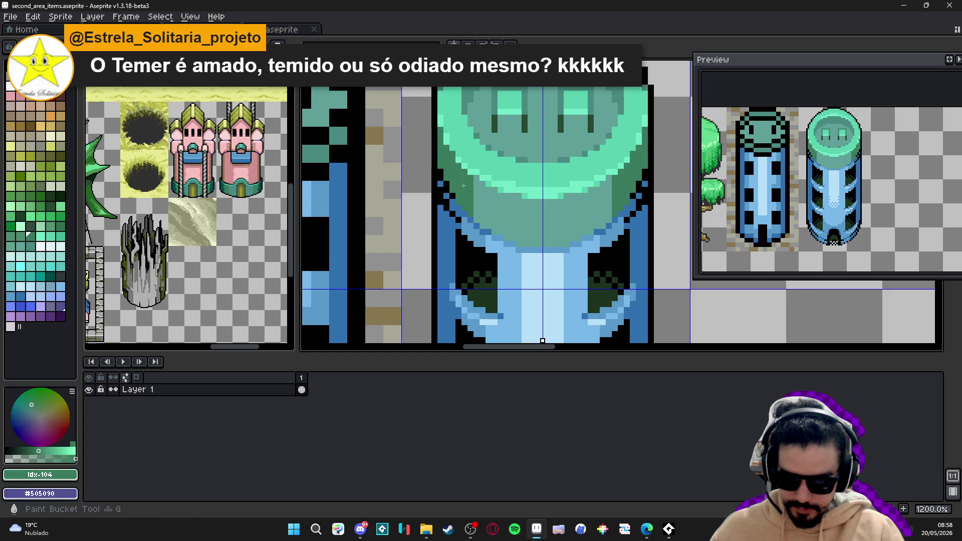
scroll(455, 187, "down", 5)
key("b")
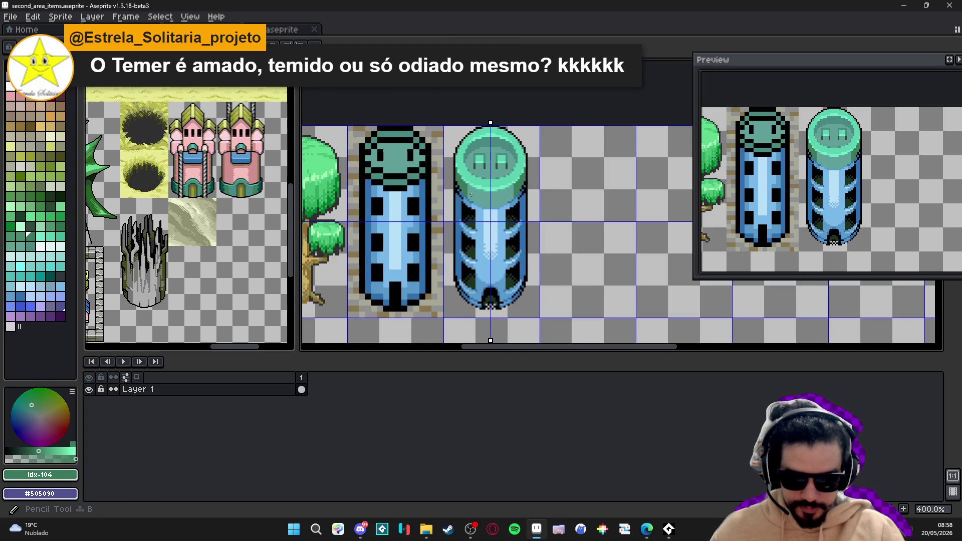
scroll(471, 195, "up", 6)
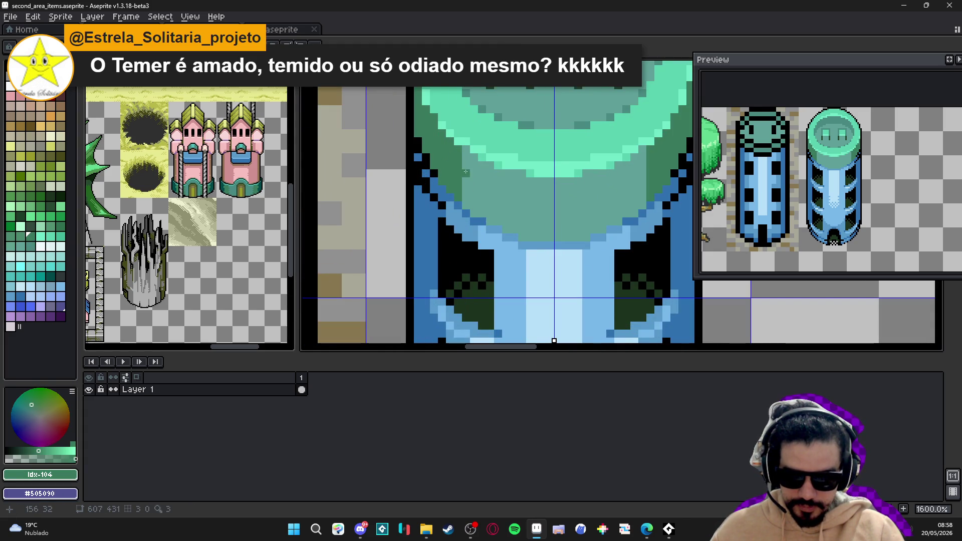
scroll(465, 172, "down", 4)
scroll(483, 190, "down", 2)
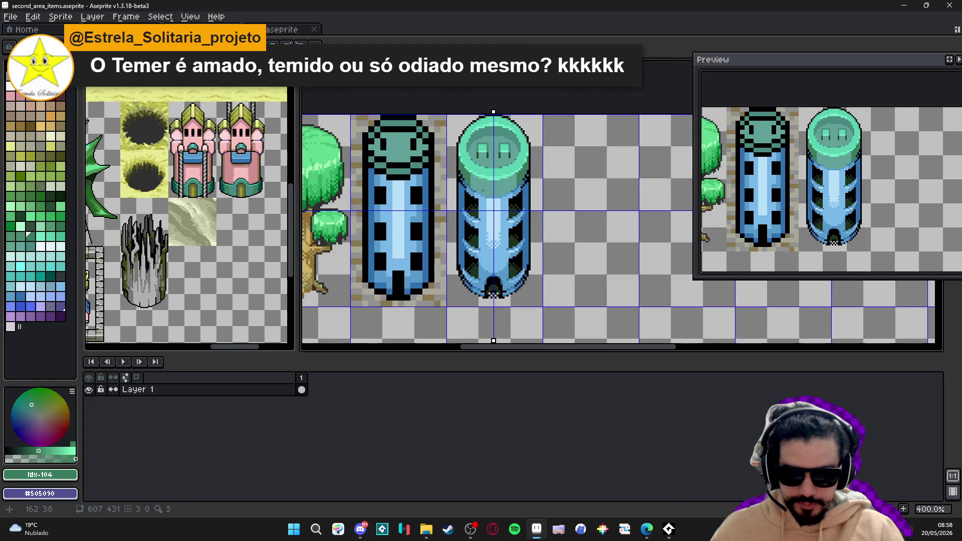
scroll(483, 190, "up", 7)
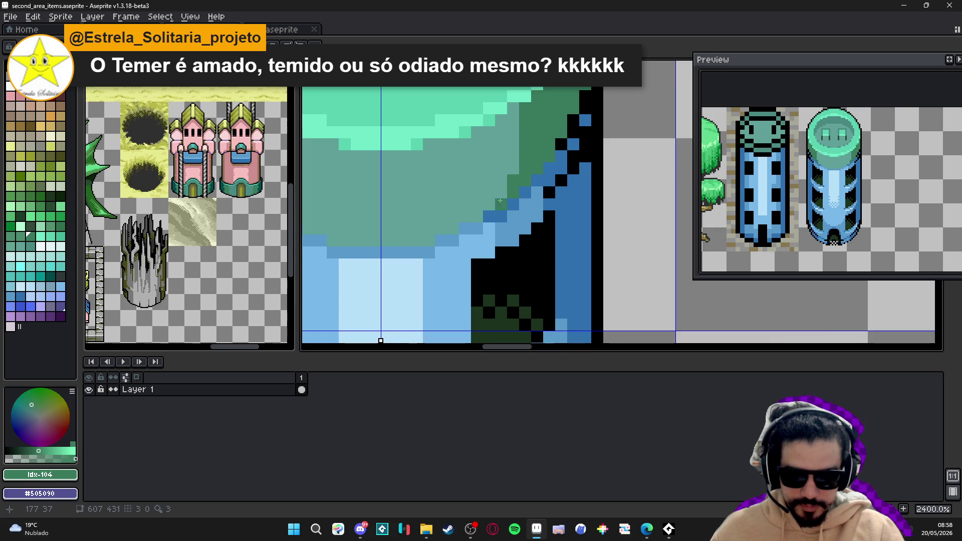
scroll(523, 196, "down", 5)
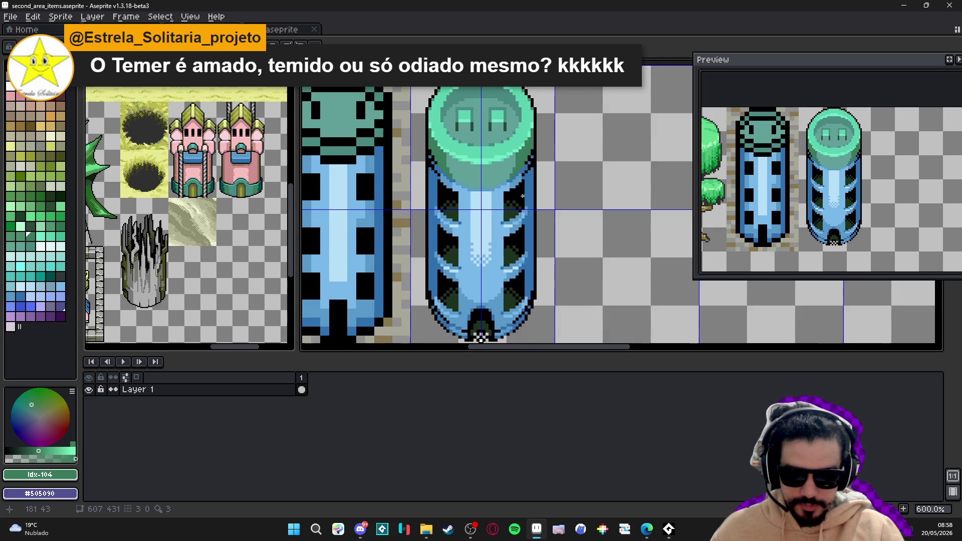
key("ctrl+z")
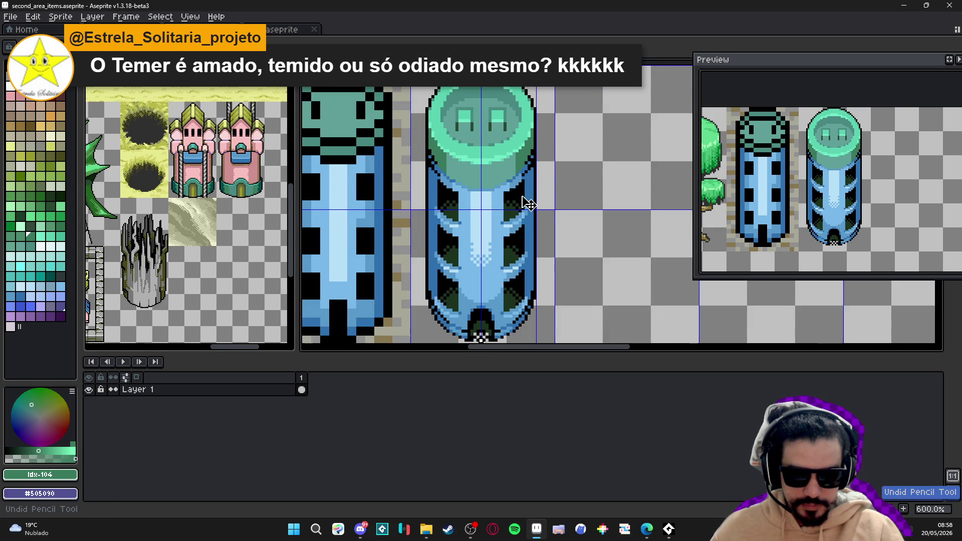
Save second_area_items.aseprite
scroll(523, 200, "down", 4)
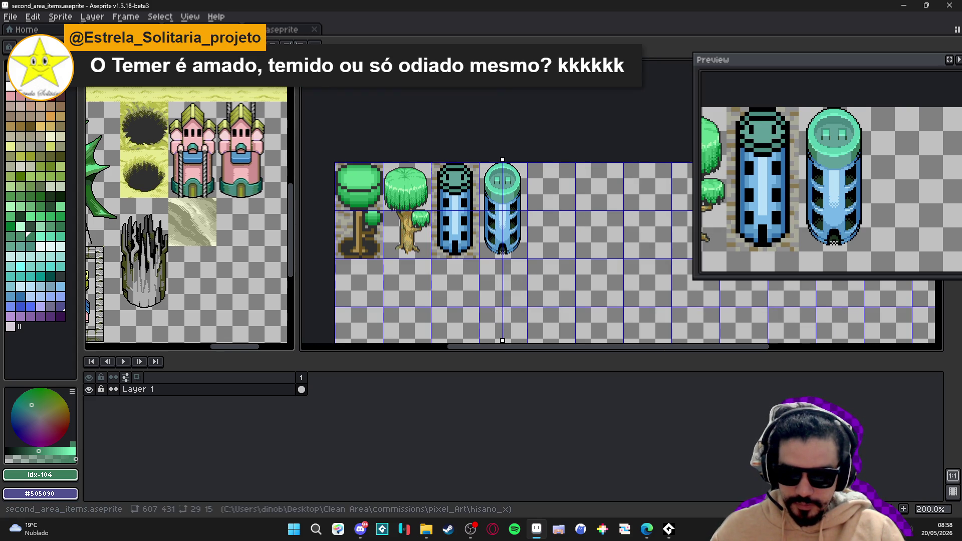
scroll(480, 235, "up", 1)
scroll(455, 219, "down", 1)
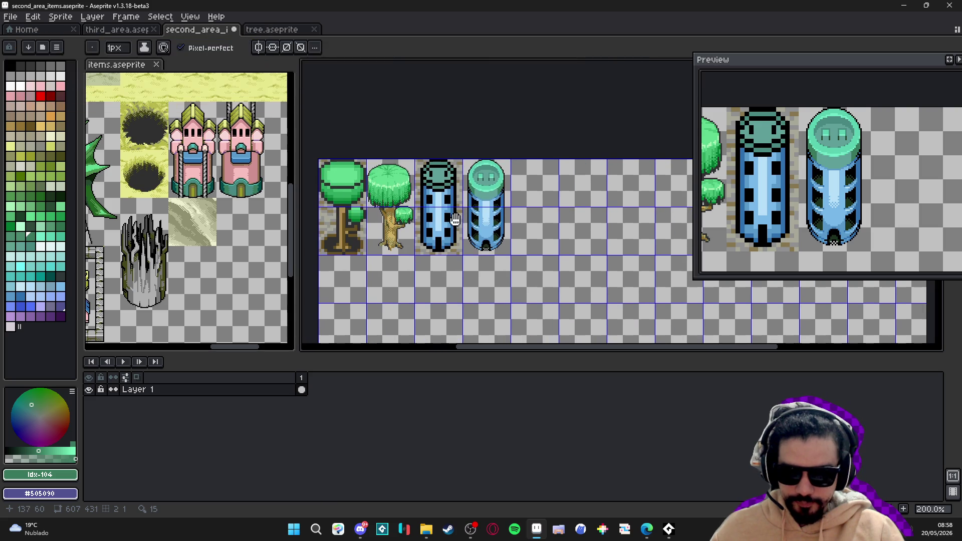
key("ctrl+s")
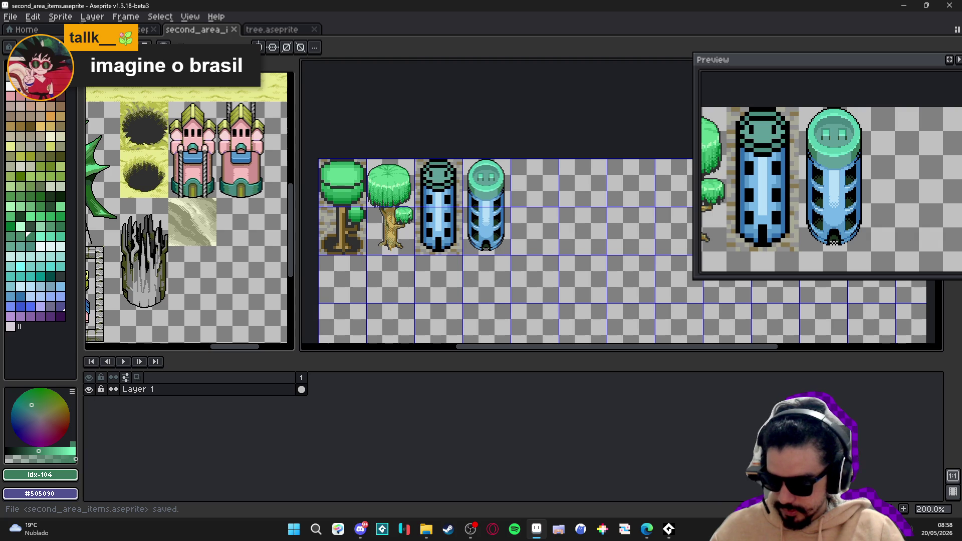
scroll(508, 192, "up", 1)
scroll(508, 192, "up", 3)
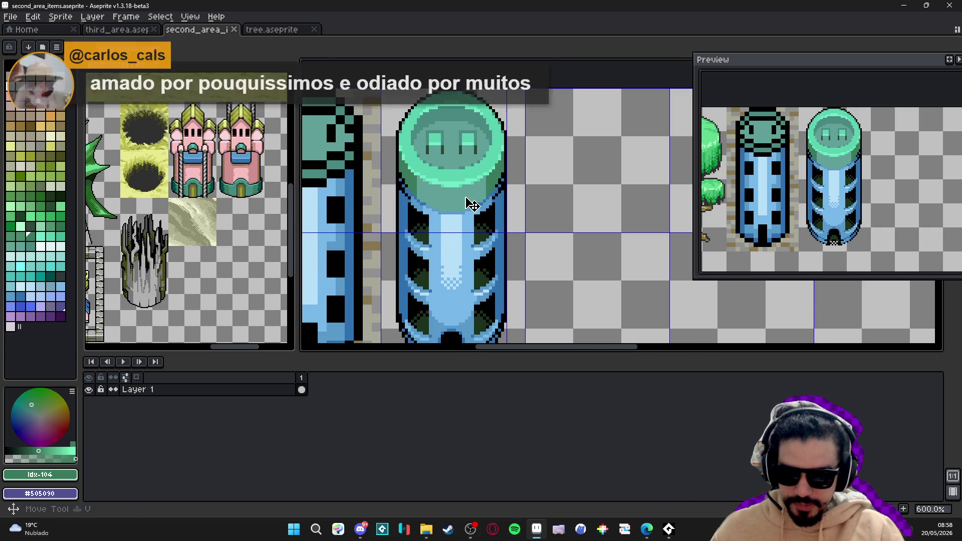
key("m")
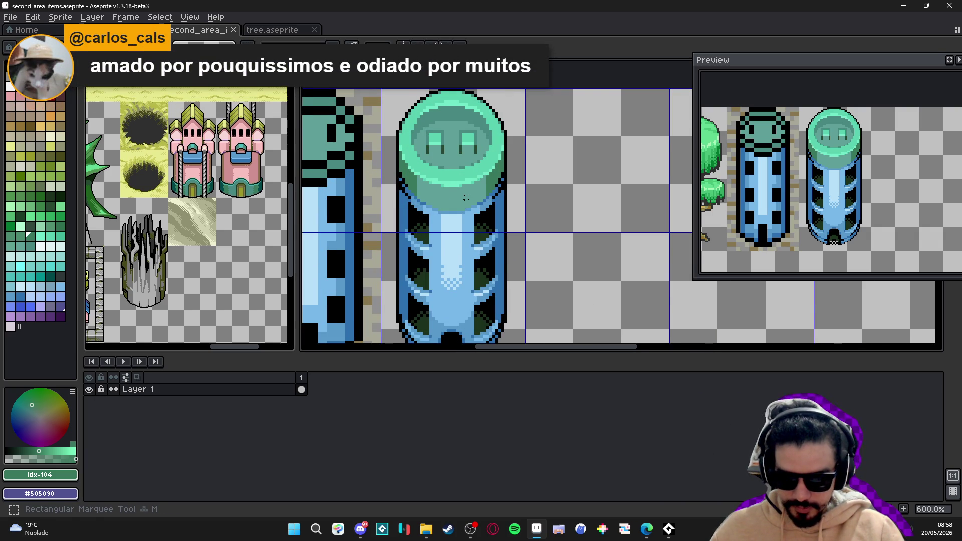
scroll(466, 198, "down", 2)
key("ctrl+s")
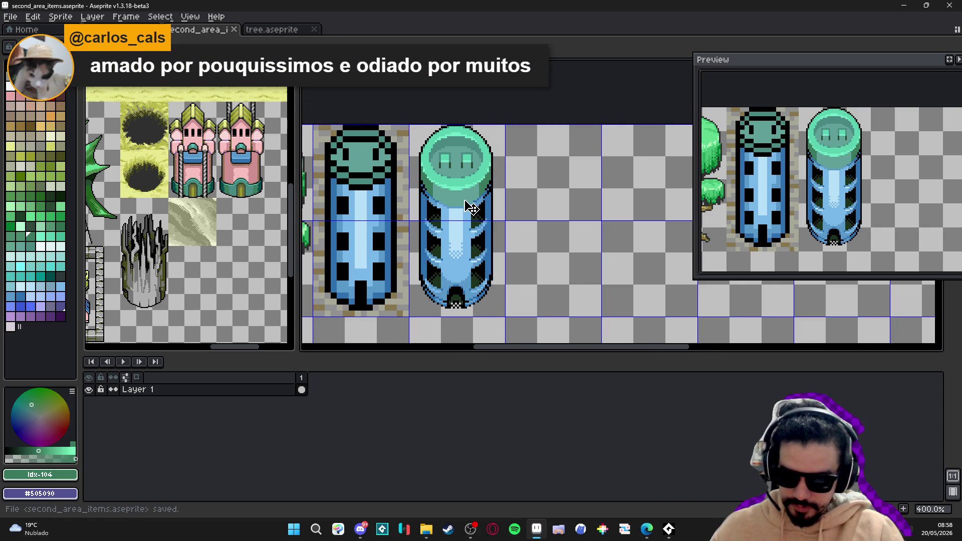
key("v")
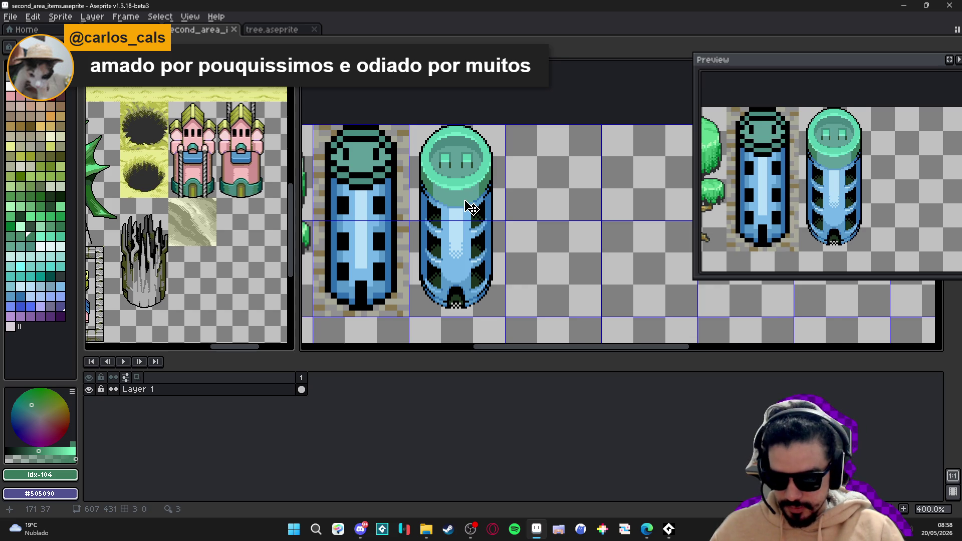
key("m")
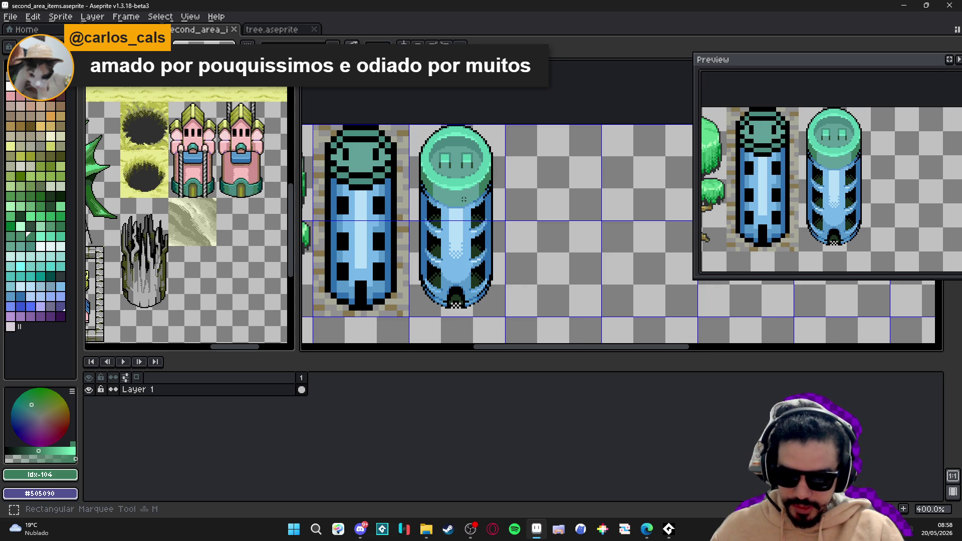
left_click(464, 201)
key("ctrl+d")
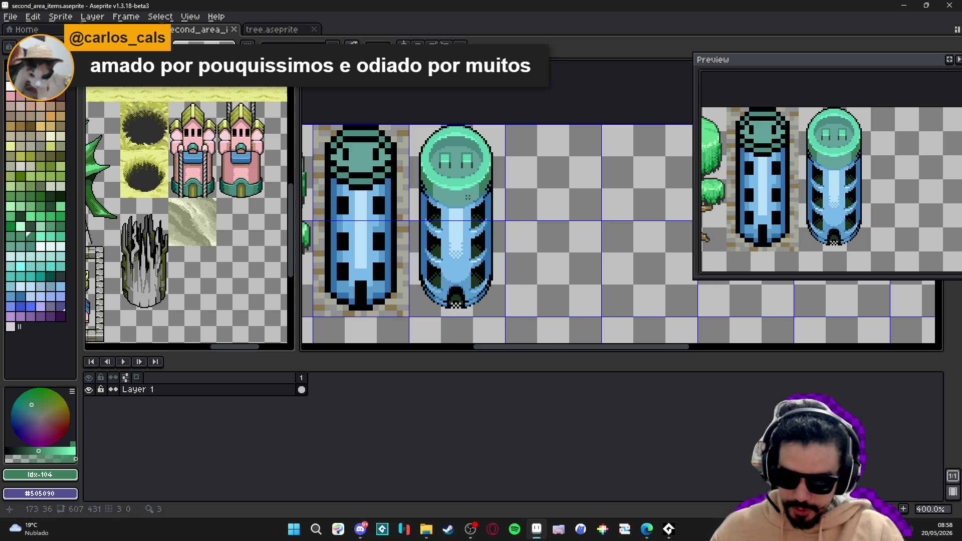
key("ctrl+shift+d")
key("ctrl+d")
key("v")
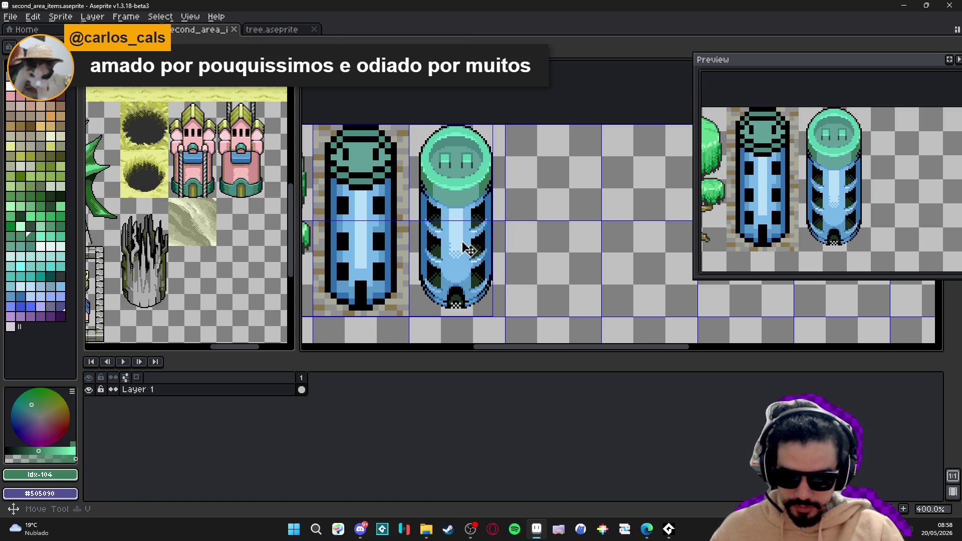
key("m")
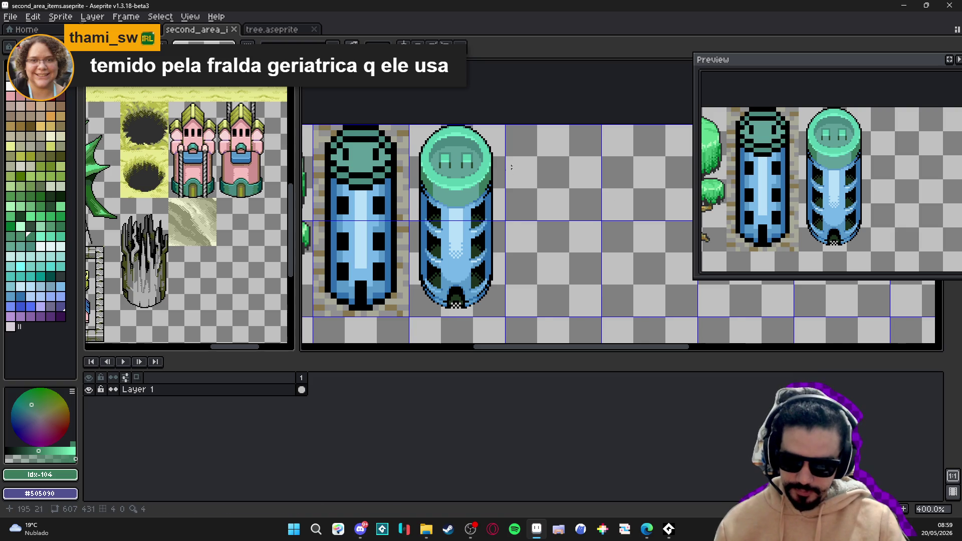
Switch through the open files to the third_area.aseprite map
scroll(471, 191, "down", 2)
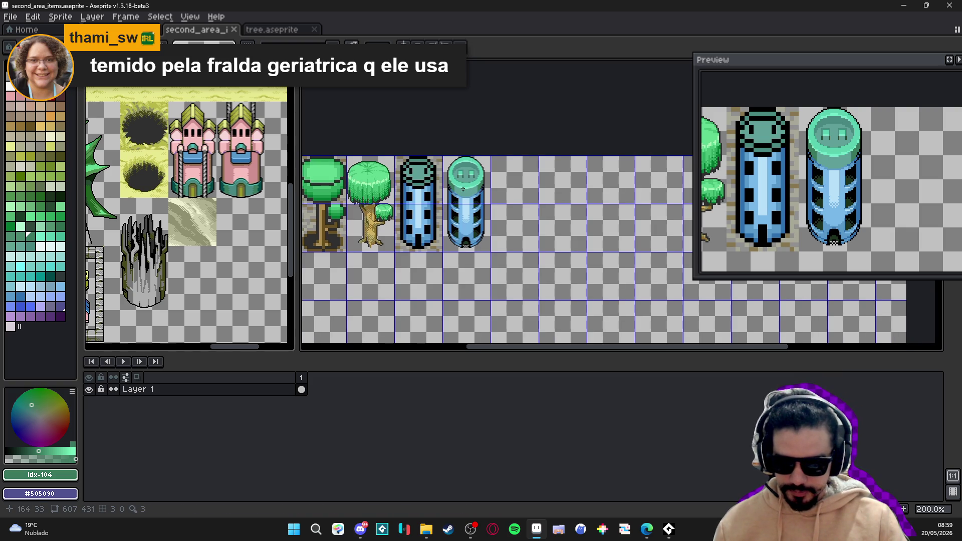
left_click(261, 31)
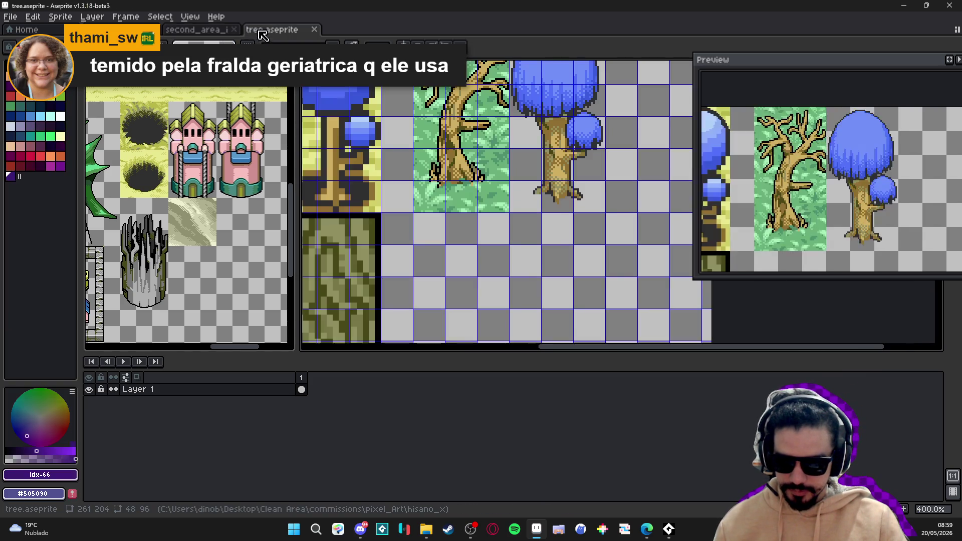
left_click(215, 31)
left_click(163, 32)
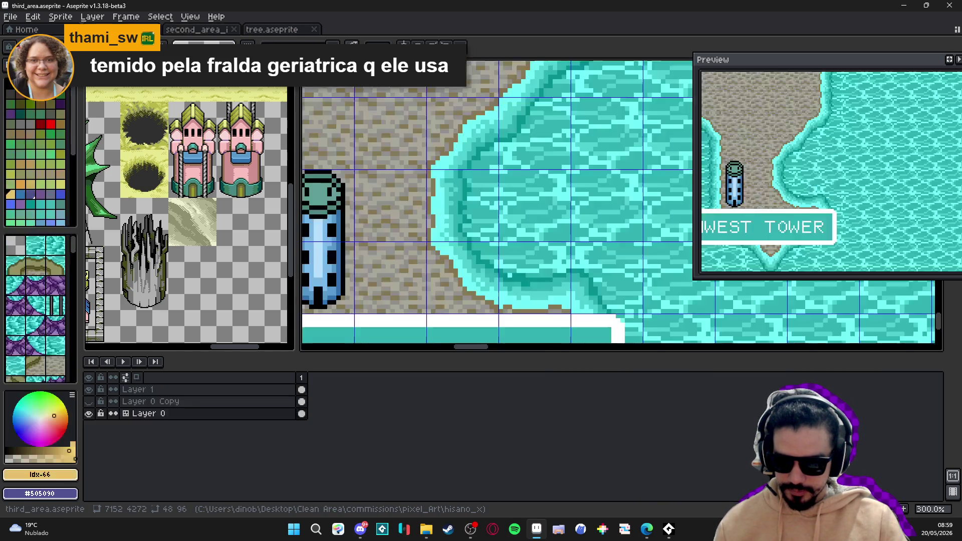
Pan the area map past the purple forest and Light CD area to South Temple
scroll(473, 214, "down", 3)
mouse_move(473, 215)
left_mouse_down()
mouse_move(505, 207)
mouse_move(540, 274)
left_mouse_up()
scroll(467, 257, "down", 1)
left_click_drag(467, 256, 428, 280)
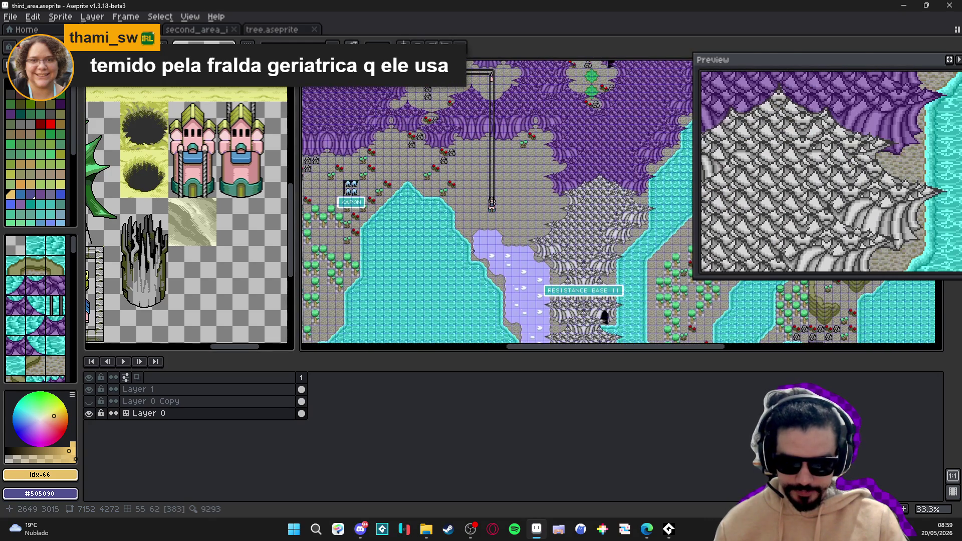
mouse_move(420, 145)
left_mouse_down()
mouse_move(448, 241)
mouse_move(346, 311)
left_mouse_up()
left_click_drag(501, 165, 410, 230)
left_click_drag(464, 149, 507, 240)
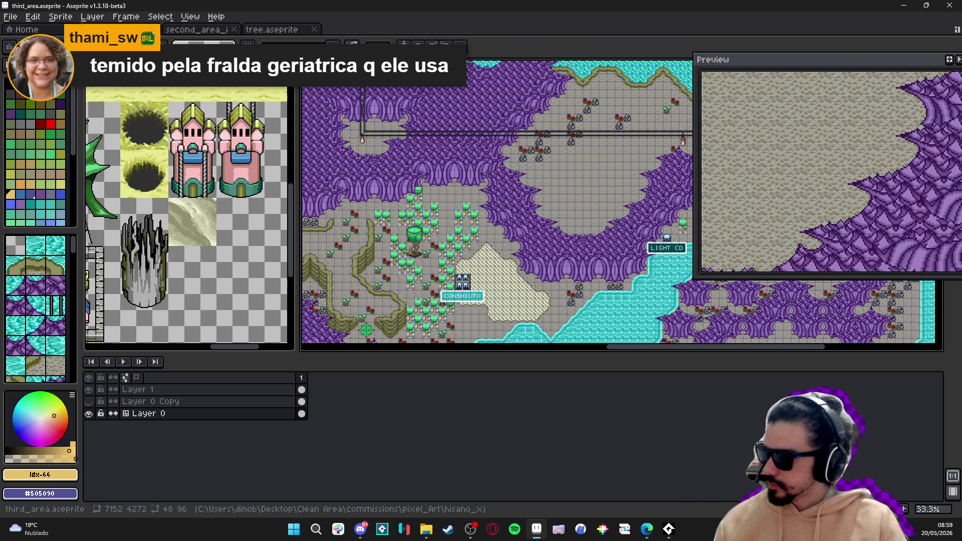
mouse_move(647, 528)
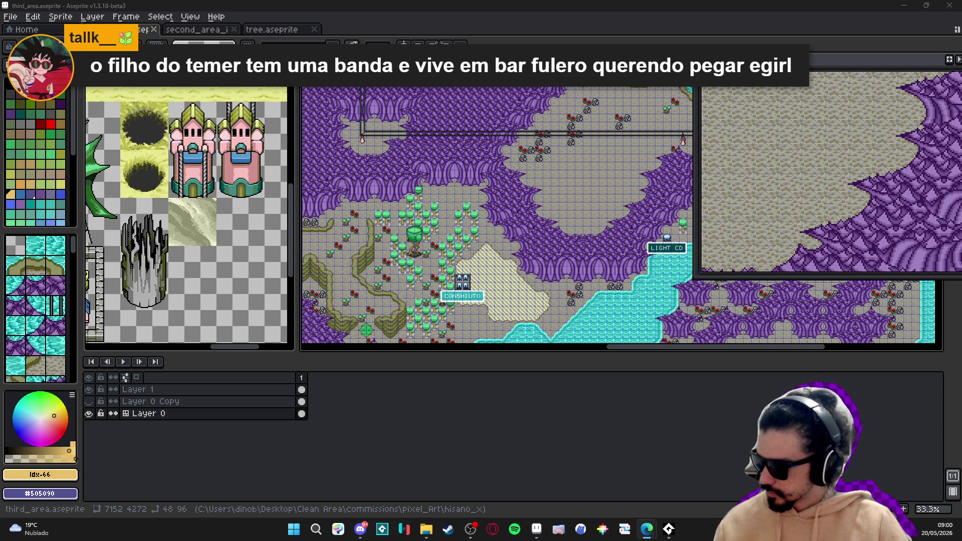
mouse_move(598, 200)
left_mouse_down()
mouse_move(525, 155)
mouse_move(490, 224)
left_mouse_up()
scroll(651, 250, "up", 4)
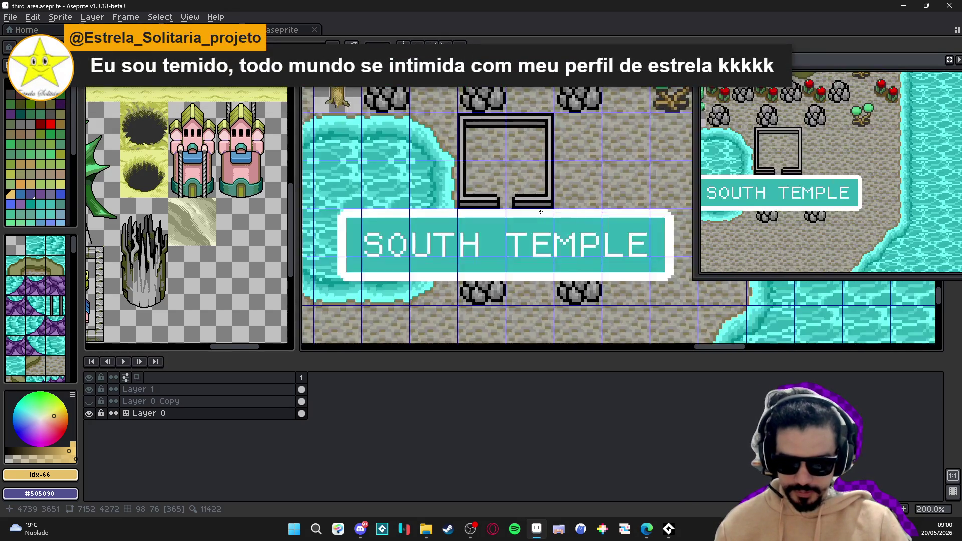
scroll(541, 211, "down", 2)
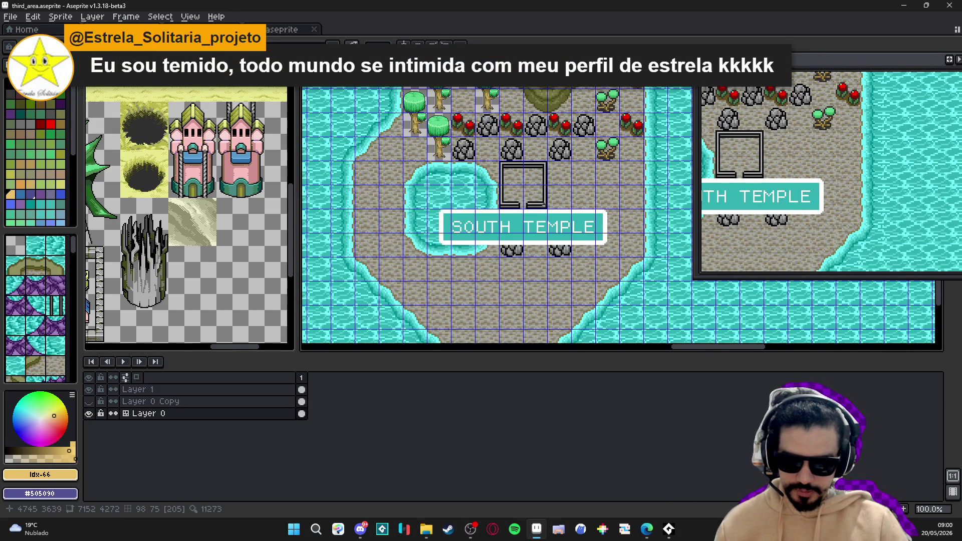
scroll(544, 203, "up", 1)
Marquee-select the temple doorway frame above South Temple, then show tree.aseprite
key("v")
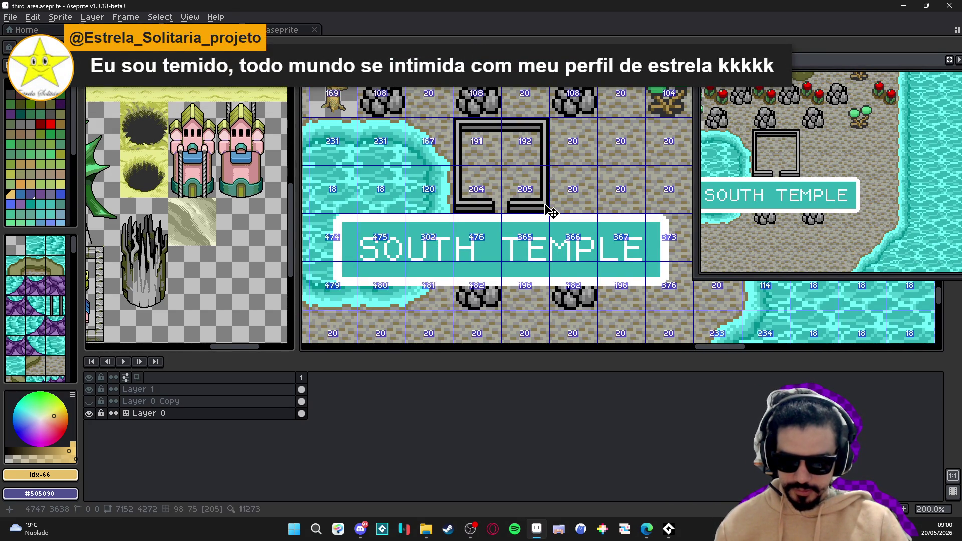
key("m")
left_click_drag(551, 210, 470, 136)
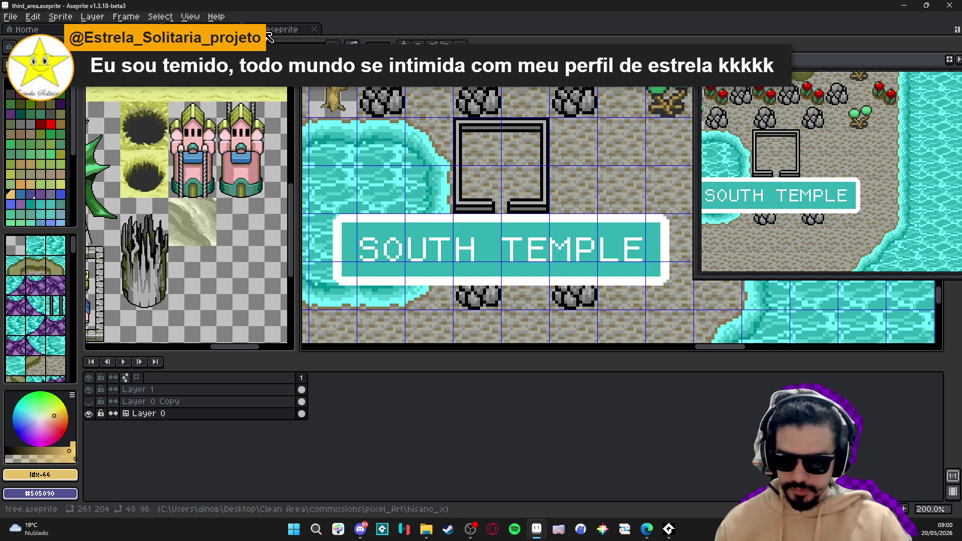
left_click(269, 31)
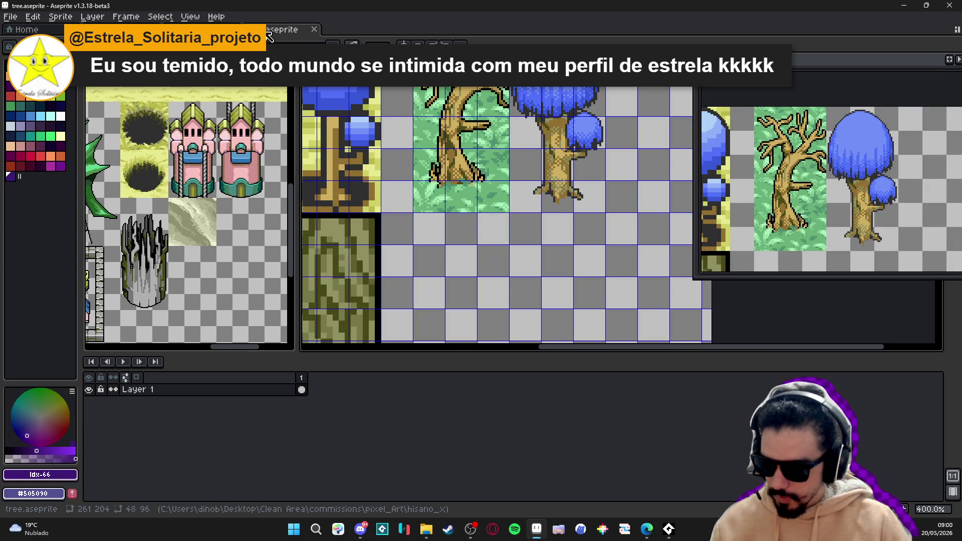
Return to second_area_items.aseprite and toggle the Move and Rectangular Marquee tools
left_click(269, 32)
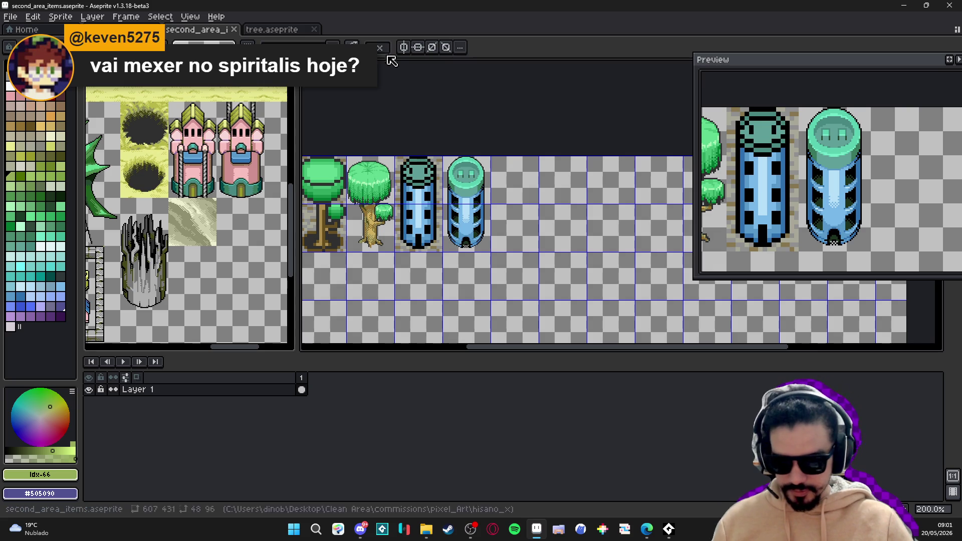
key("v")
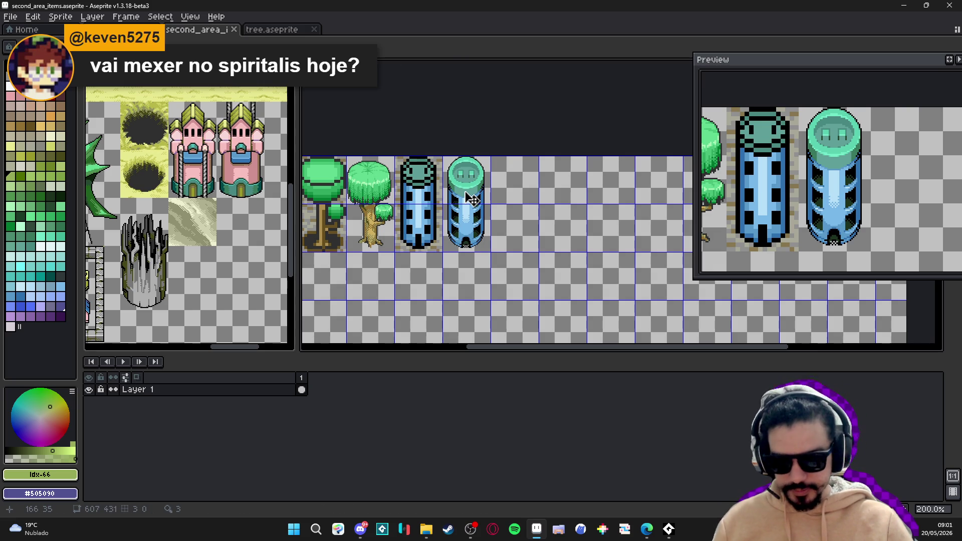
key("m")
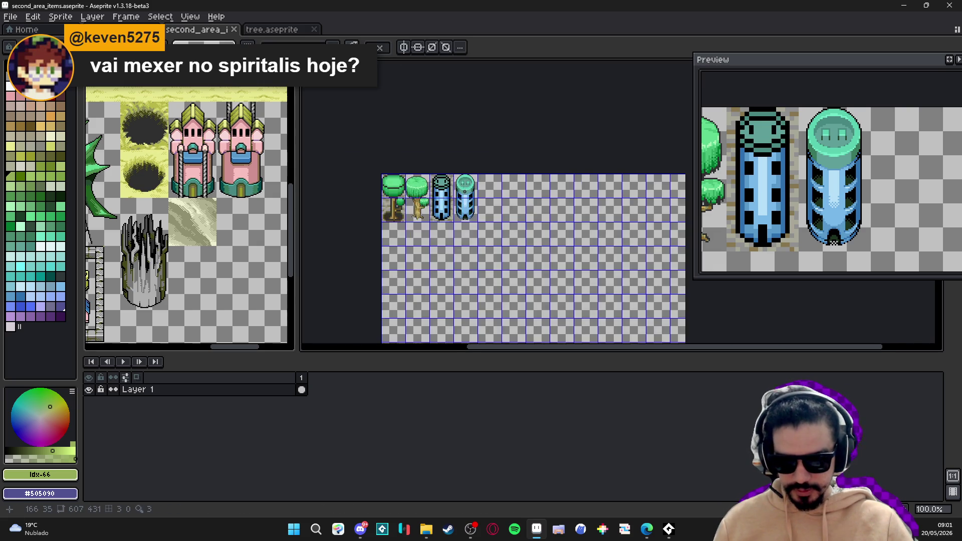
Select the temple doorway frame tiles on the third_area map
left_click(278, 34)
left_click(115, 29)
scroll(406, 179, "down", 2)
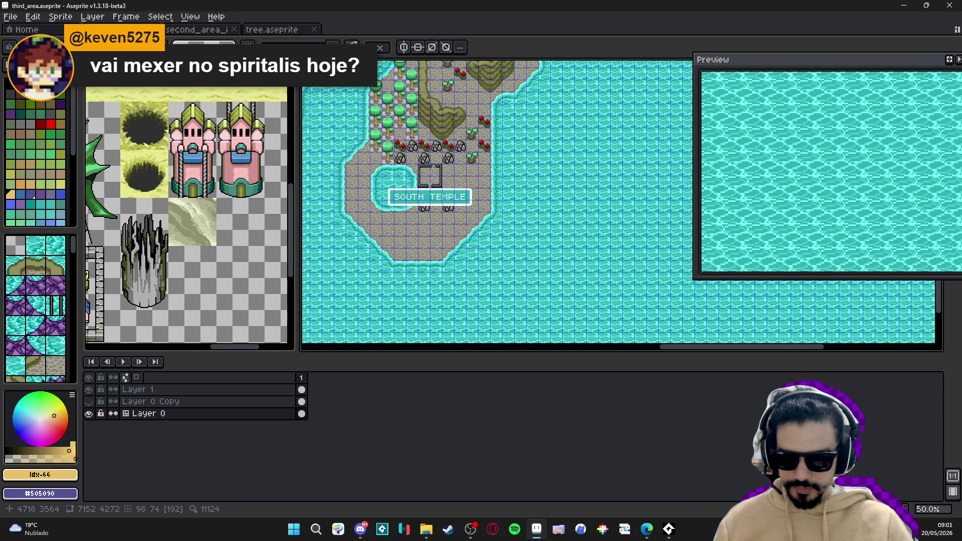
scroll(434, 167, "up", 3)
scroll(462, 191, "down", 1)
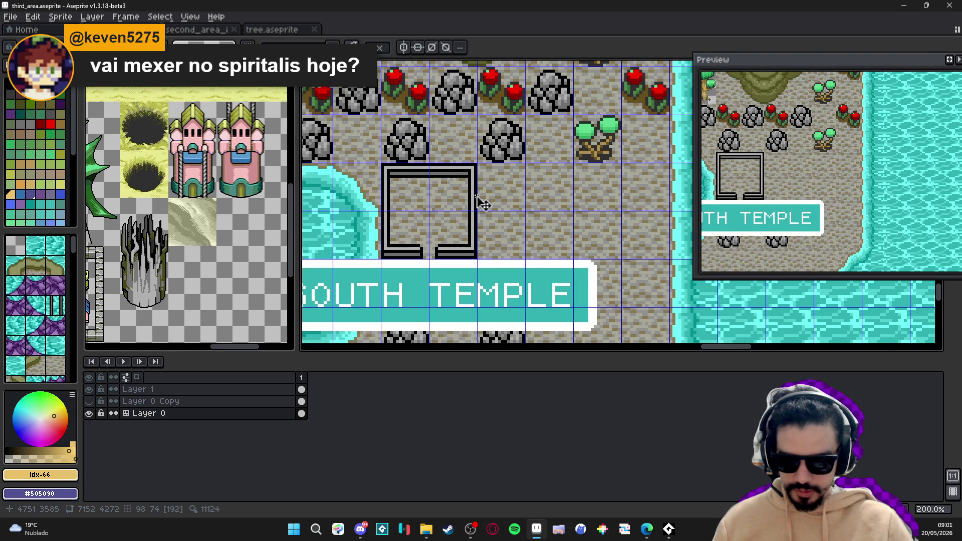
key("m")
left_click_drag(430, 167, 475, 258)
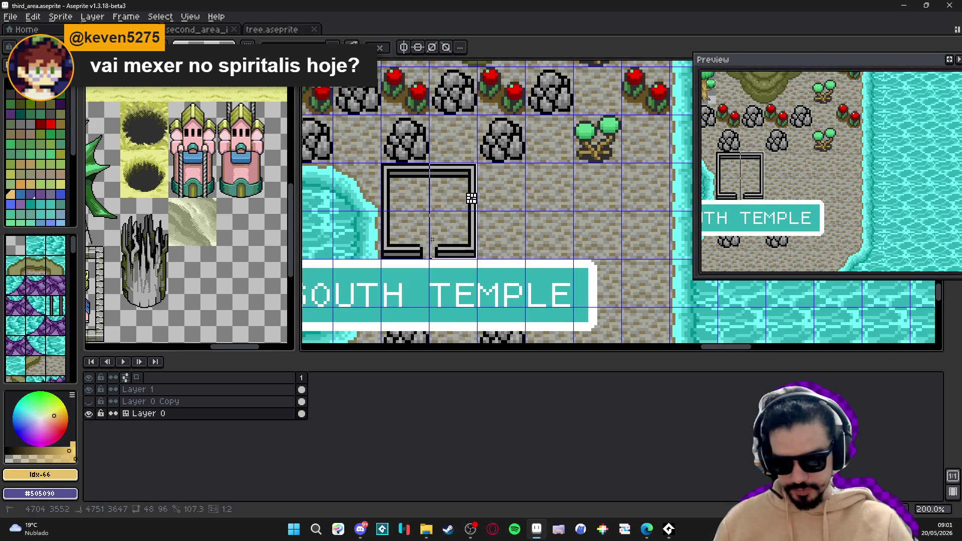
Paste the temple frame into second_area_items just right of the second blue tower
left_click(250, 29)
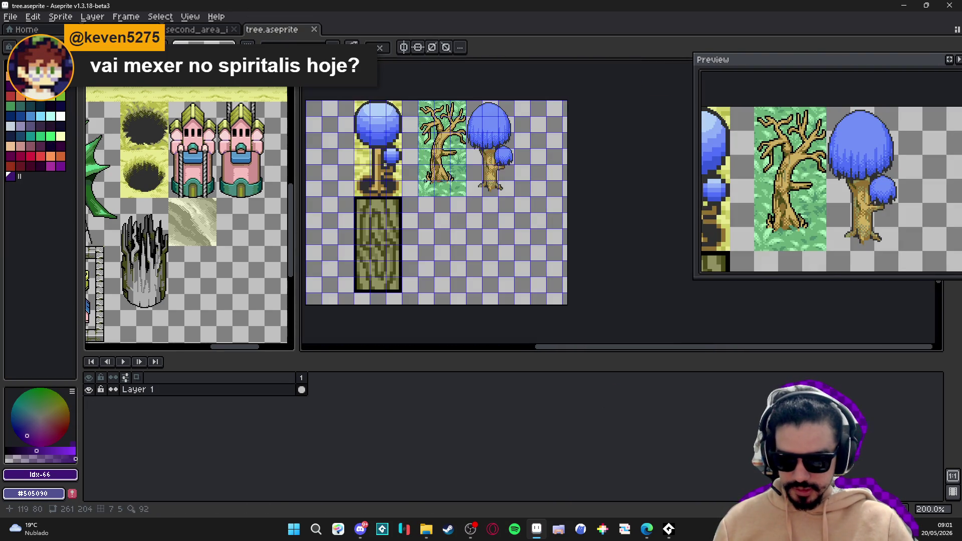
key("ctrl+shift+Tab")
scroll(472, 202, "up", 2)
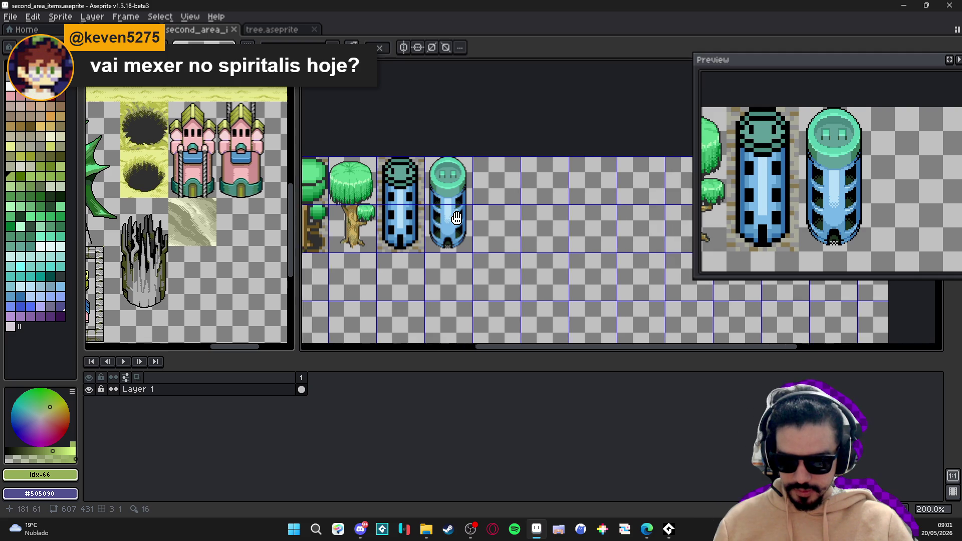
key("ctrl+v")
left_click_drag(575, 231, 481, 228)
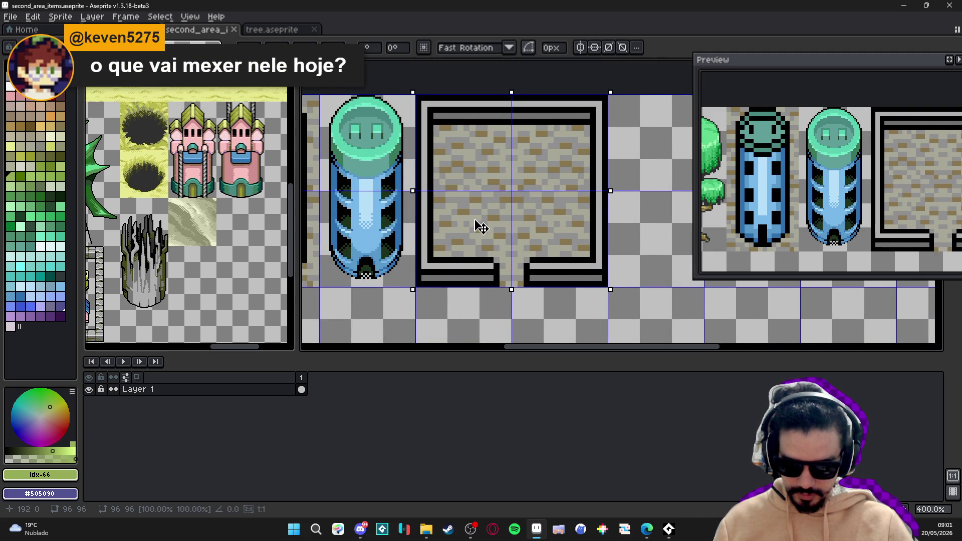
key("Return")
Save second_area_items with the temple frame in place
scroll(479, 226, "down", 2)
scroll(466, 220, "up", 1)
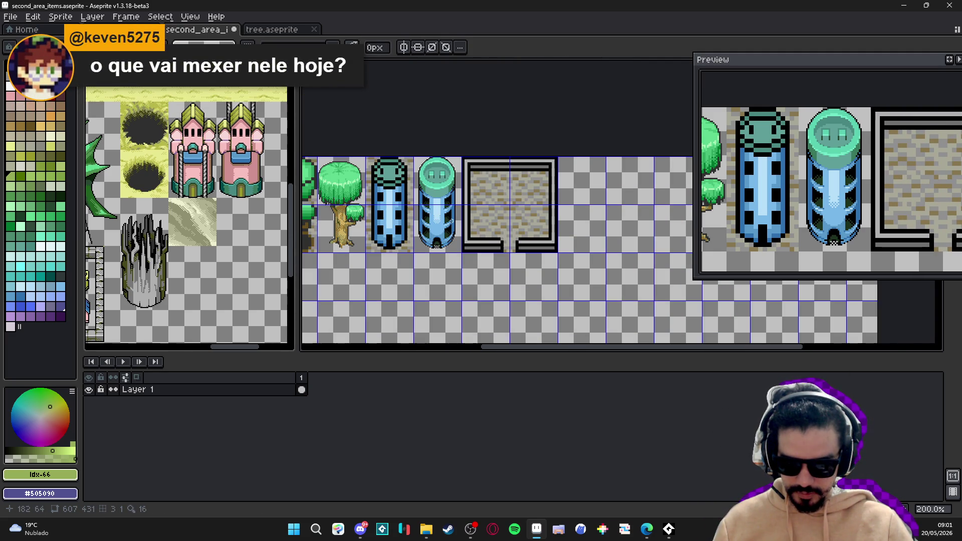
key("ctrl+s")
mouse_move(296, 205)
left_mouse_down()
mouse_move(256, 207)
mouse_move(273, 233)
mouse_move(260, 231)
mouse_move(266, 226)
left_mouse_up()
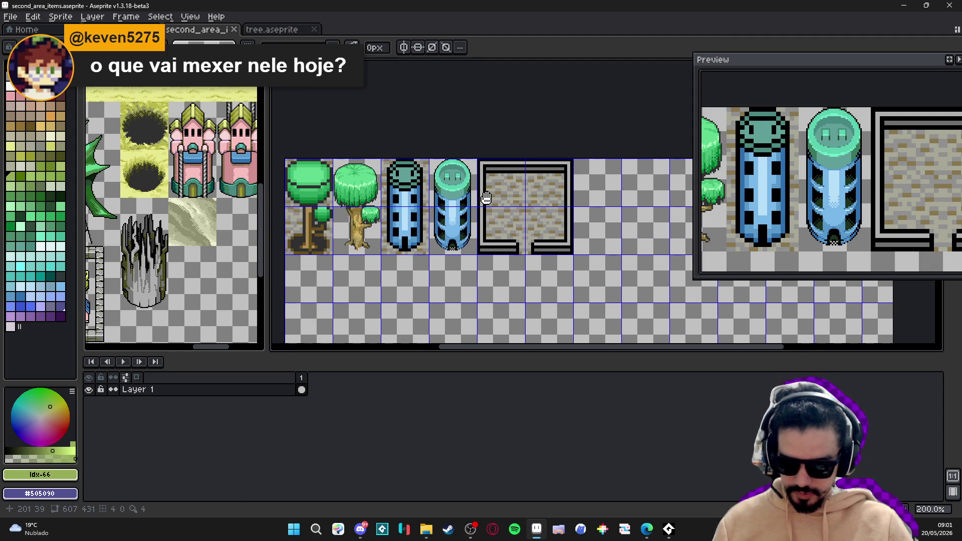
left_click(271, 30)
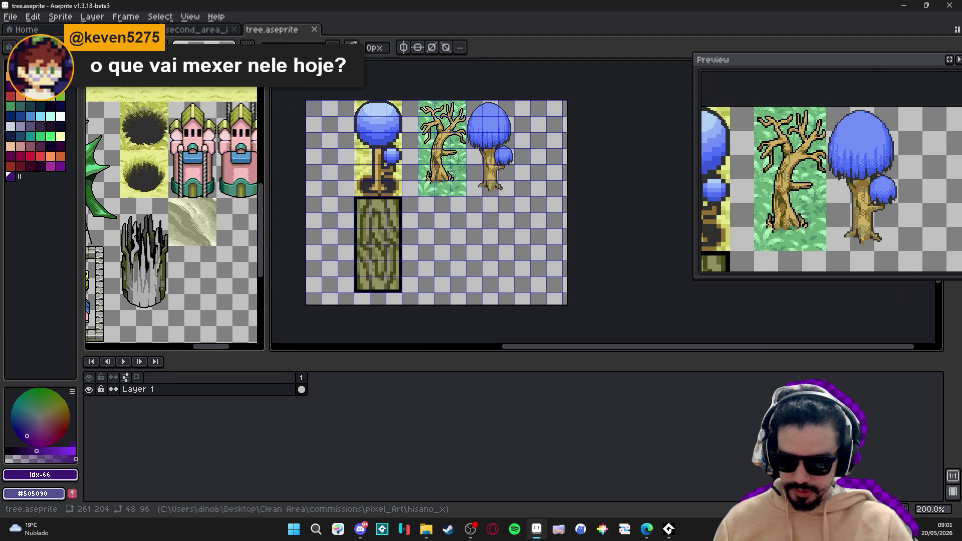
left_click(125, 29)
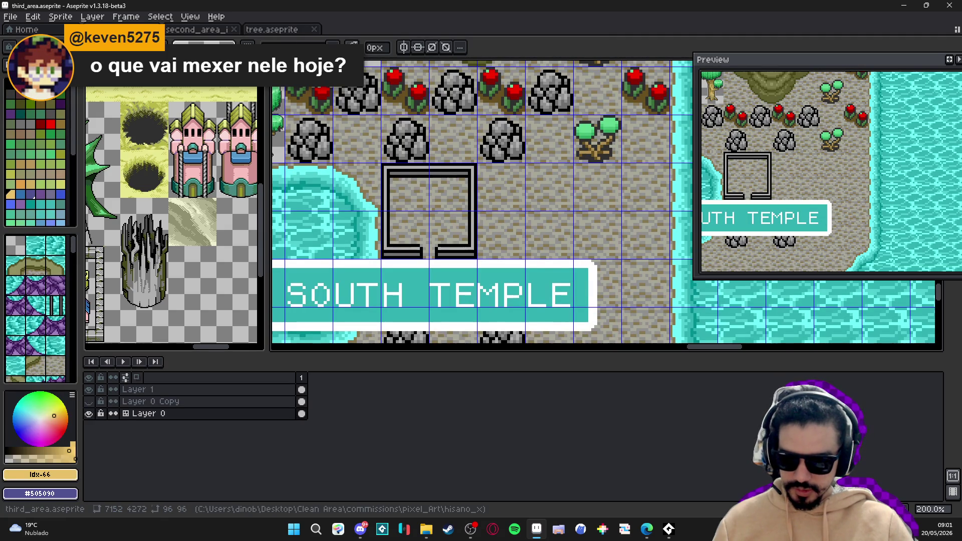
left_click(233, 28)
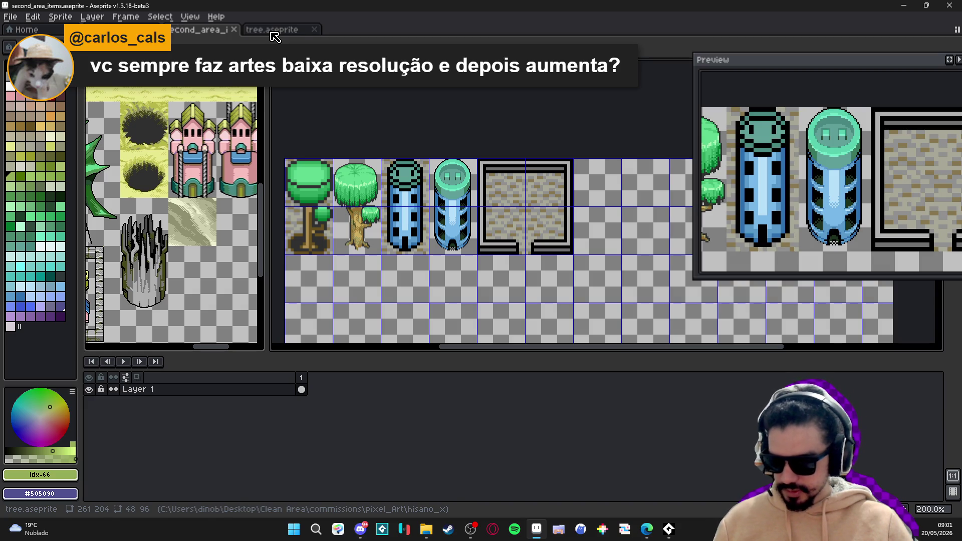
left_click(125, 29)
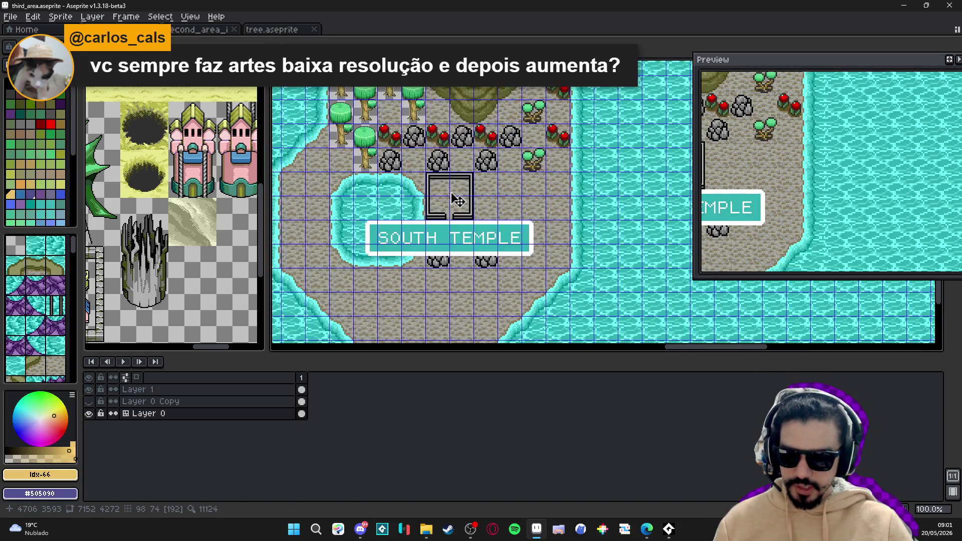
scroll(455, 199, "up", 1)
scroll(454, 198, "down", 1)
scroll(359, 142, "down", 1)
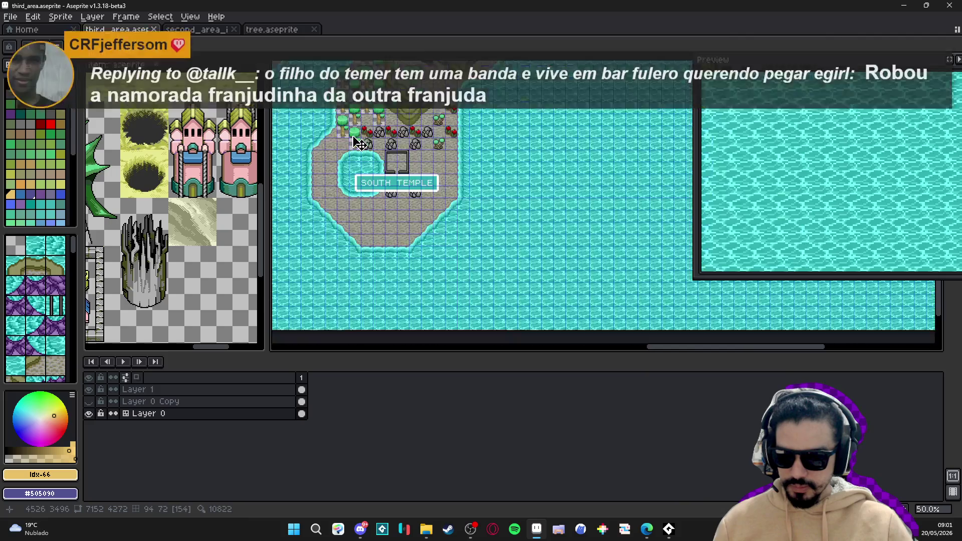
scroll(396, 195, "down", 1)
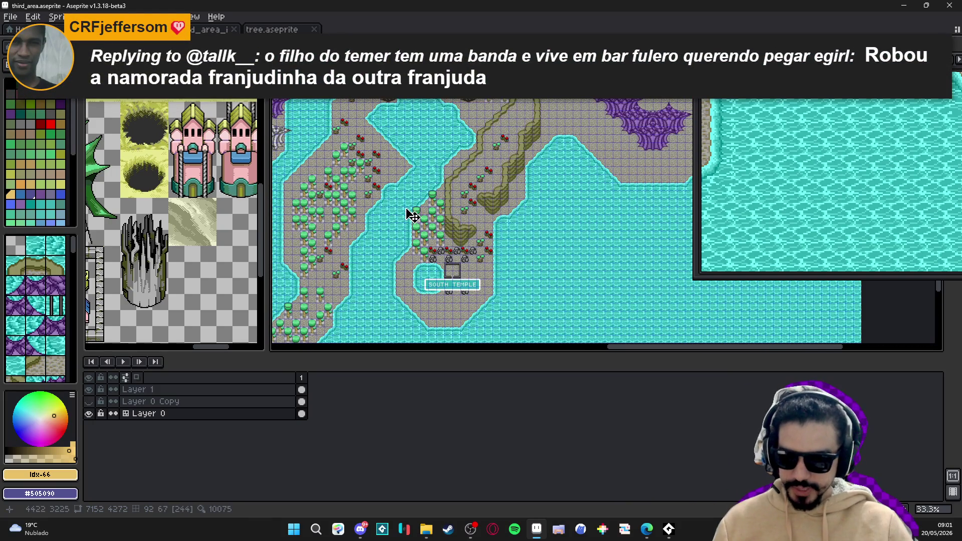
scroll(408, 206, "left", 4)
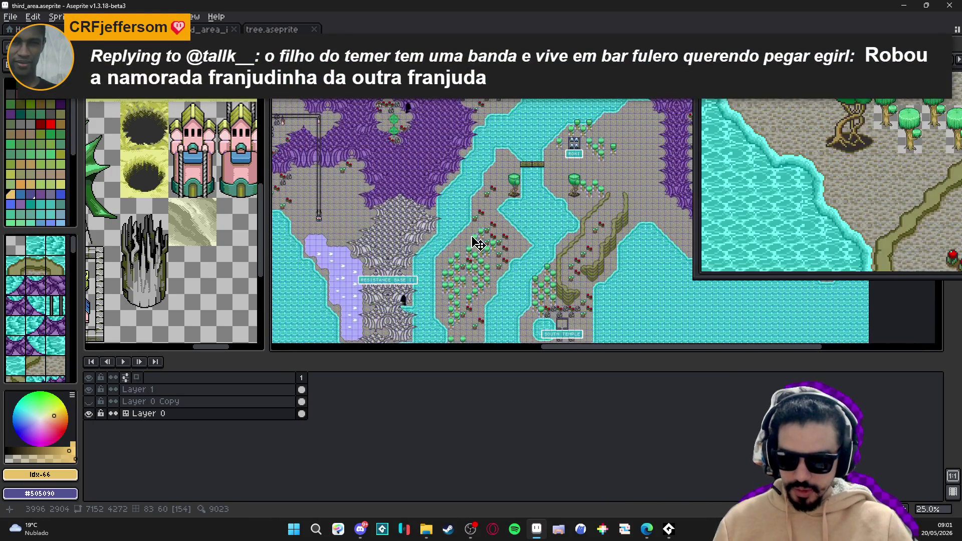
scroll(434, 215, "up", 2)
scroll(433, 215, "down", 2)
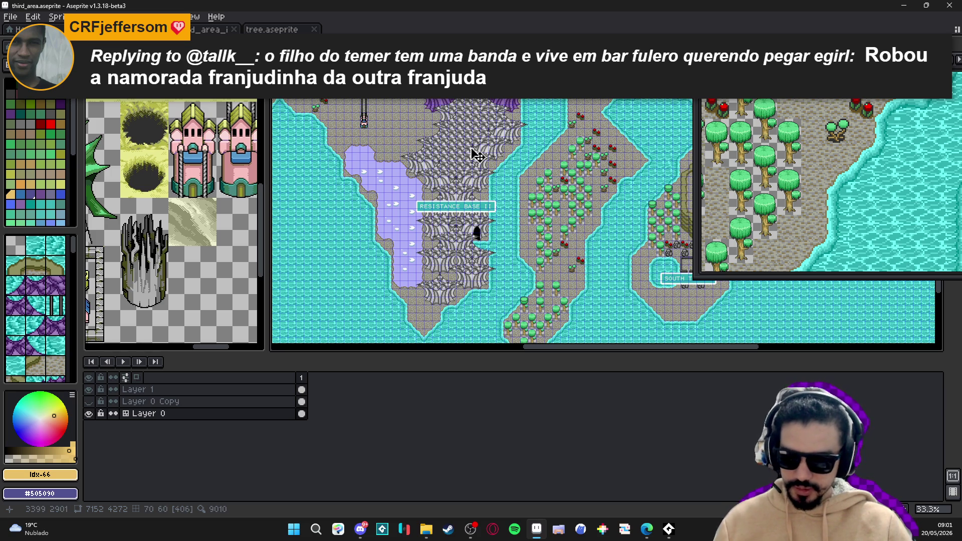
scroll(570, 206, "up", 1)
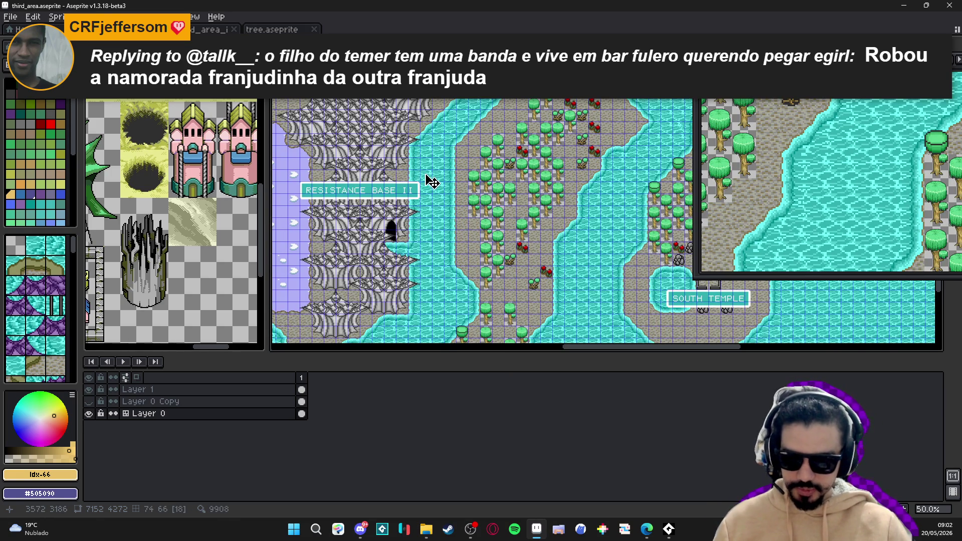
scroll(433, 190, "up", 2)
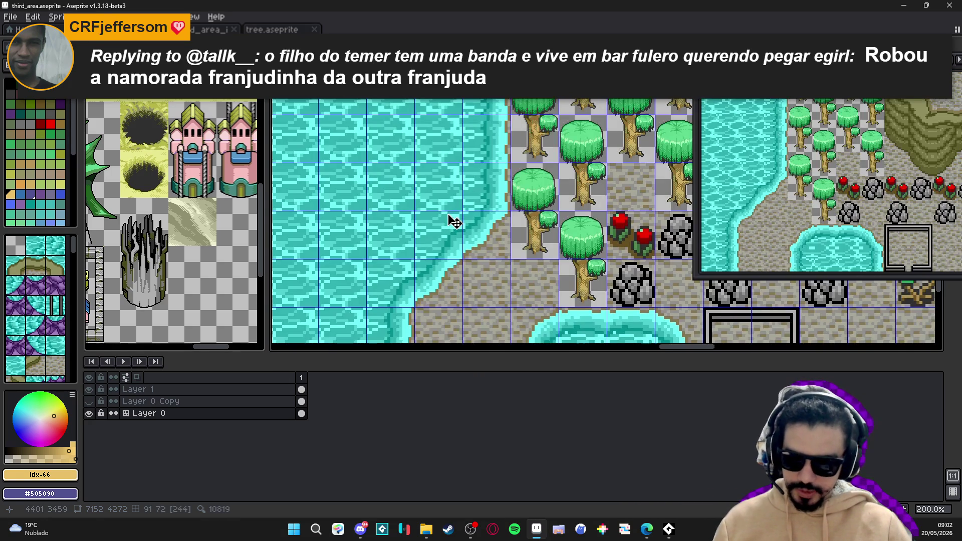
scroll(436, 215, "down", 2)
scroll(294, 138, "up", 1)
left_click(270, 29)
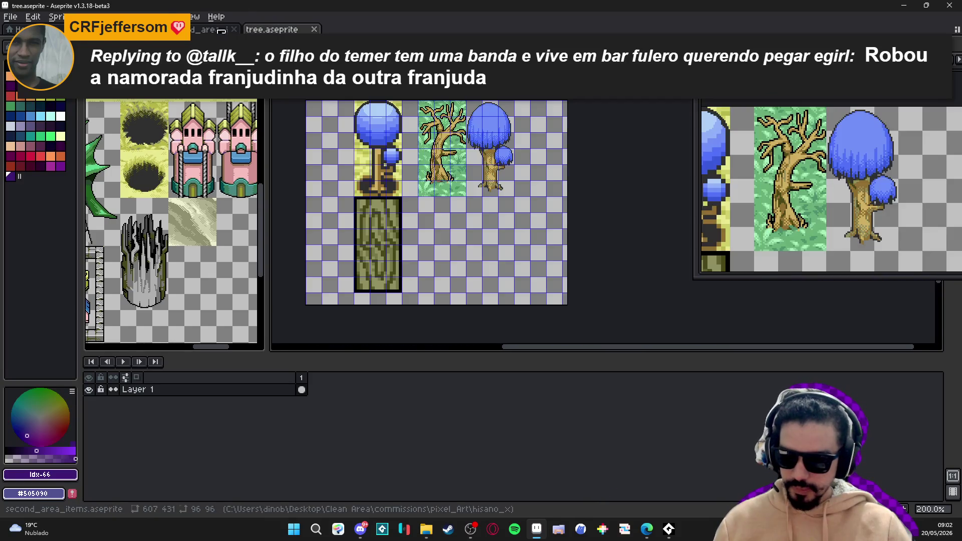
left_click(220, 31)
scroll(355, 222, "down", 2)
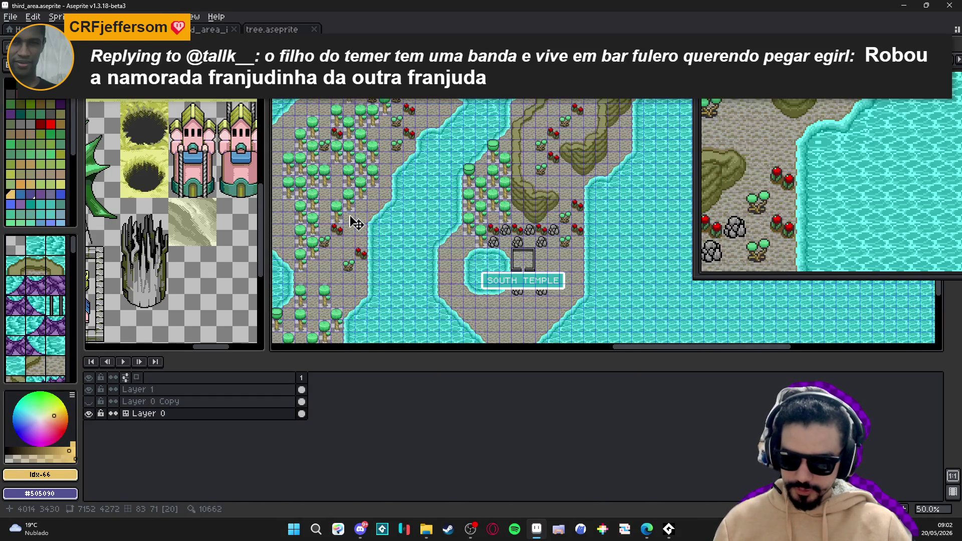
left_click_drag(356, 222, 415, 264)
scroll(385, 180, "up", 1)
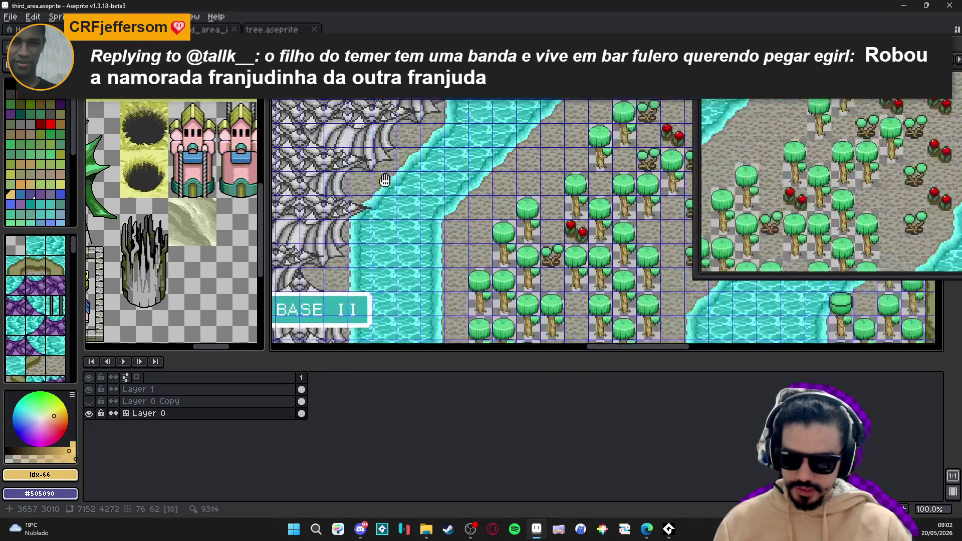
scroll(384, 181, "right", 10)
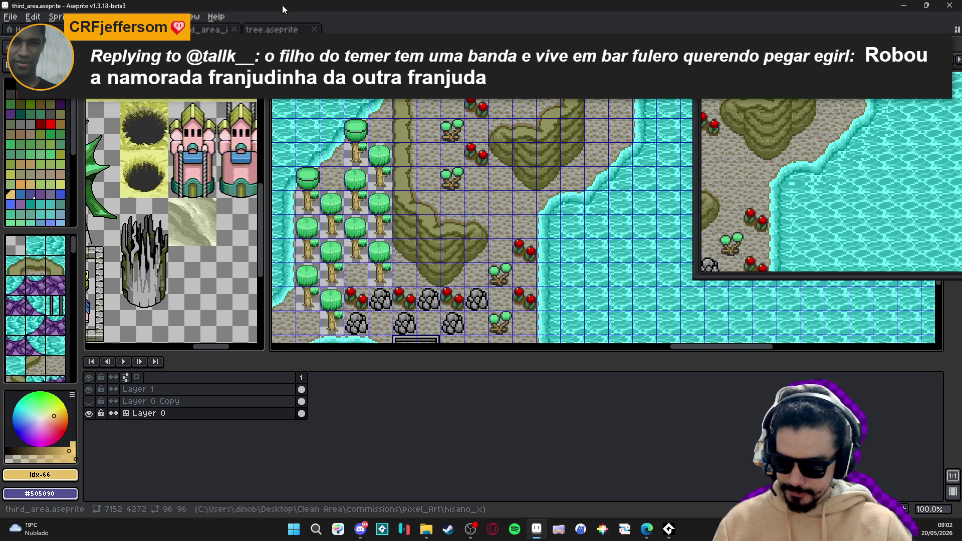
Switch to items.aseprite and bring the walled compound into view
left_click(291, 31)
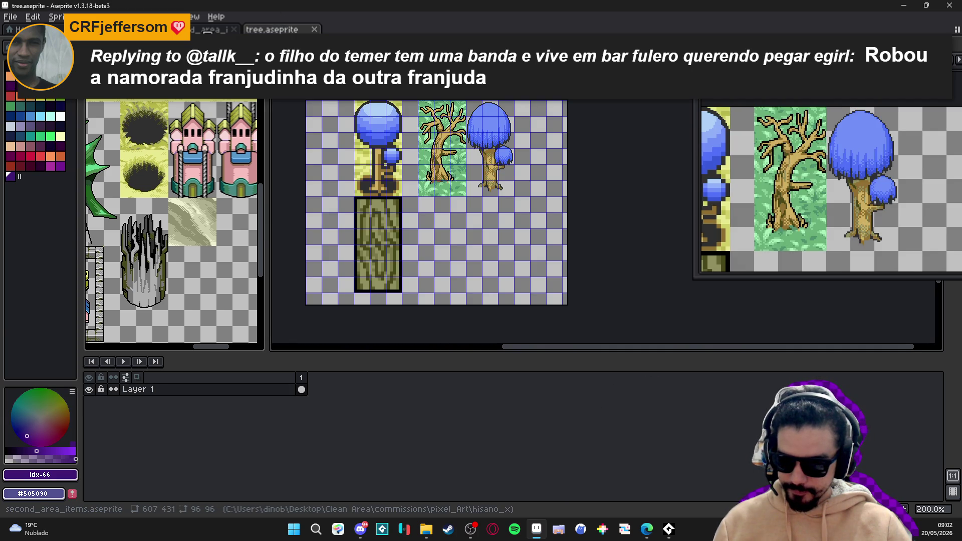
key("ctrl+shift+Tab")
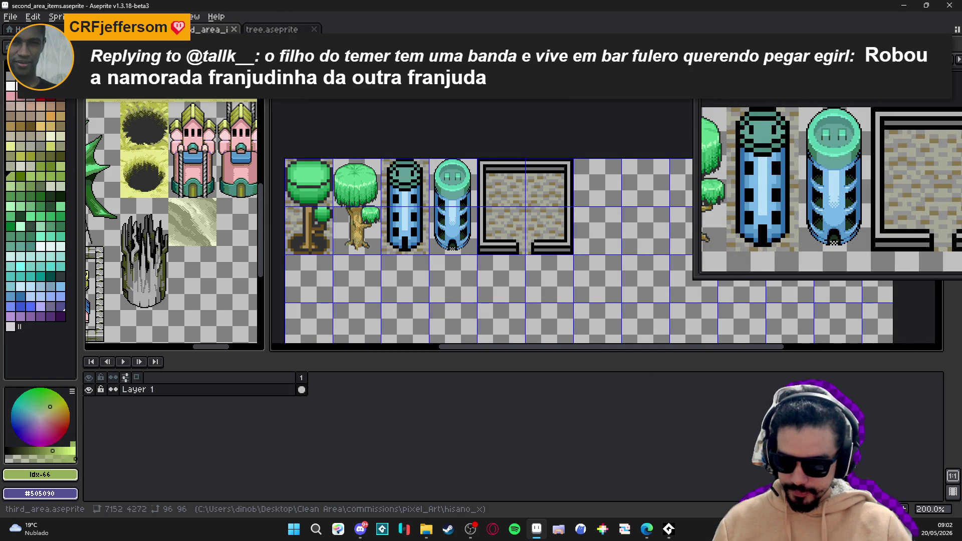
key("ctrl+shift+Tab")
scroll(428, 173, "down", 1)
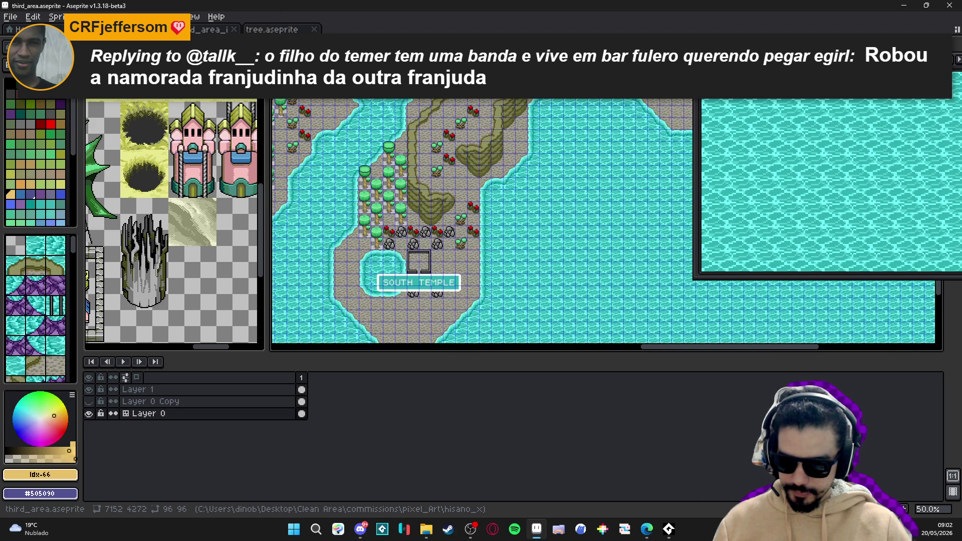
key("ctrl+shift+Tab")
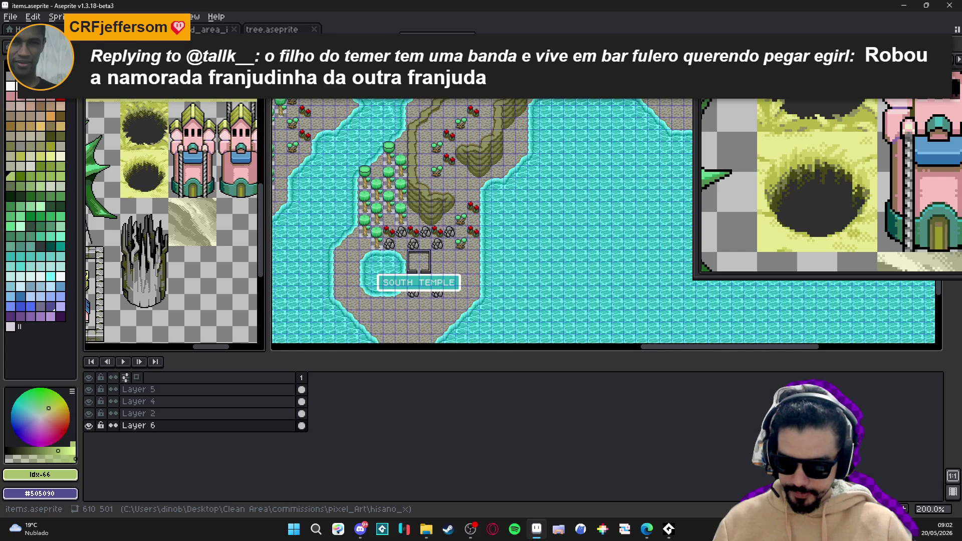
scroll(444, 192, "down", 2)
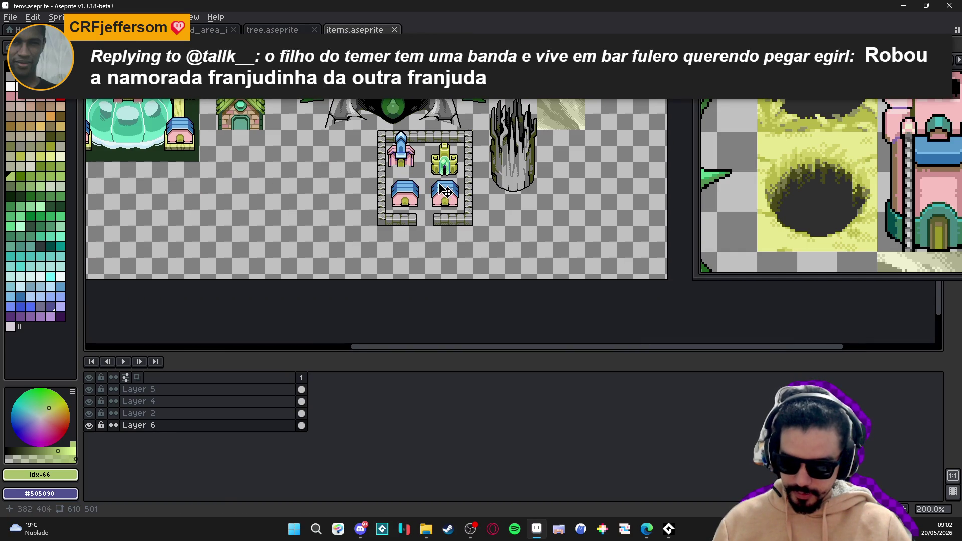
mouse_move(330, 162)
left_mouse_down()
mouse_move(441, 264)
mouse_move(331, 230)
mouse_move(346, 265)
left_mouse_up()
scroll(358, 274, "up", 2)
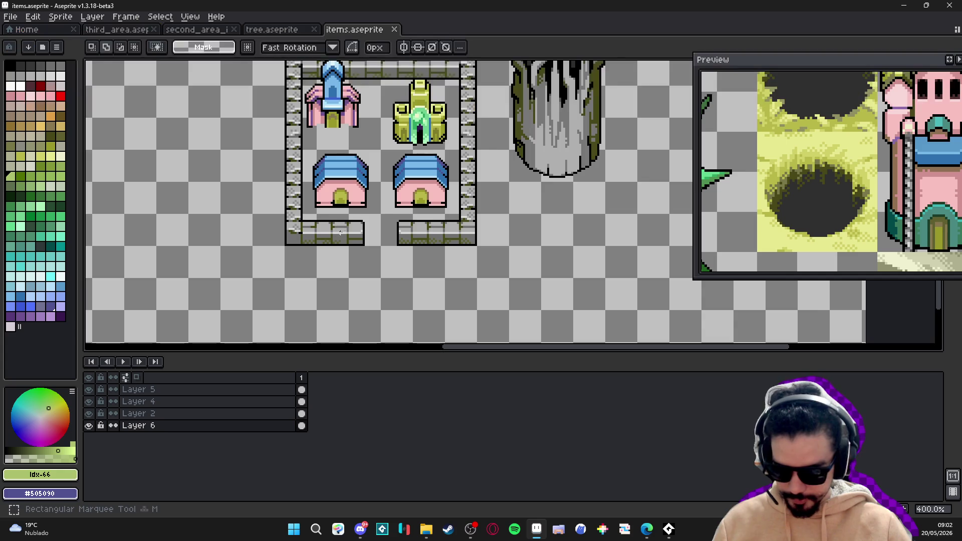
scroll(360, 233, "up", 2)
Select the compound's bottom, left and right walls as a 96x96 outline
left_click(380, 241)
left_click(339, 242)
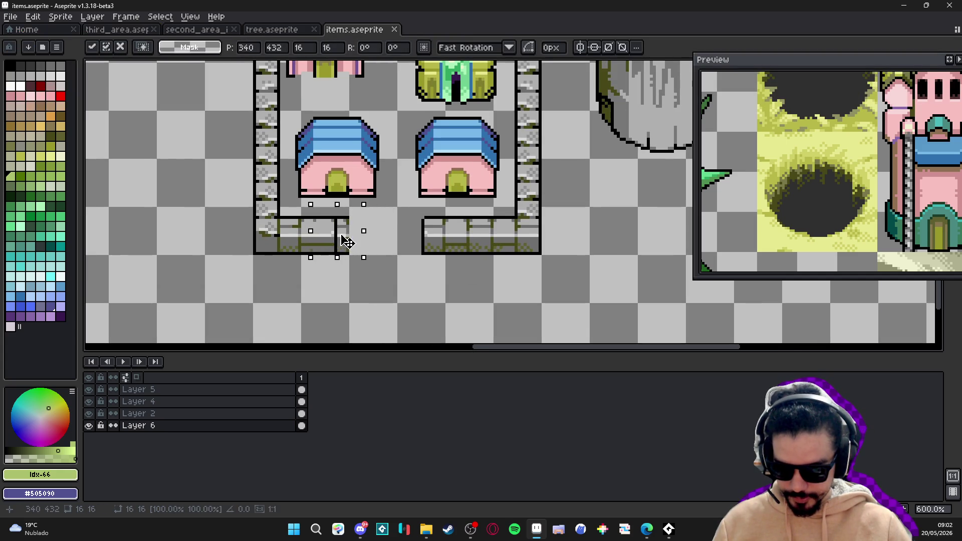
left_click(369, 243)
left_click_drag(368, 236, 279, 229)
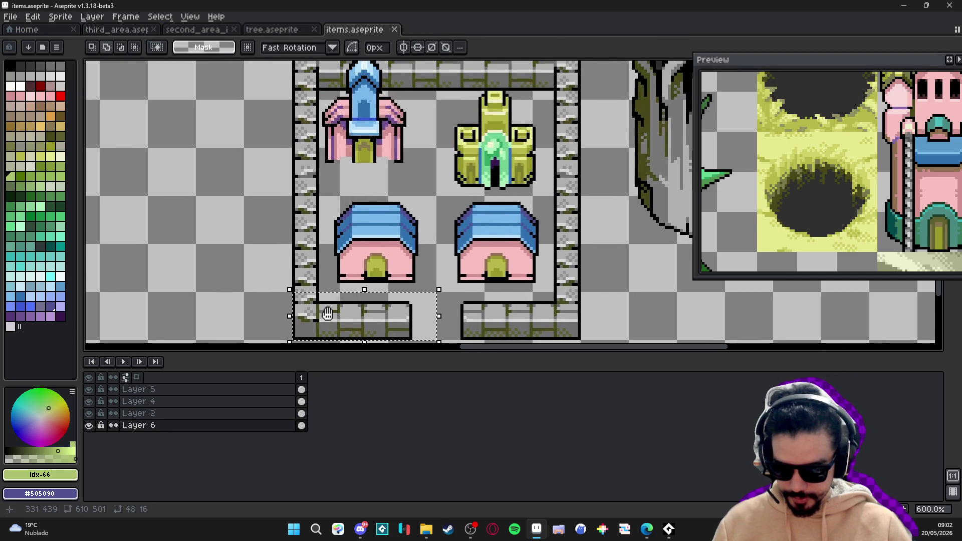
scroll(328, 315, "down", 1)
mouse_move(304, 73)
left_mouse_down()
mouse_move(308, 235)
mouse_move(321, 271)
left_mouse_up()
scroll(331, 261, "up", 2)
mouse_move(346, 160)
left_mouse_down()
mouse_move(441, 160)
mouse_move(531, 215)
mouse_move(510, 253)
left_mouse_up()
scroll(531, 216, "down", 2)
left_click_drag(501, 71, 494, 250)
left_click_drag(425, 235, 466, 240)
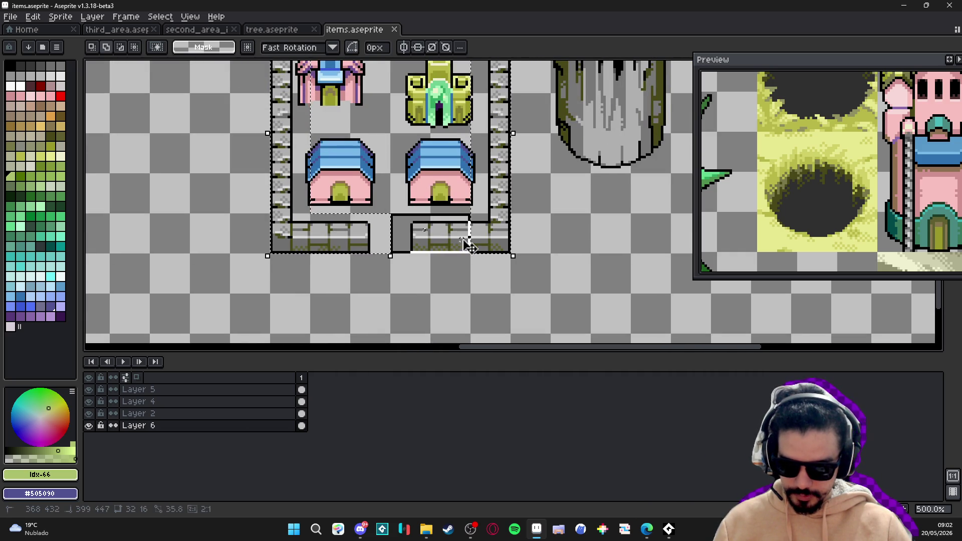
scroll(466, 240, "up", 3)
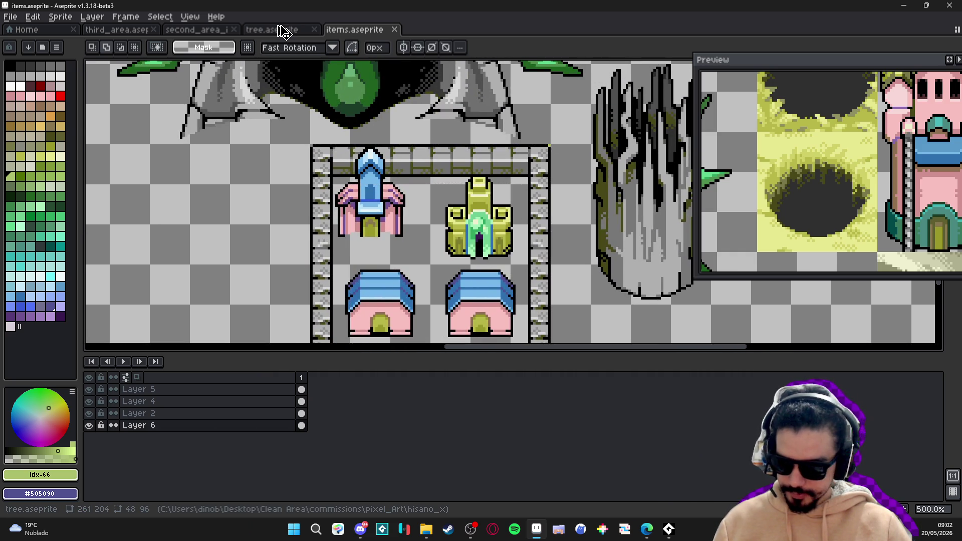
Paste the compound wall outline into second_area_items at 288,0, right of the temple frame
left_click(281, 30)
left_click(189, 29)
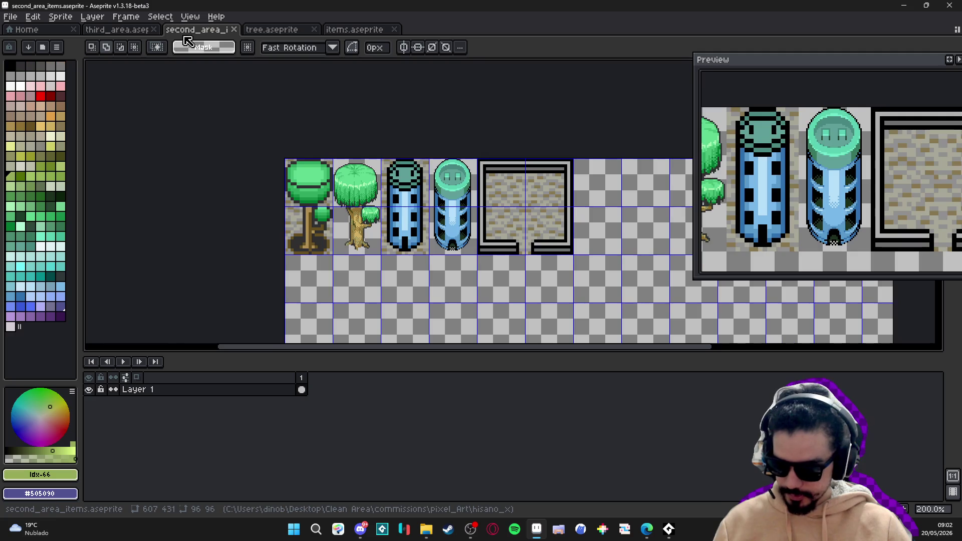
scroll(437, 215, "right", 2)
scroll(438, 215, "up", 2)
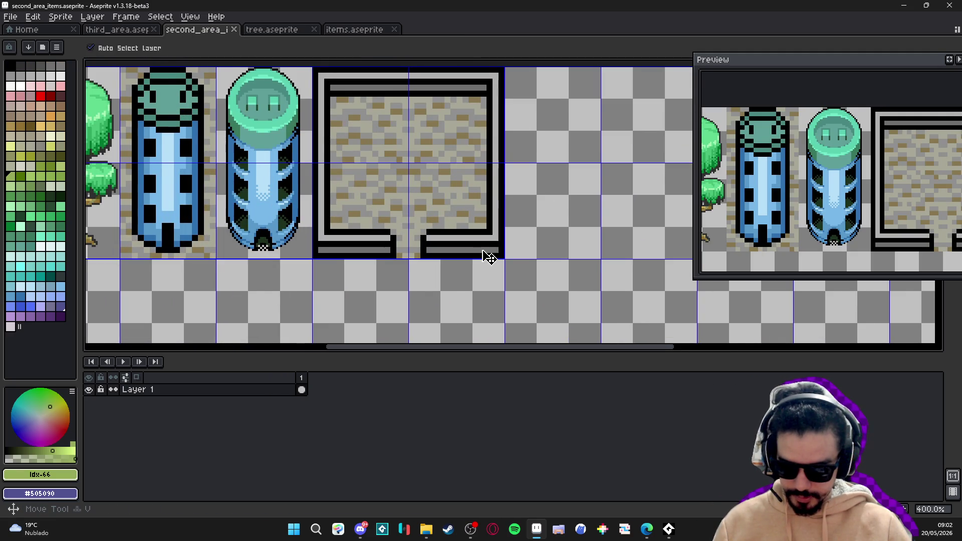
scroll(451, 250, "right", 4)
key("ctrl+v")
scroll(413, 116, "up", 1)
scroll(414, 116, "up", 1)
mouse_move(414, 116)
left_mouse_down()
mouse_move(542, 213)
mouse_move(445, 207)
mouse_move(445, 195)
left_mouse_up()
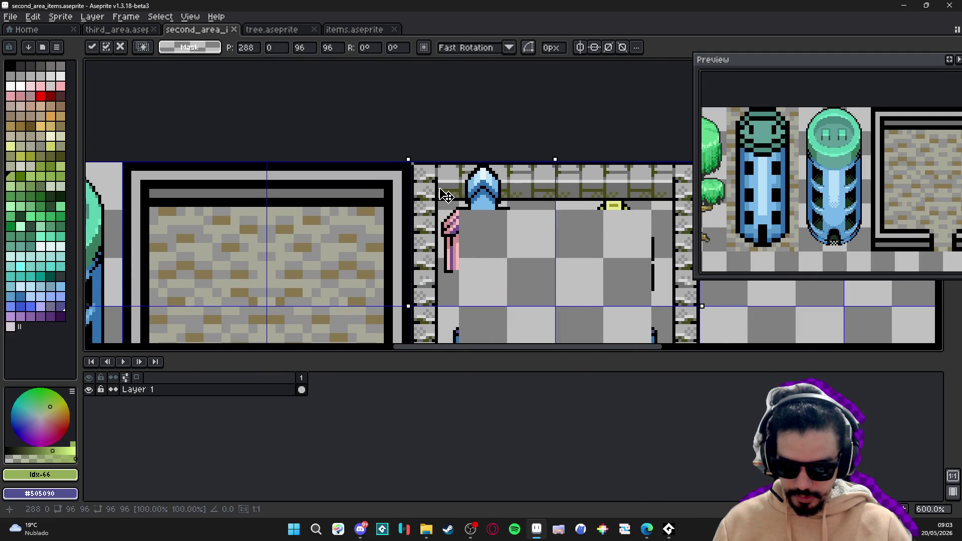
scroll(445, 195, "right", 3)
scroll(445, 195, "down", 2)
key("Return")
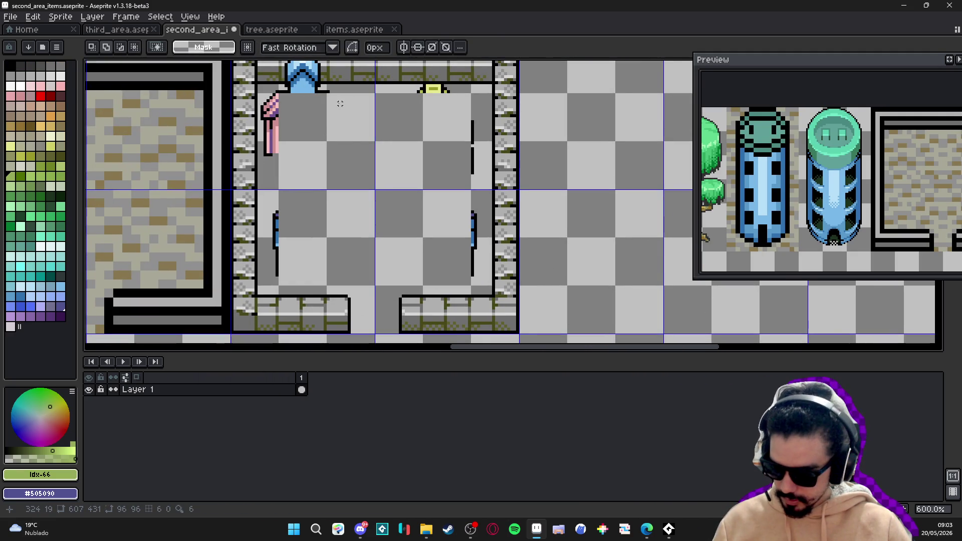
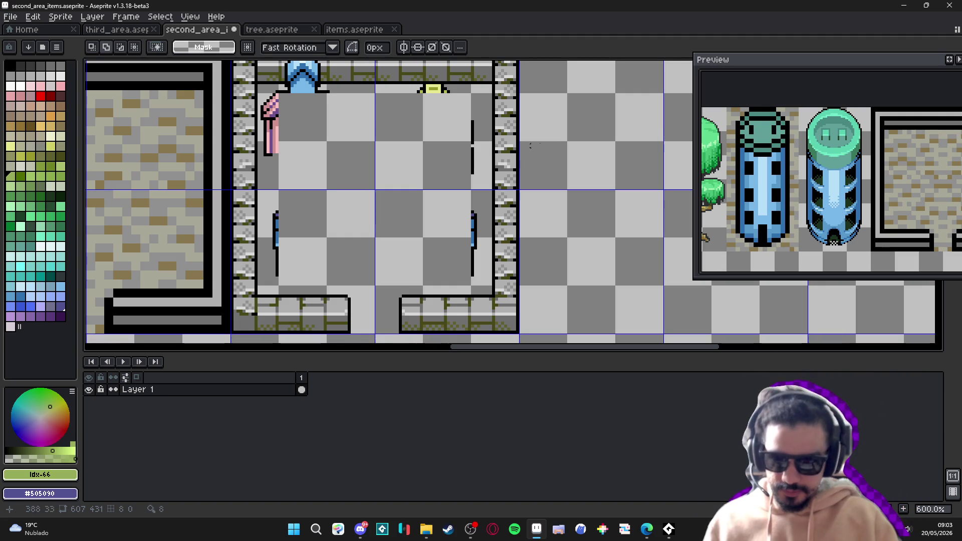
Erase the leftover pixels inside the stone-walled room to transparency
left_click_drag(304, 109, 397, 134)
scroll(363, 113, "up", 1)
scroll(363, 113, "down", 1)
mouse_move(353, 108)
left_mouse_down()
mouse_move(479, 198)
mouse_move(587, 317)
left_mouse_up()
key("Delete")
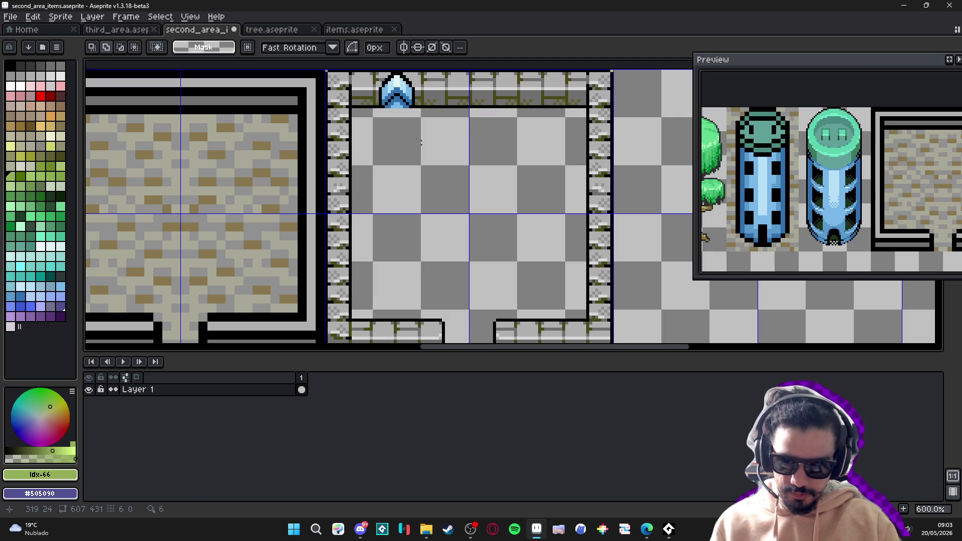
scroll(443, 204, "up", 1)
scroll(443, 205, "down", 1)
scroll(522, 176, "up", 1)
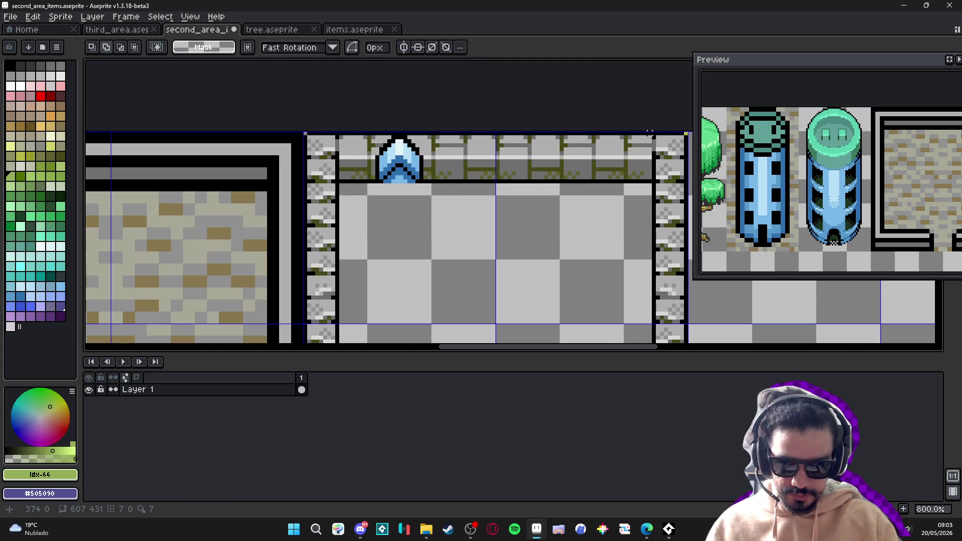
scroll(649, 132, "up", 1)
key("b")
scroll(438, 163, "down", 1)
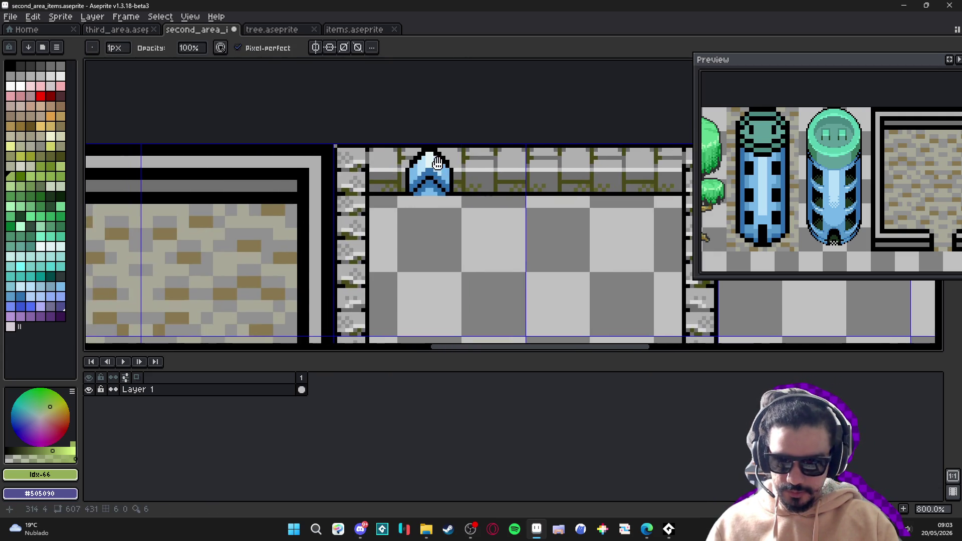
scroll(437, 162, "down", 1)
scroll(445, 209, "down", 1)
Move a section of the top wall over the blue ornament to leave a plain wall
left_click_drag(412, 129, 457, 170)
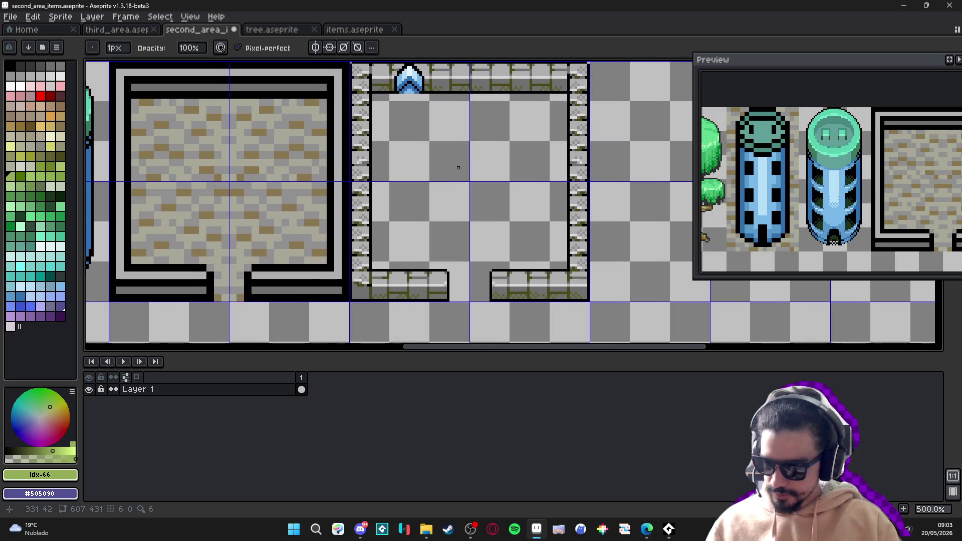
left_click(467, 529)
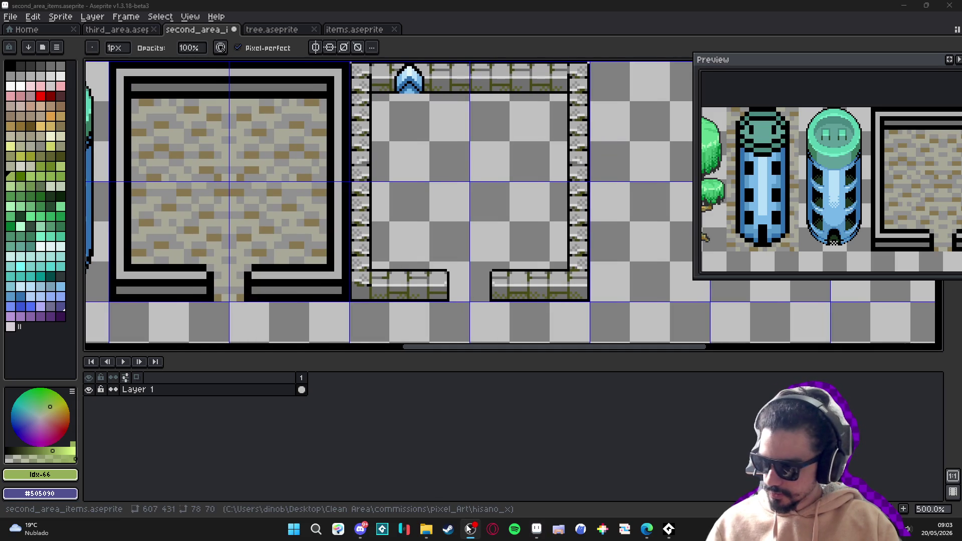
left_click_drag(473, 150, 507, 226)
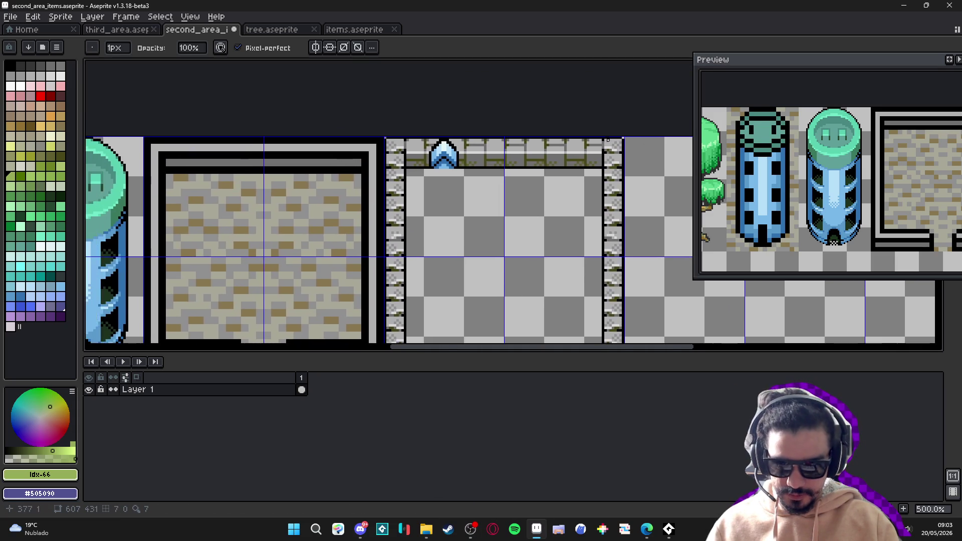
scroll(608, 140, "up", 5)
key("m")
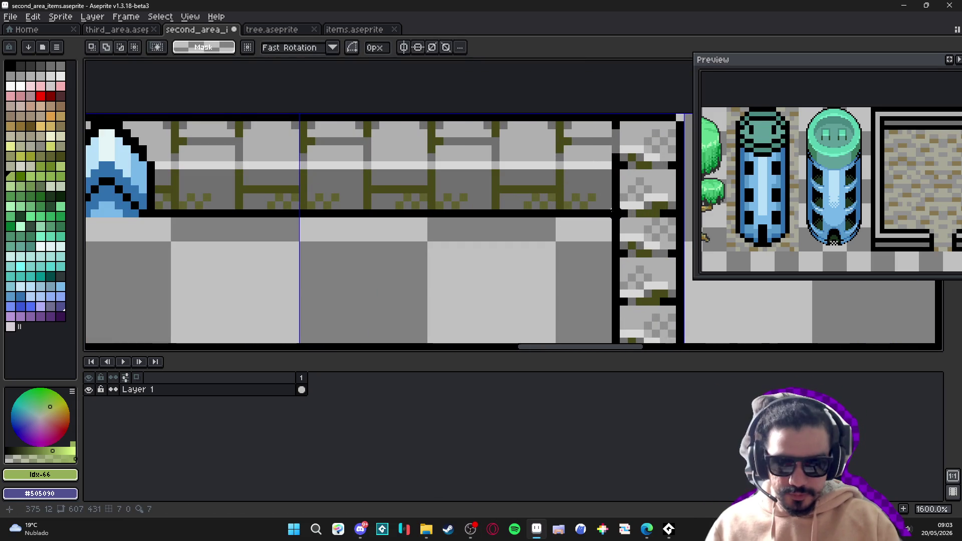
mouse_move(611, 211)
left_mouse_down()
mouse_move(642, 222)
mouse_move(332, 123)
left_mouse_up()
mouse_move(424, 163)
left_mouse_down()
mouse_move(576, 180)
mouse_move(635, 209)
mouse_move(321, 213)
left_mouse_up()
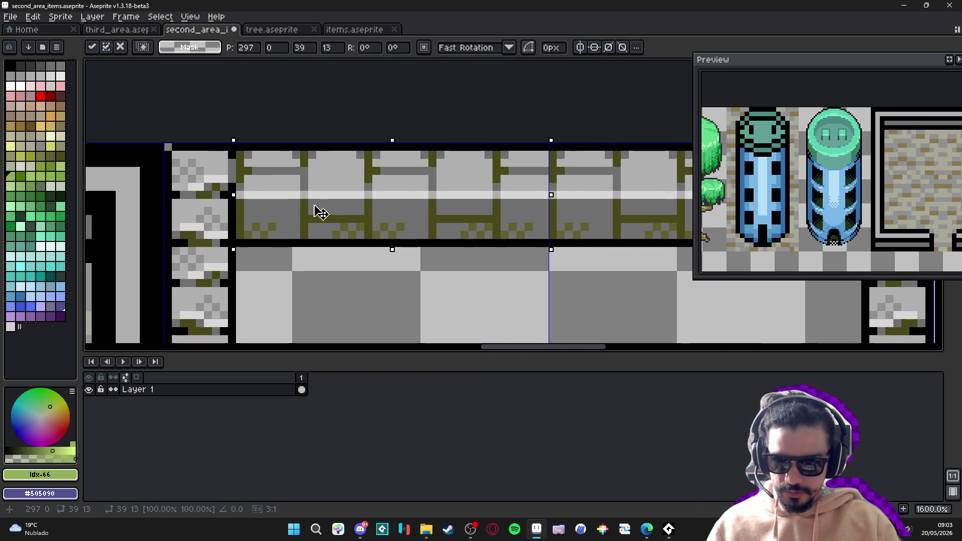
key("ctrl+d")
scroll(345, 211, "down", 7)
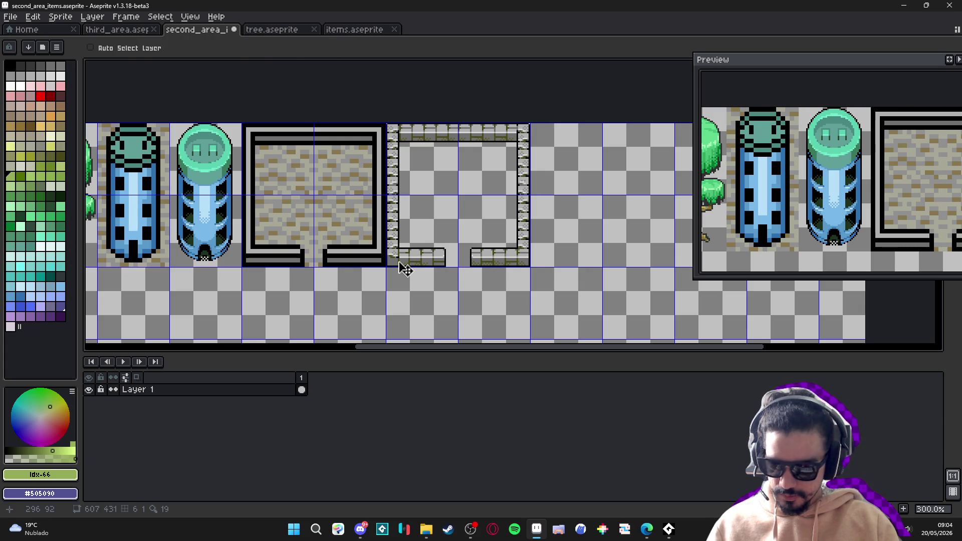
Move the two blue towers down a row to the left edge, below the trees
left_click_drag(393, 261, 513, 143)
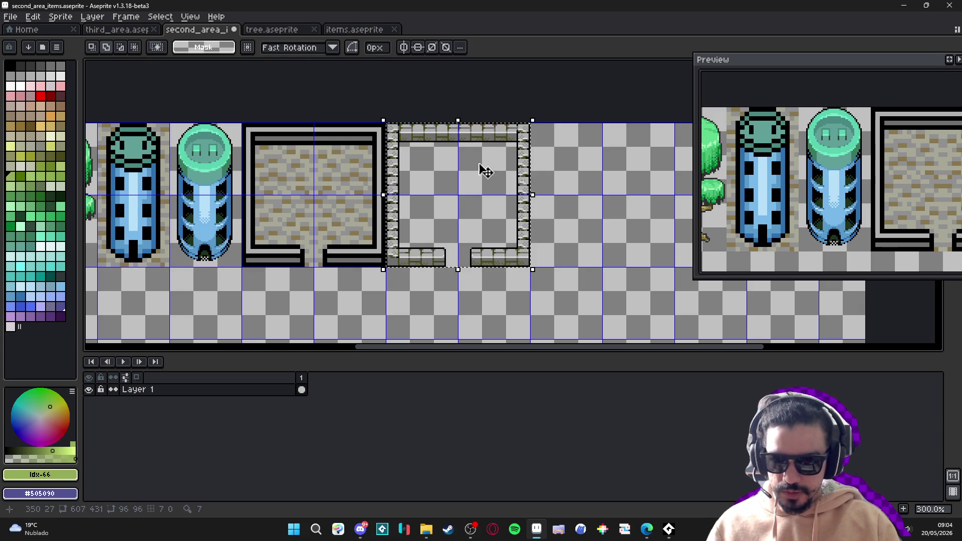
scroll(481, 170, "down", 1)
scroll(482, 196, "down", 1)
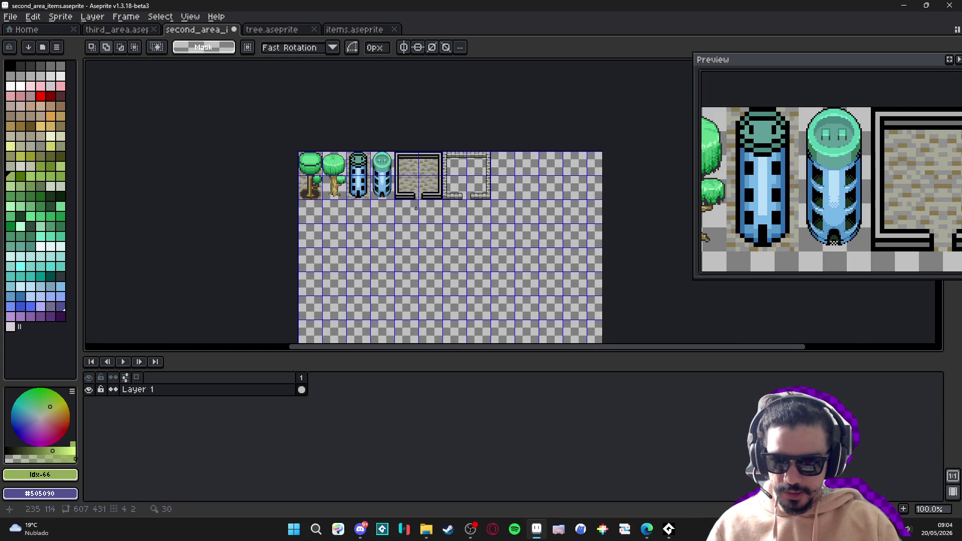
mouse_move(352, 170)
left_mouse_down()
mouse_move(392, 195)
mouse_move(380, 241)
left_mouse_up()
key("shift+Left")
key("shift+Left")
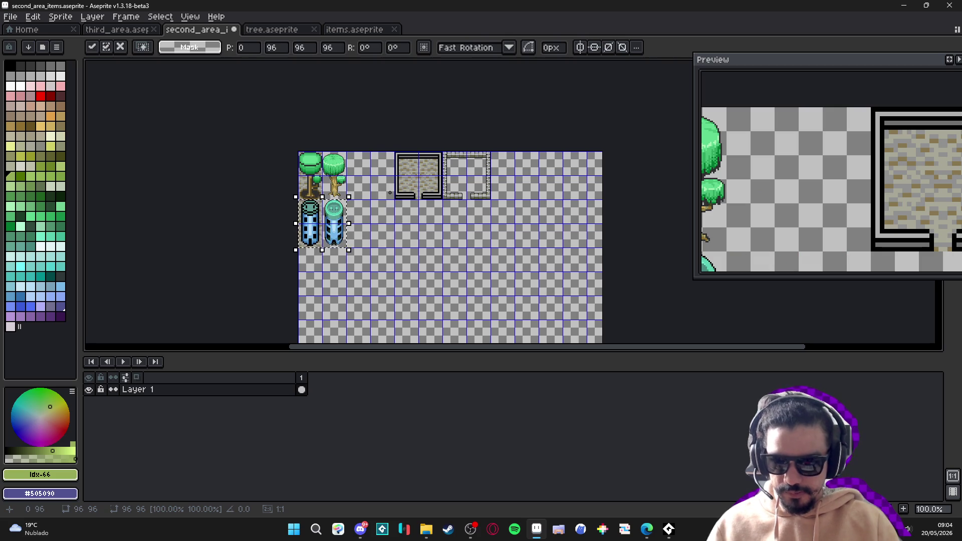
key("Return")
Nudge the two stone wall tiles up beside the trees, then switch to items.aseprite
left_click_drag(395, 152, 463, 184)
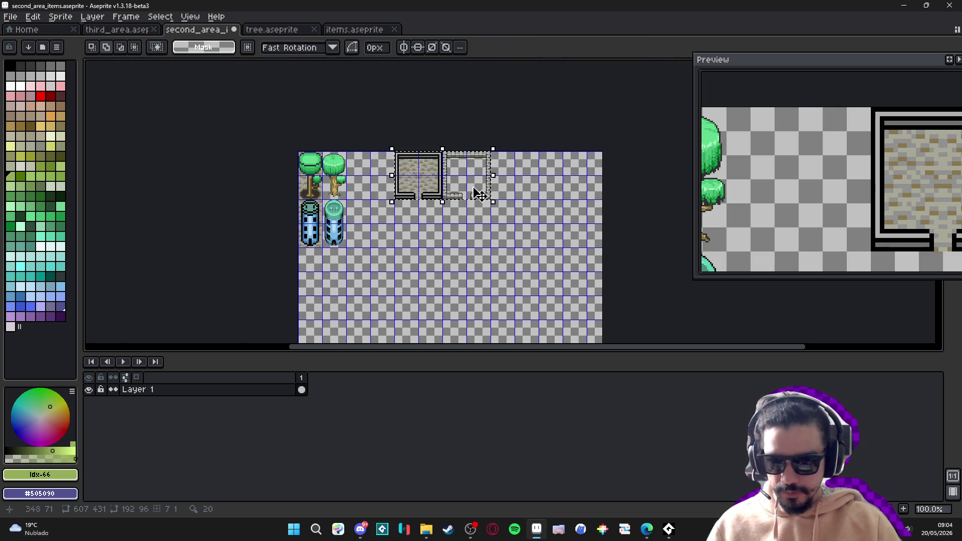
key("shift+Down")
key("shift+Down")
key("shift+Left")
key("shift+Left")
key("shift+Down")
key("shift+Left")
key("shift+Left")
key("shift+Down")
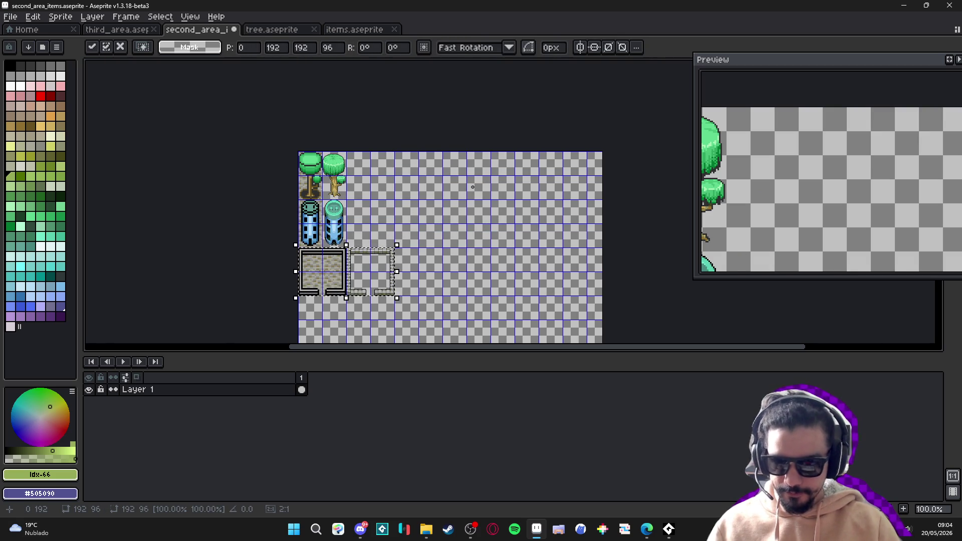
key("shift+Right")
key("shift+Right")
key("shift+Right")
key("shift+Up")
key("shift+Up")
key("shift+Up")
key("shift+Up")
key("shift+Left")
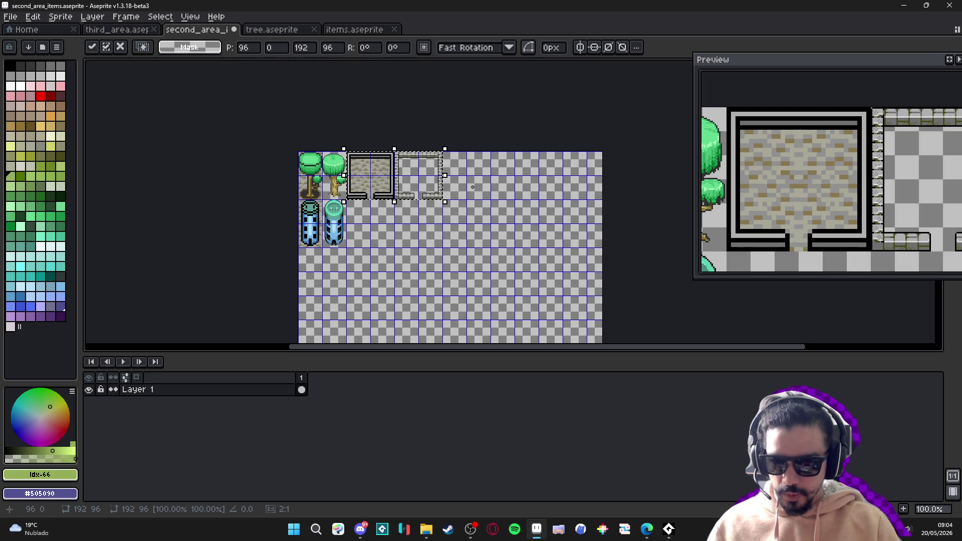
left_click(357, 236)
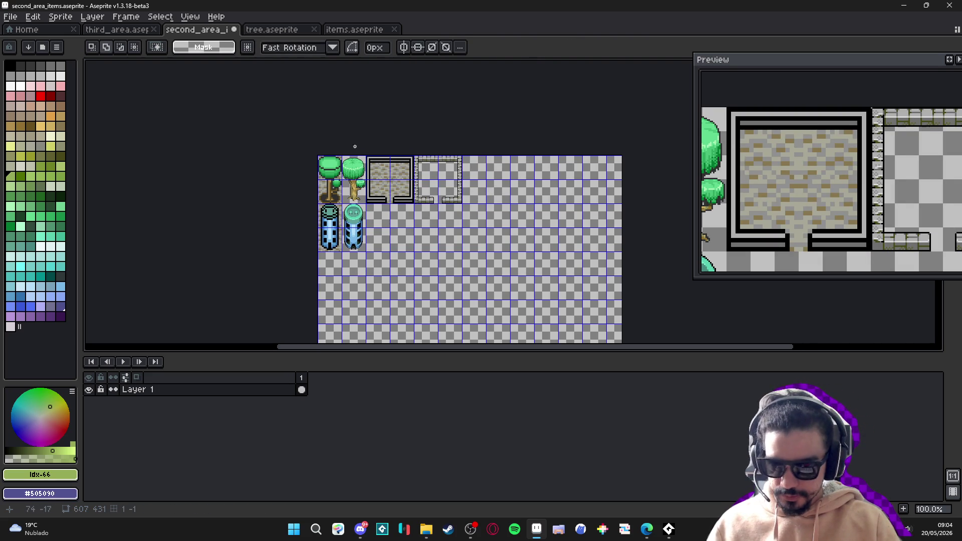
left_click(290, 31)
left_click(370, 31)
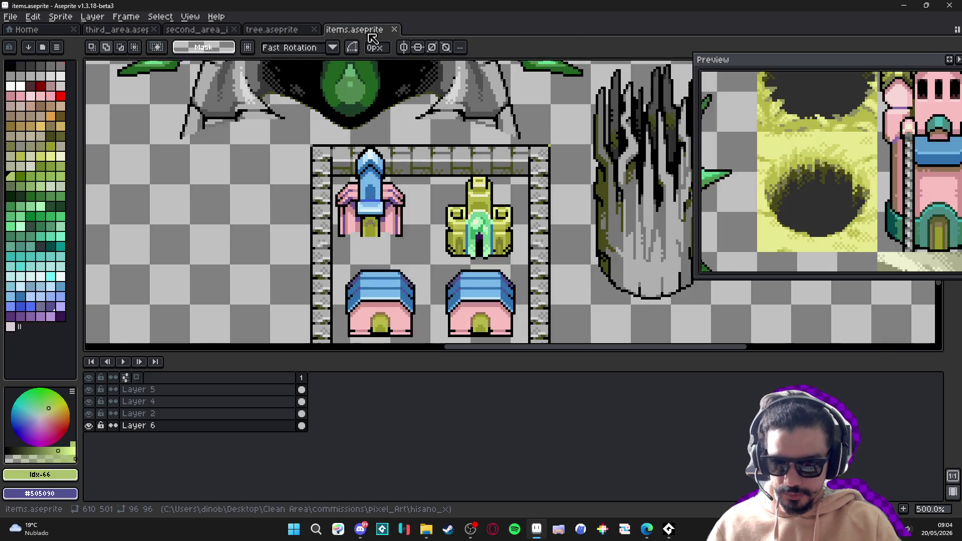
left_click(271, 31)
left_click(195, 31)
left_click(125, 30)
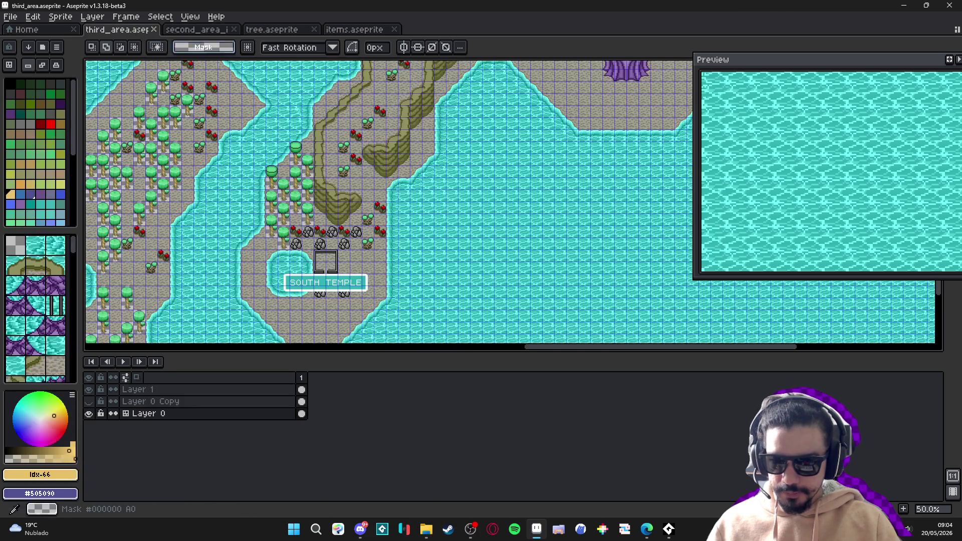
left_click_drag(302, 216, 320, 196)
left_click_drag(292, 177, 340, 206)
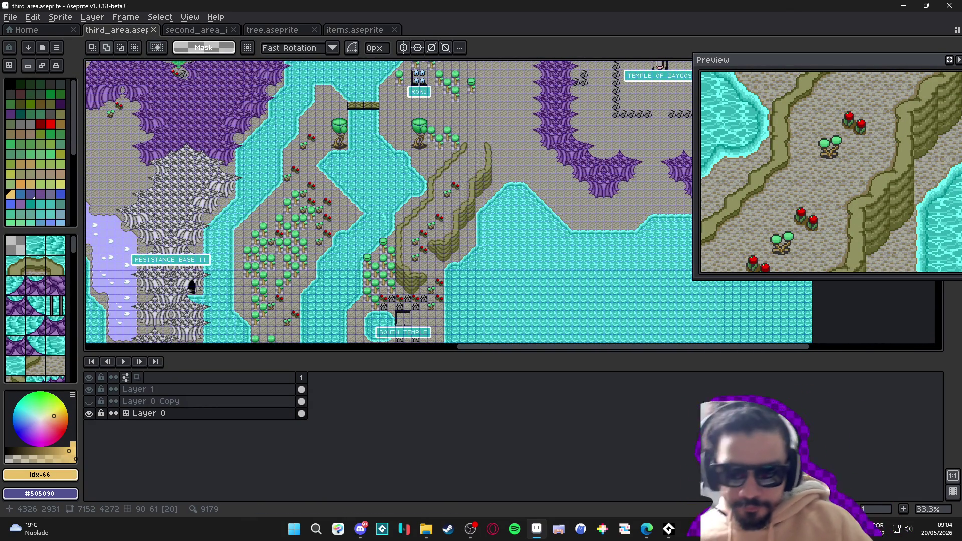
mouse_move(93, 267)
left_mouse_down()
mouse_move(402, 228)
mouse_move(484, 274)
mouse_move(450, 260)
mouse_move(441, 240)
mouse_move(456, 222)
left_mouse_up()
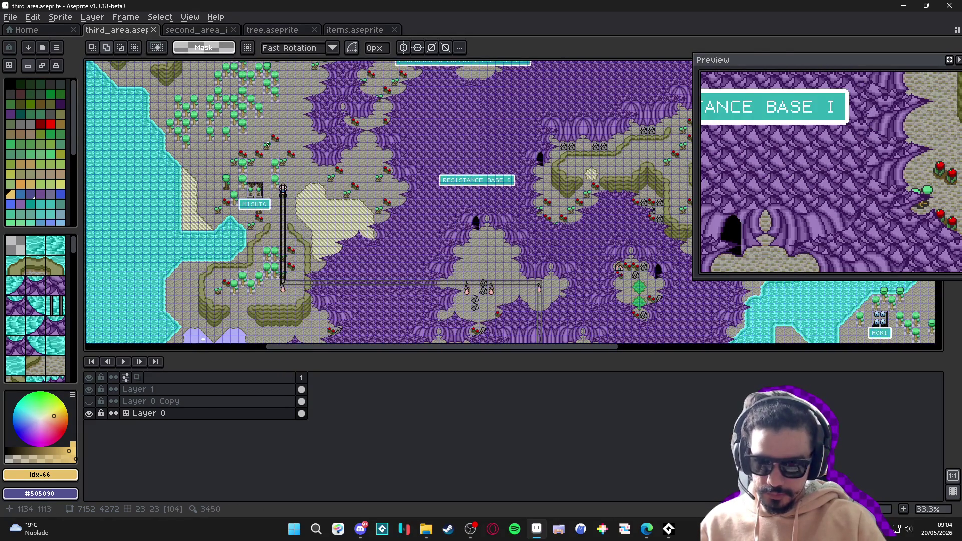
scroll(279, 199, "up", 3)
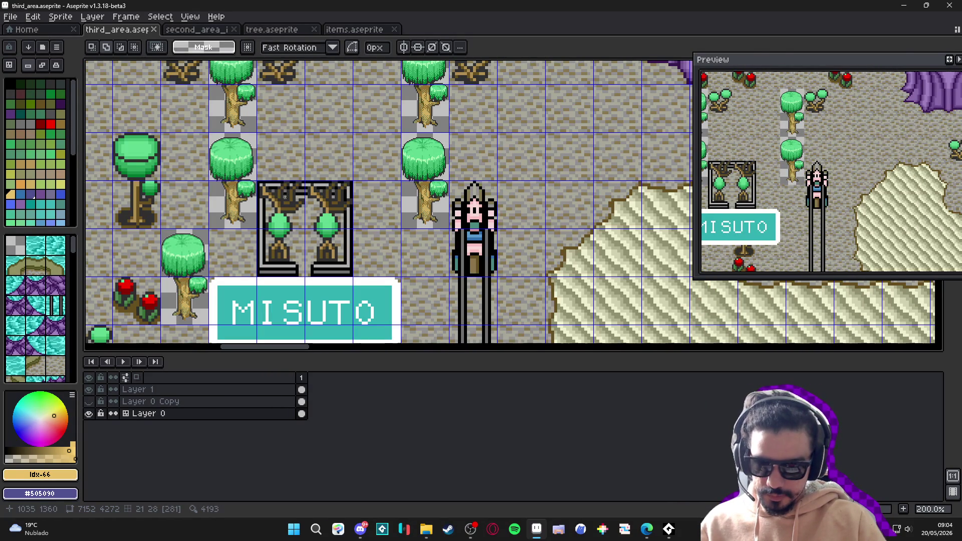
scroll(285, 196, "down", 1)
scroll(279, 225, "up", 2)
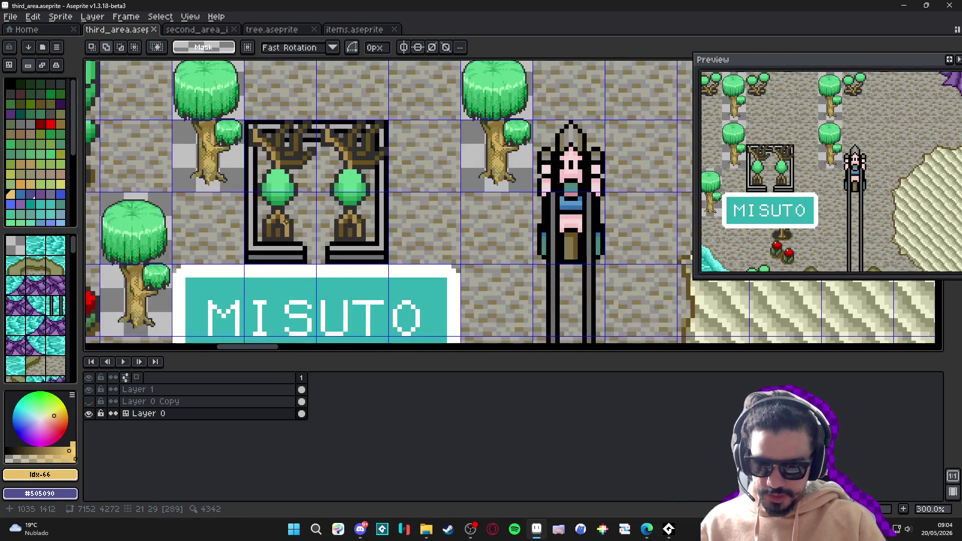
scroll(297, 220, "down", 1)
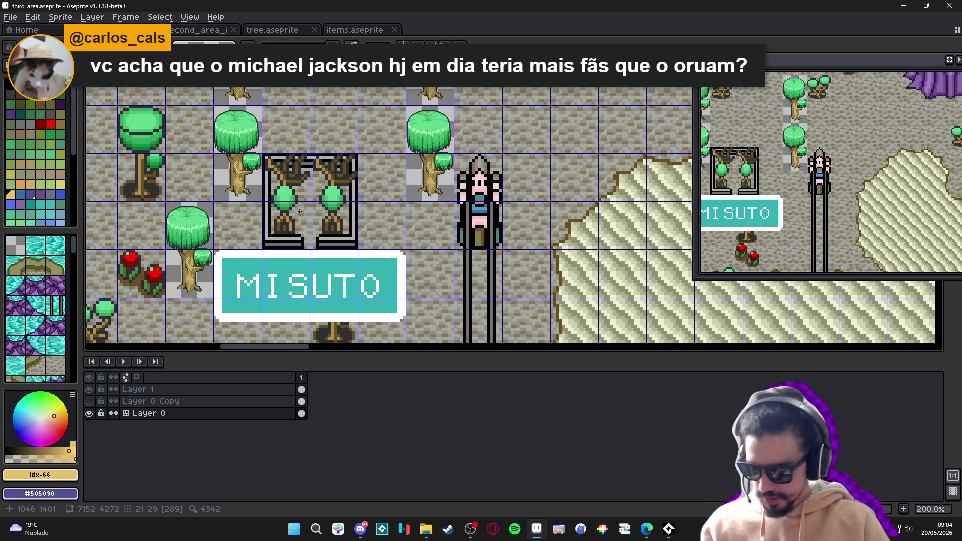
scroll(290, 200, "up", 1)
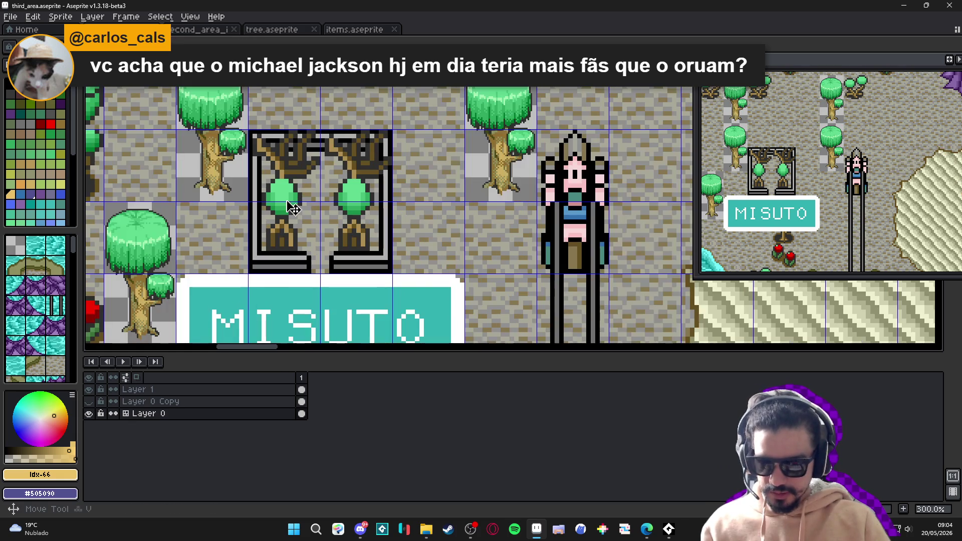
left_click_drag(284, 239, 281, 181)
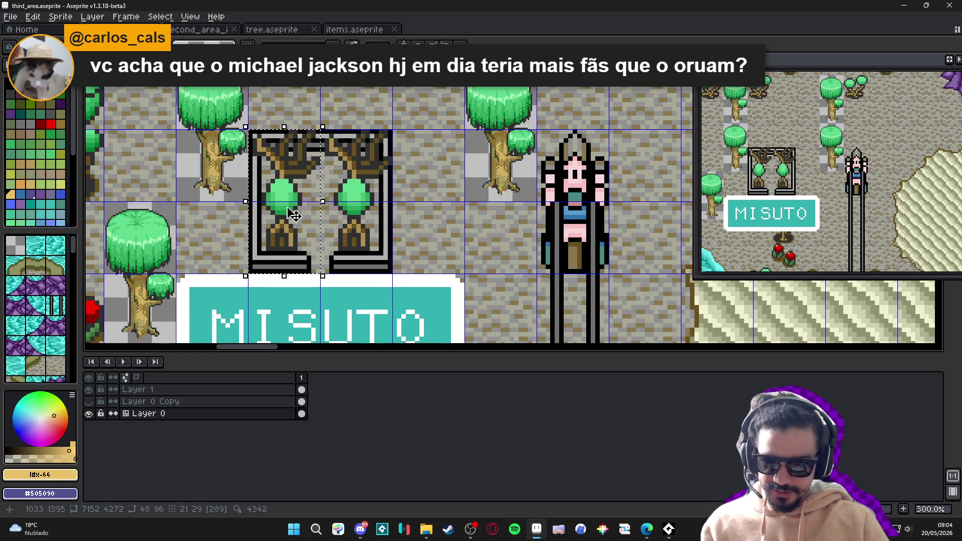
left_click(311, 186)
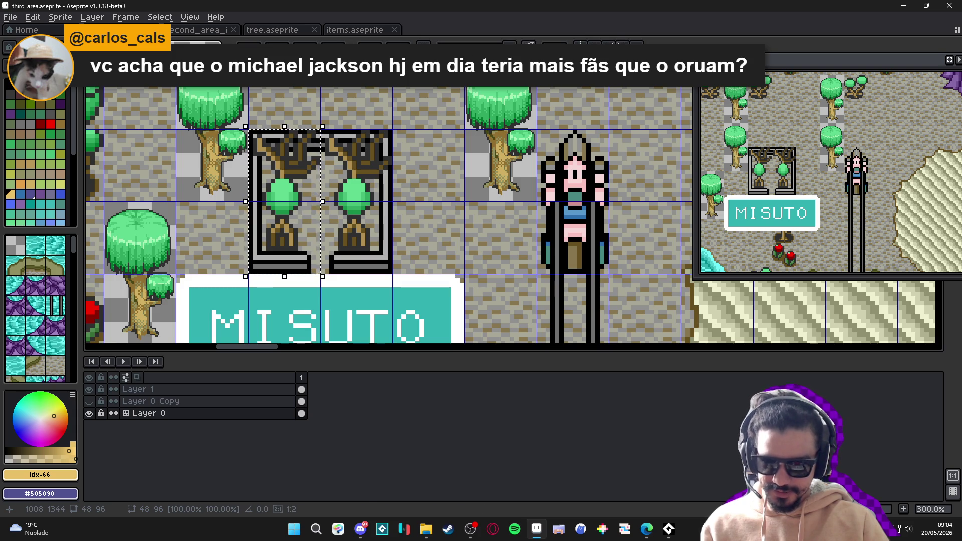
key("ctrl+d")
left_click(360, 33)
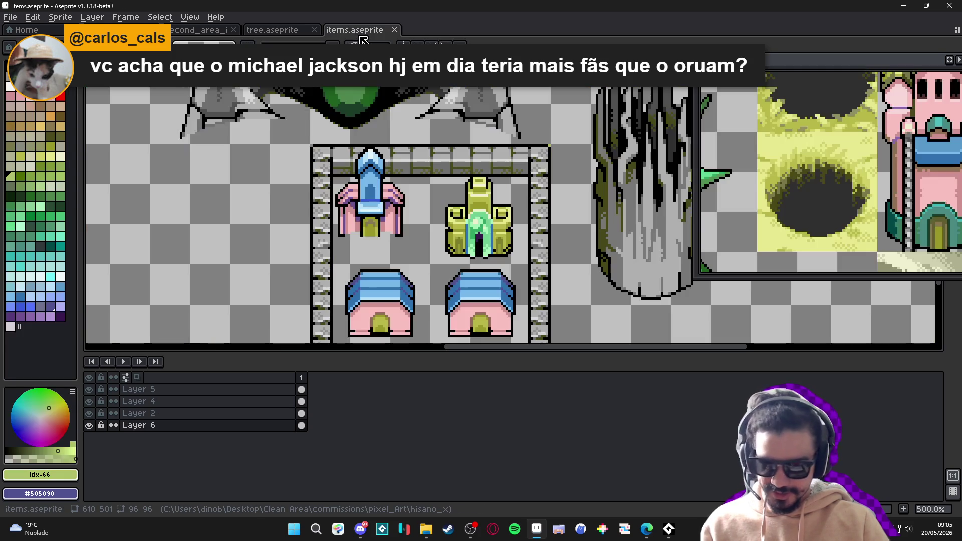
Paste the arched tree tile and align it in the grid cell beside the blue towers
left_click(270, 30)
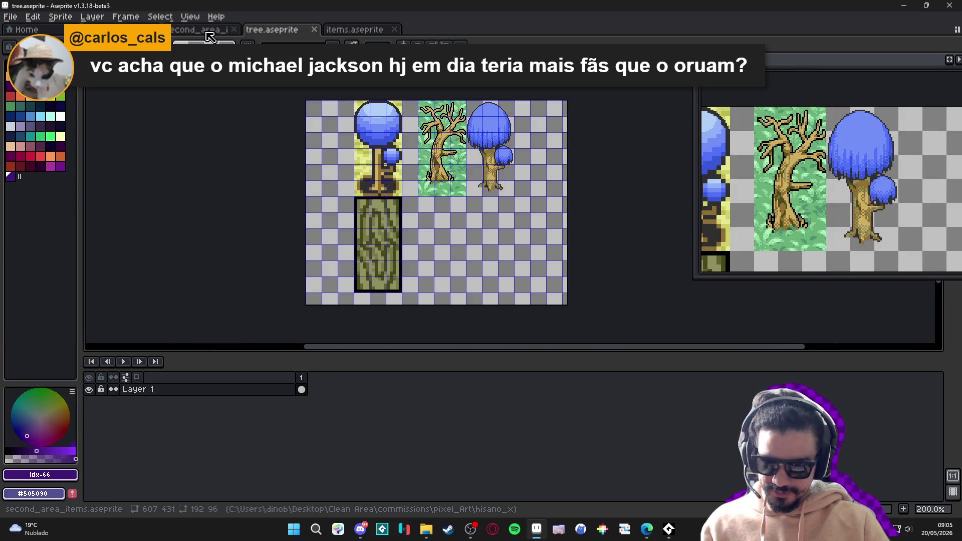
left_click(211, 33)
left_click(270, 30)
left_click(211, 31)
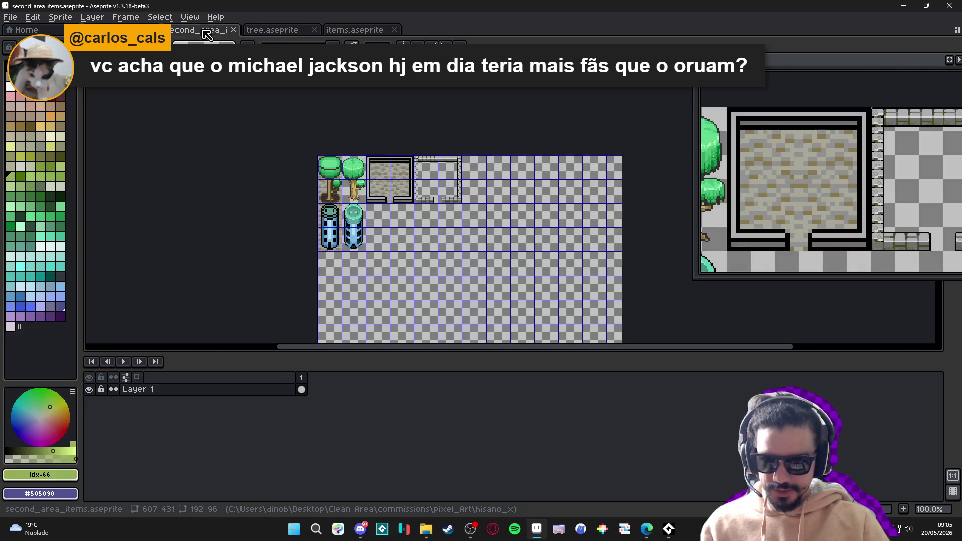
scroll(314, 221, "up", 2)
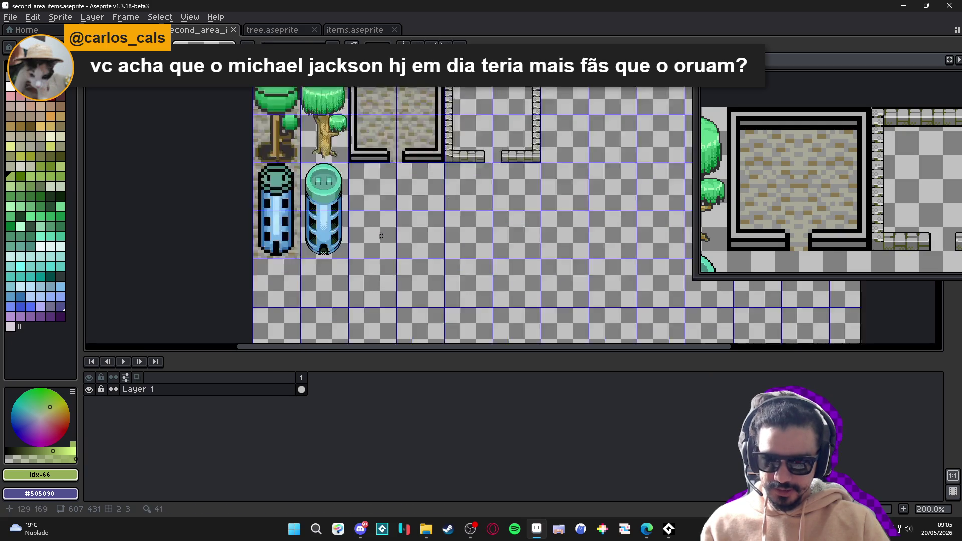
key("ctrl+v")
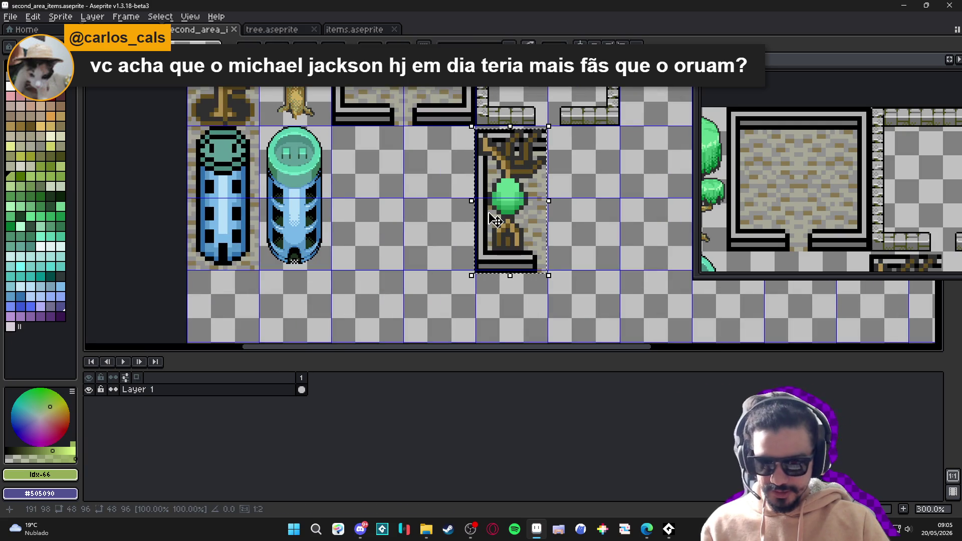
left_click_drag(504, 221, 362, 218)
scroll(356, 210, "up", 4)
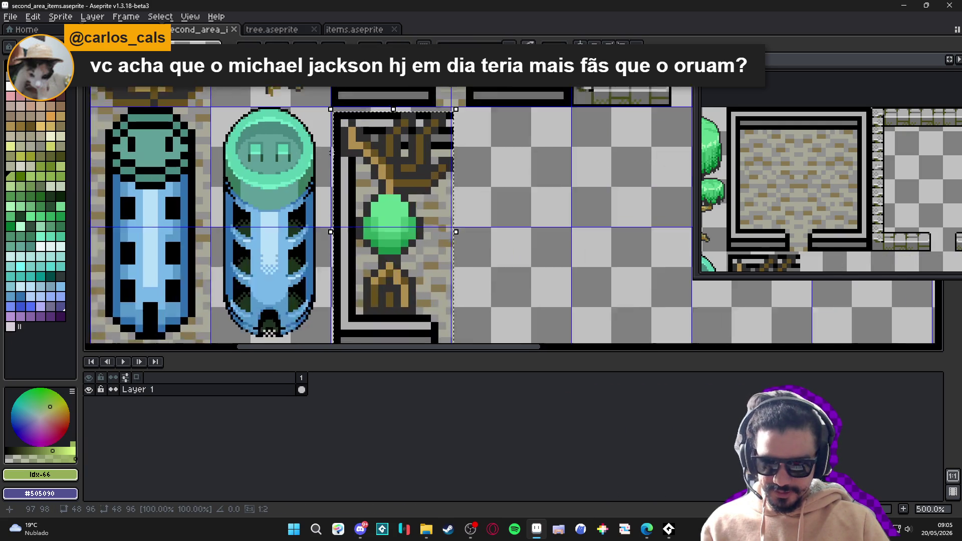
left_click_drag(353, 176, 354, 180)
scroll(356, 180, "down", 4)
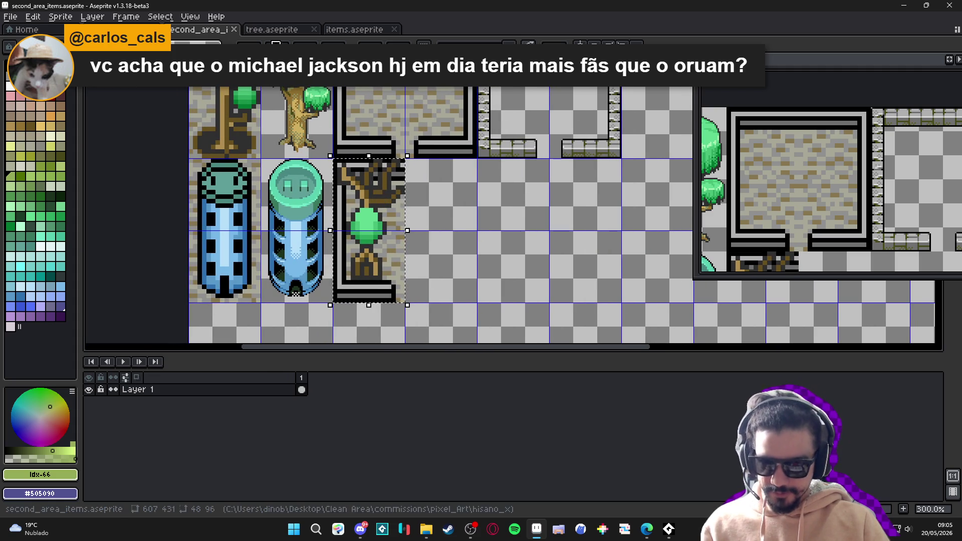
Compare with tree.aseprite and third_area.aseprite, ending back on second_area_items
left_click(286, 30)
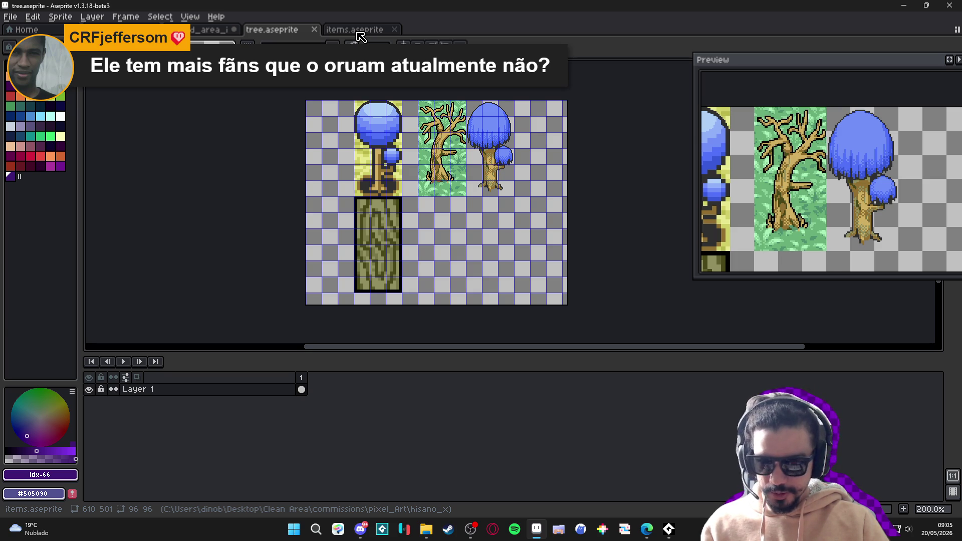
left_click(211, 30)
left_click(295, 30)
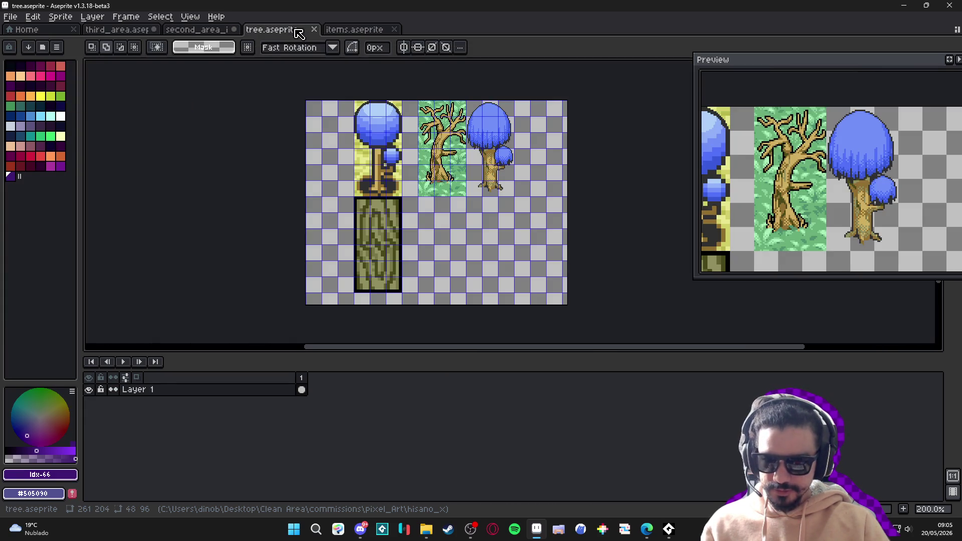
left_click(214, 30)
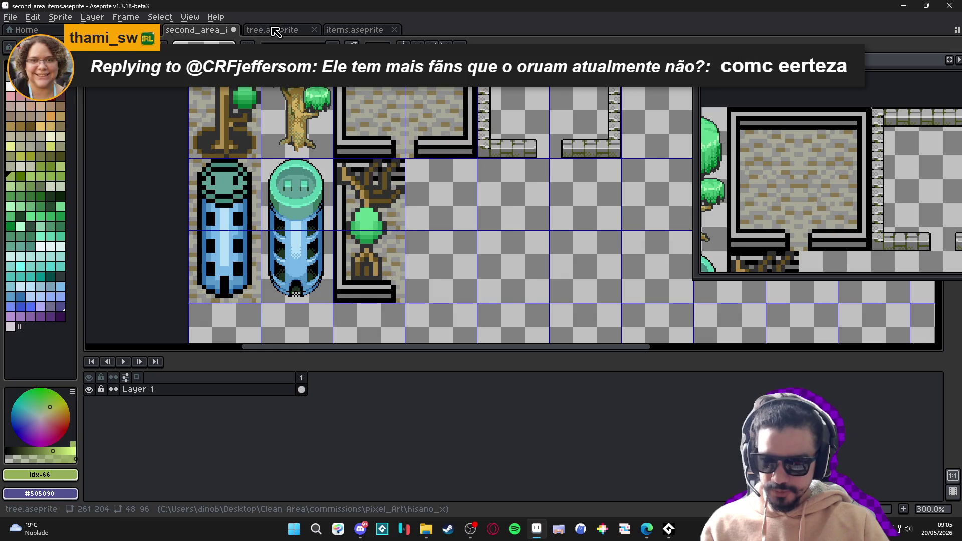
left_click(273, 30)
left_click(173, 30)
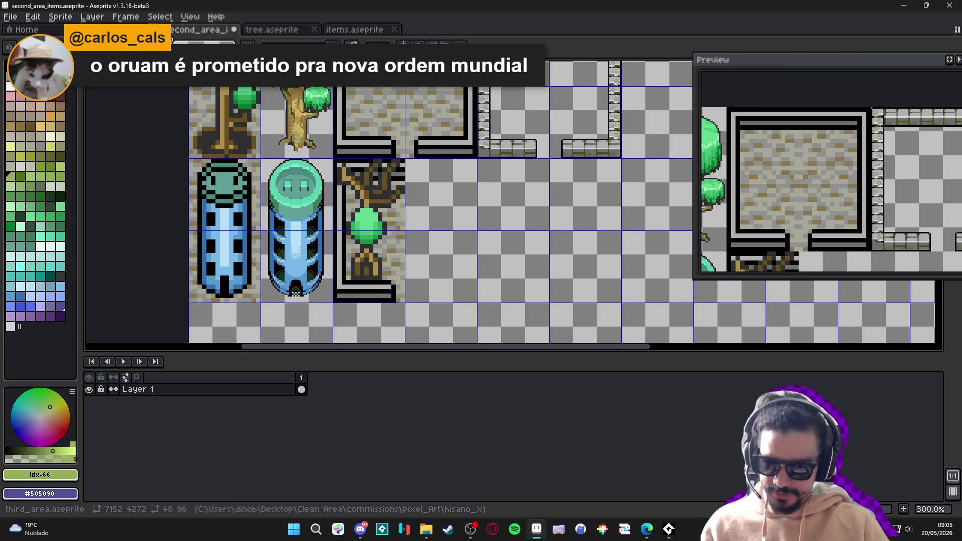
left_click(256, 29)
left_click(186, 31)
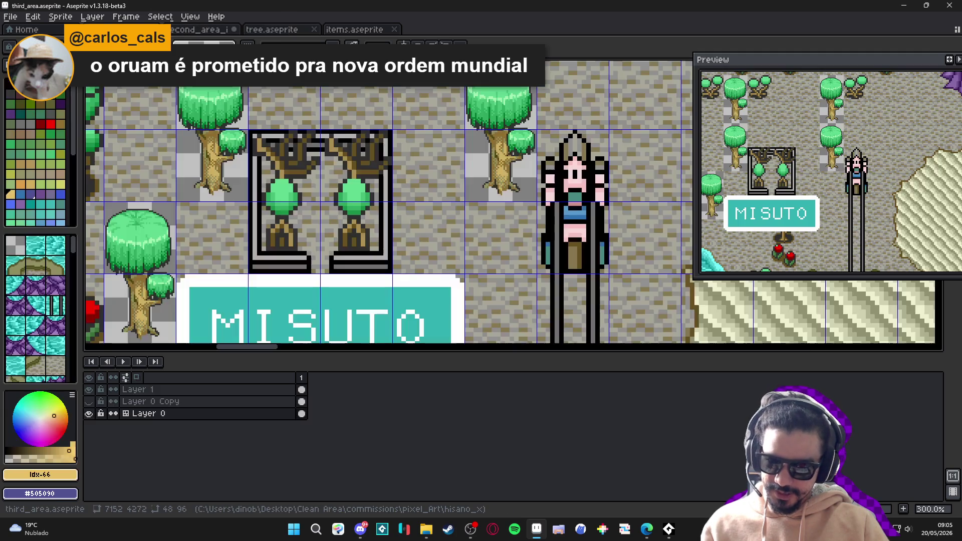
left_click(212, 37)
left_click_drag(440, 251, 390, 204)
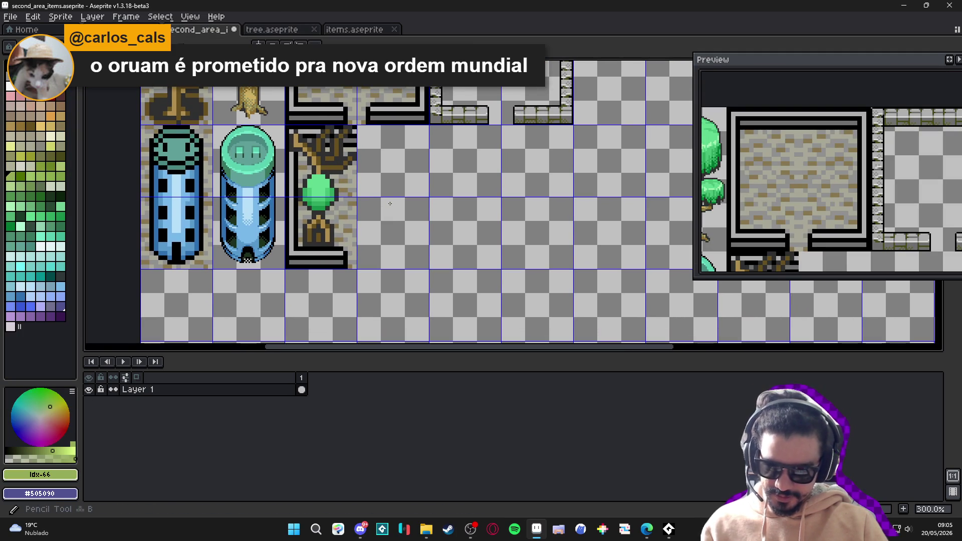
Select the arched tree tile's grid cell with the rectangular marquee
scroll(330, 196, "up", 1)
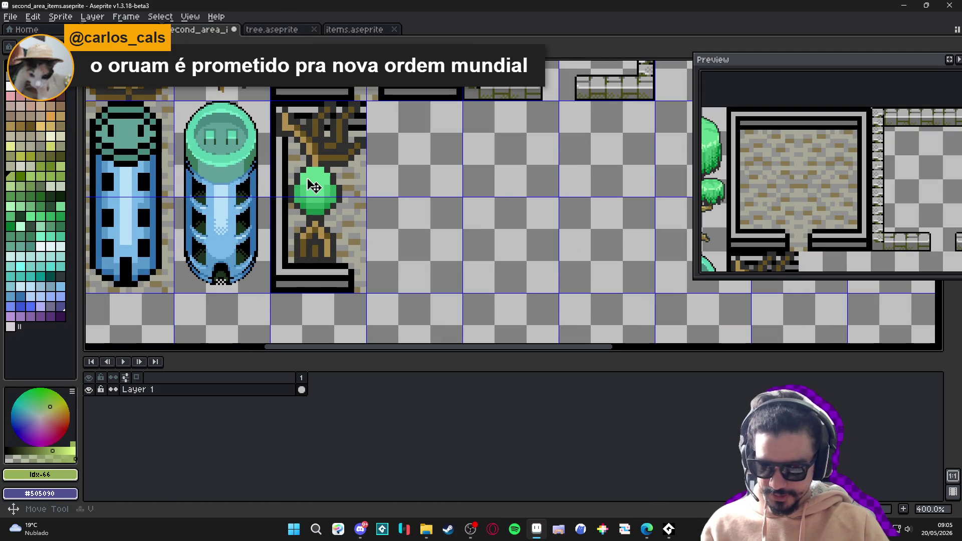
key("m")
mouse_move(307, 177)
left_mouse_down()
mouse_move(311, 228)
mouse_move(407, 228)
left_mouse_up()
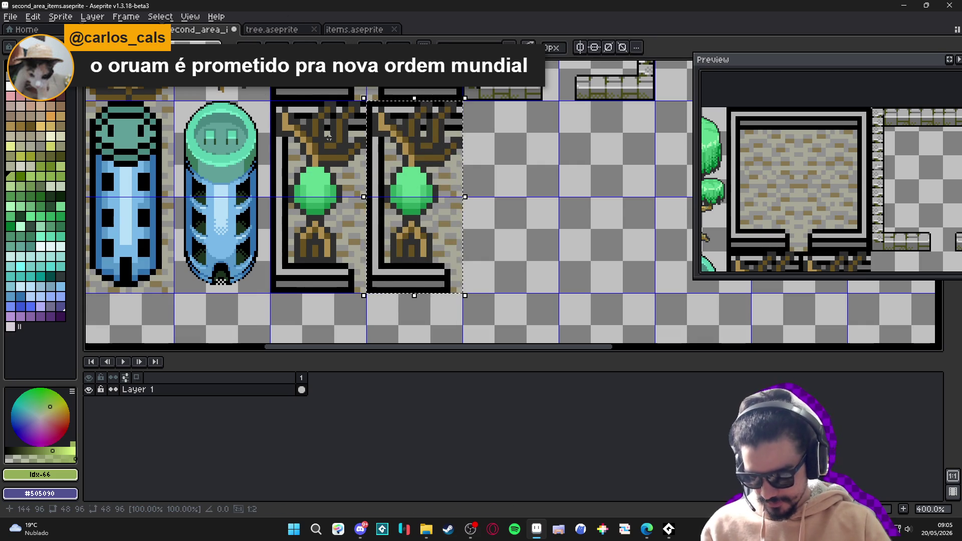
scroll(350, 150, "up", 1)
scroll(355, 143, "down", 1)
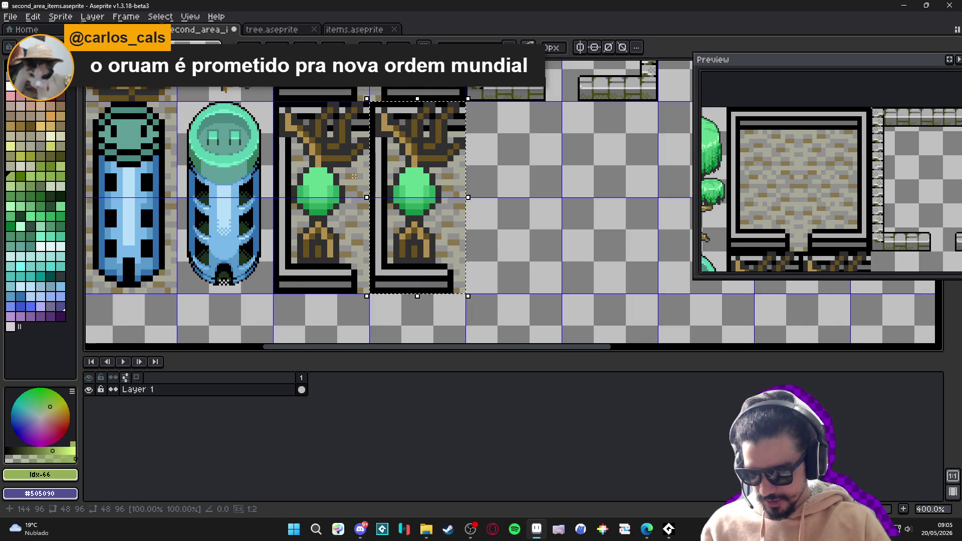
scroll(366, 175, "up", 1)
scroll(392, 190, "up", 5)
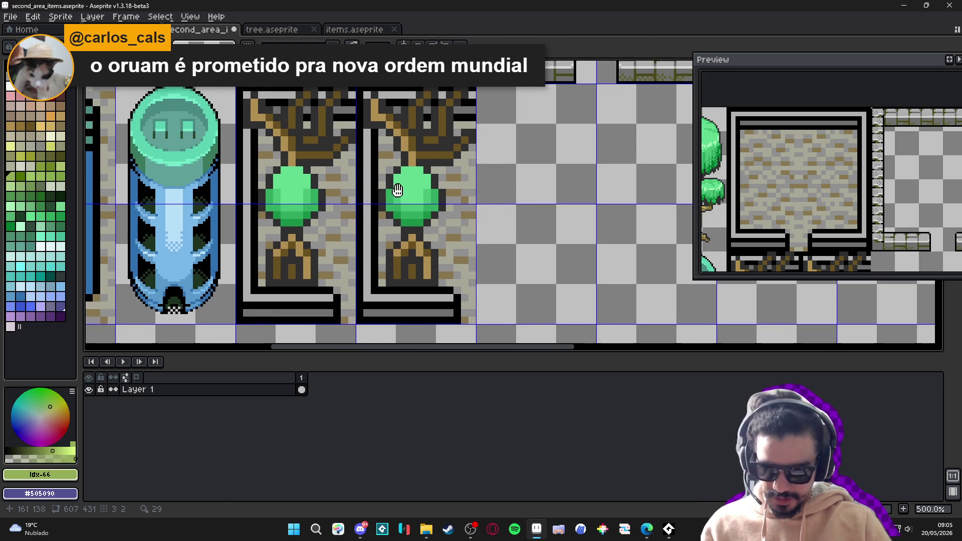
Reshape the bush taller and rounder with light green along its edges and top
left_click(392, 199, "alt")
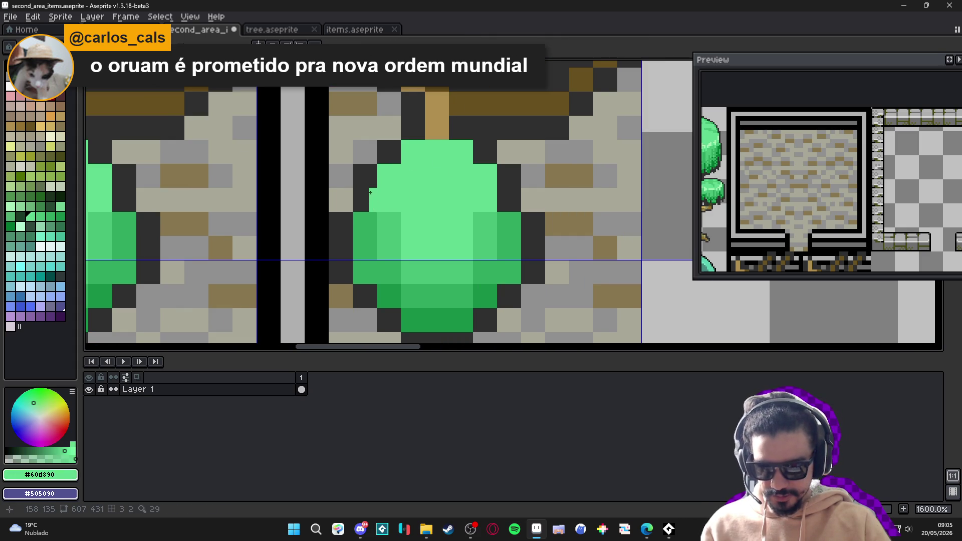
key("ctrl+z")
scroll(430, 302, "down", 4)
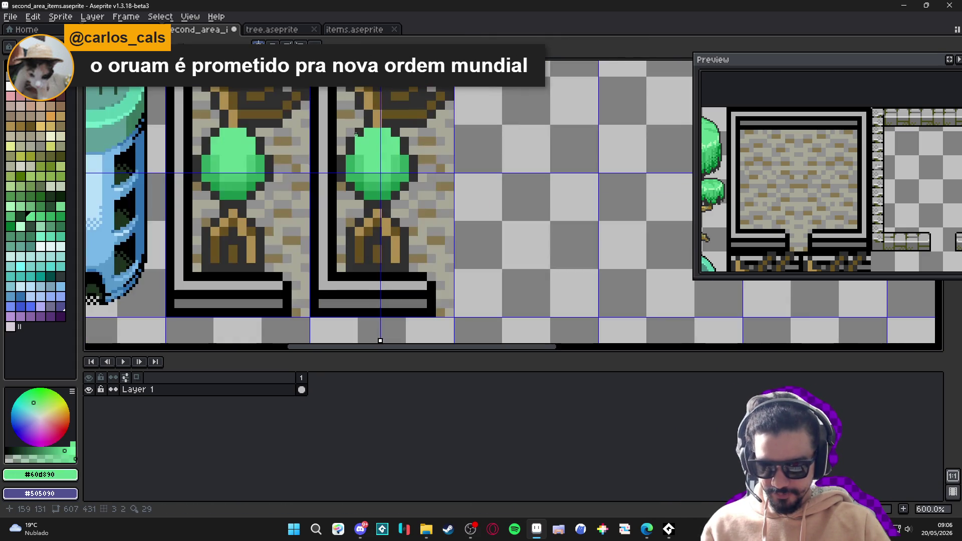
scroll(430, 302, "up", 6)
left_click(333, 160)
mouse_move(337, 156)
left_mouse_down()
mouse_move(344, 161)
mouse_move(332, 137)
mouse_move(344, 125)
mouse_move(365, 167)
left_mouse_up()
key("ctrl+z")
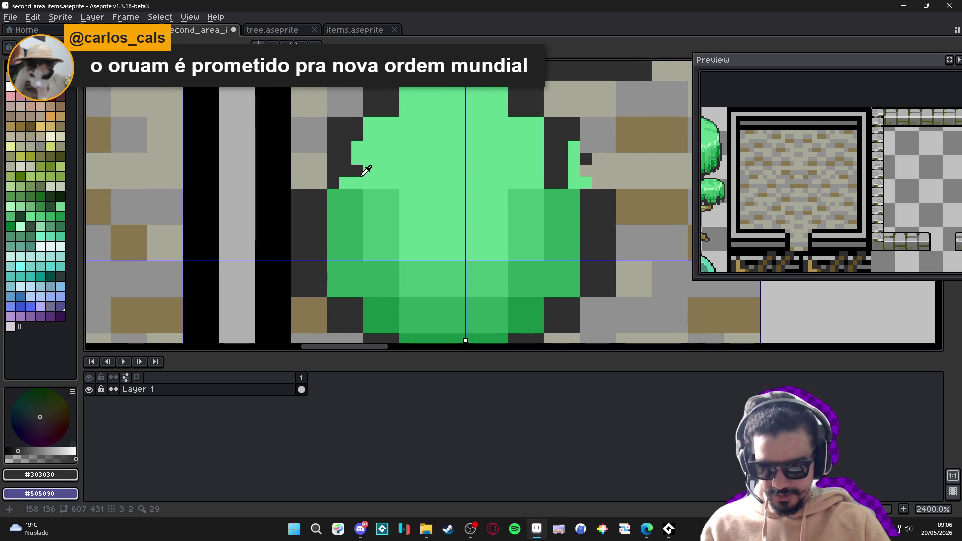
left_click_drag(373, 120, 396, 95)
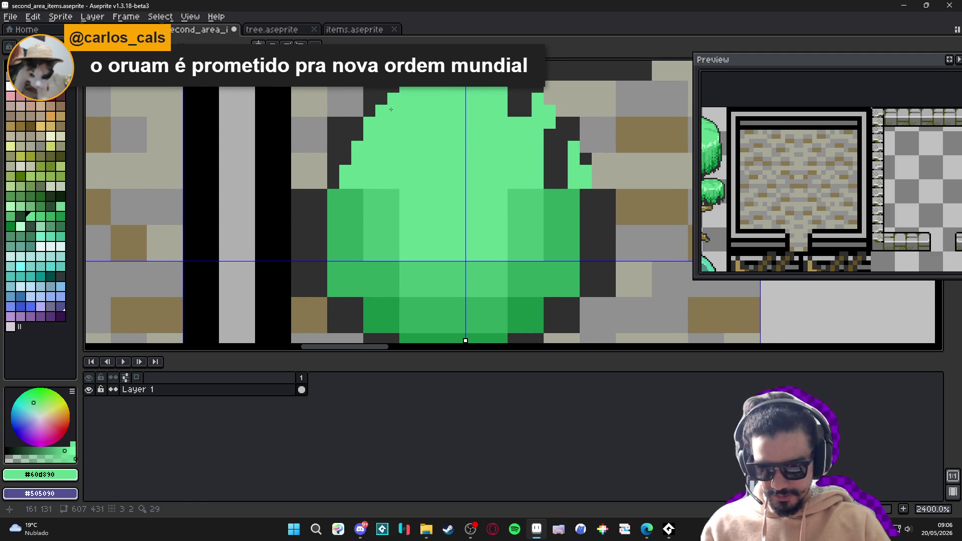
scroll(391, 109, "down", 3)
scroll(469, 144, "up", 2)
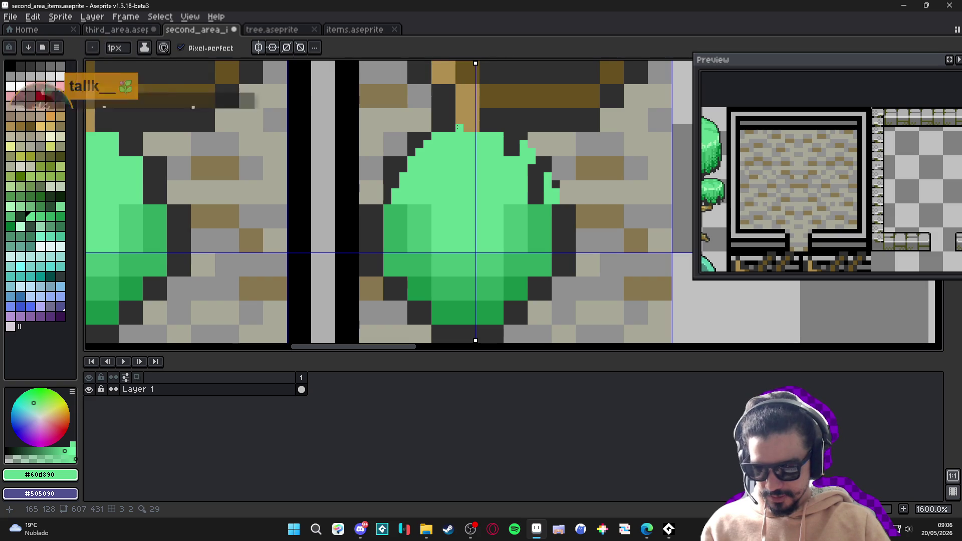
left_click_drag(457, 125, 470, 126)
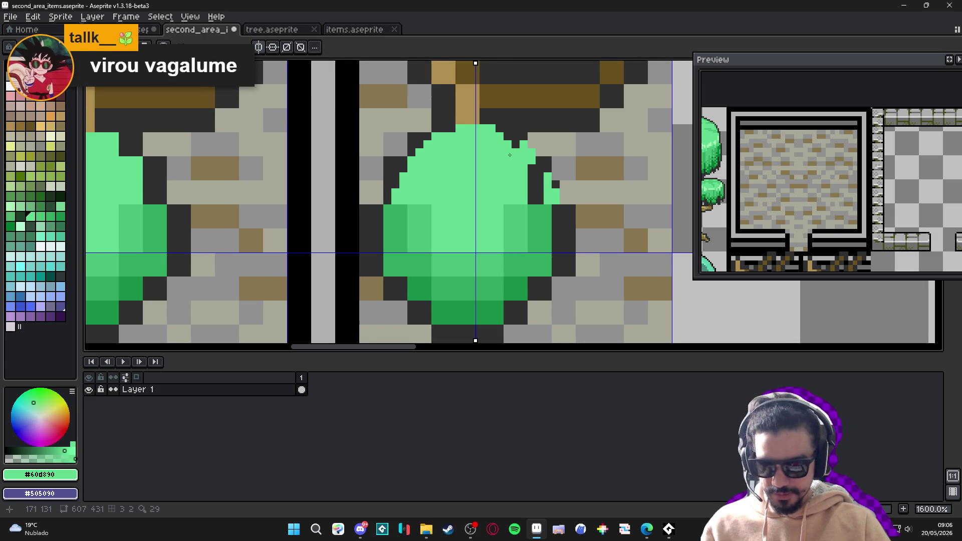
left_click_drag(525, 171, 536, 200)
left_click_drag(527, 167, 547, 195)
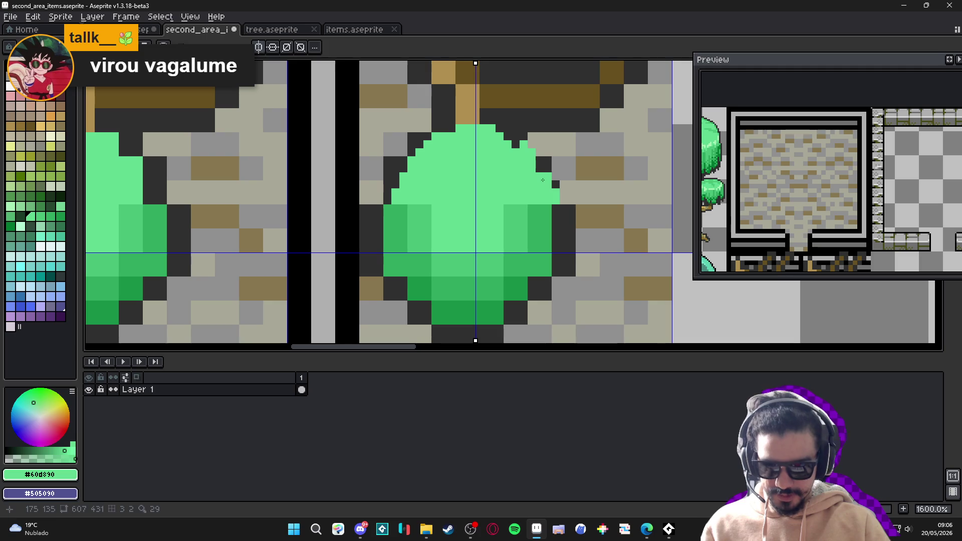
Shade the bush with a dark outline, mid-green sides and dark green underneath
left_click(547, 175, "alt")
left_click(548, 175)
left_click(543, 221, "alt")
left_click_drag(555, 207, 553, 257)
scroll(549, 265, "down", 2)
mouse_move(556, 208)
left_mouse_down()
mouse_move(550, 235)
mouse_move(515, 256)
mouse_move(544, 224)
mouse_move(526, 237)
left_mouse_up()
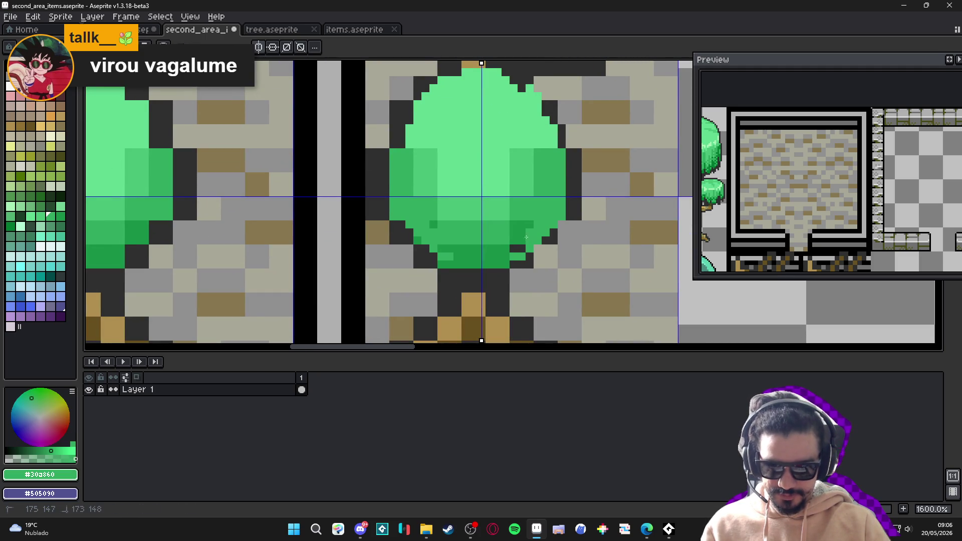
left_click(487, 257, "alt")
left_click(470, 272)
left_click(474, 268)
left_click(441, 262)
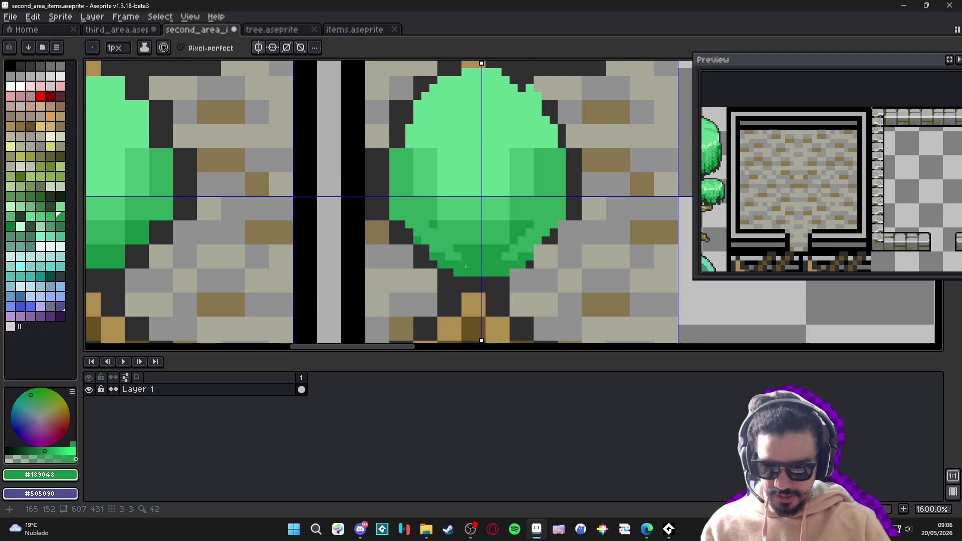
scroll(490, 224, "down", 5)
scroll(490, 224, "up", 5)
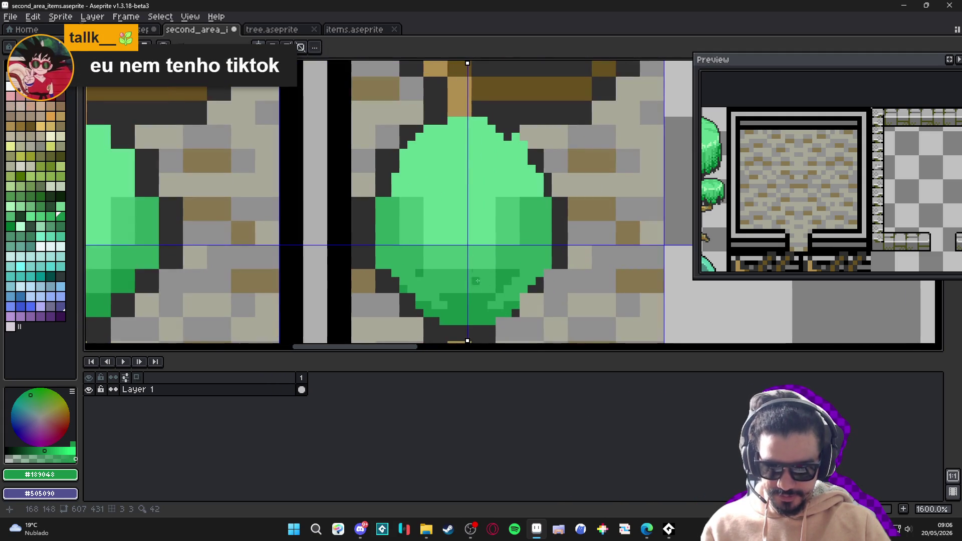
Turn the stepped outline pixels around the bush into light stone grey
left_click(444, 225, "alt")
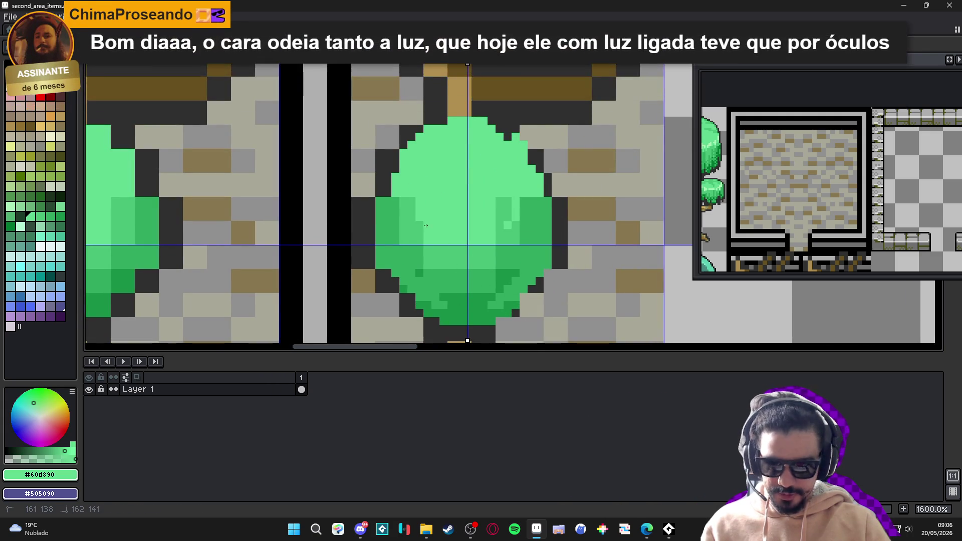
scroll(438, 197, "down", 2)
scroll(438, 197, "up", 5)
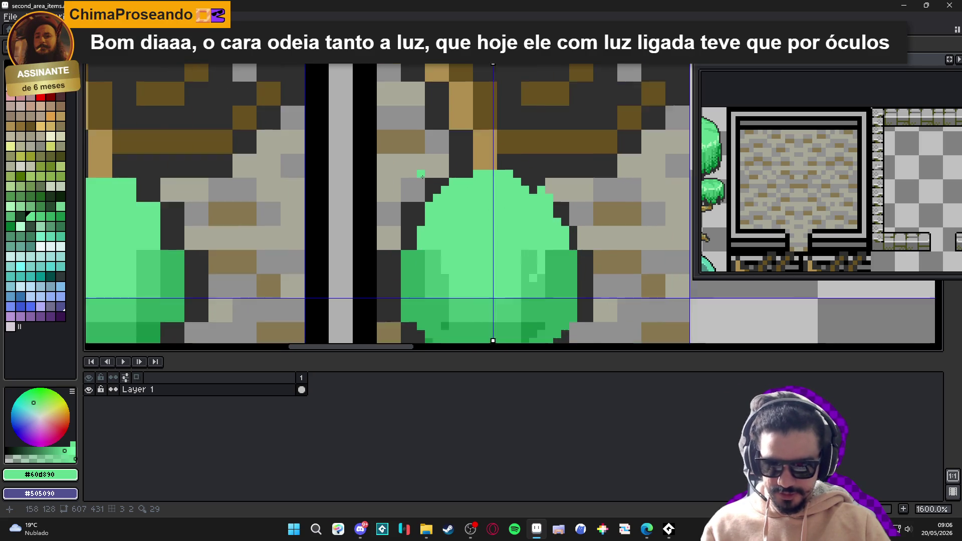
left_click(447, 189, "alt")
left_click(444, 173, "alt")
left_click(444, 184)
left_click(431, 185)
left_click(432, 196)
left_click(455, 173)
left_click(407, 231)
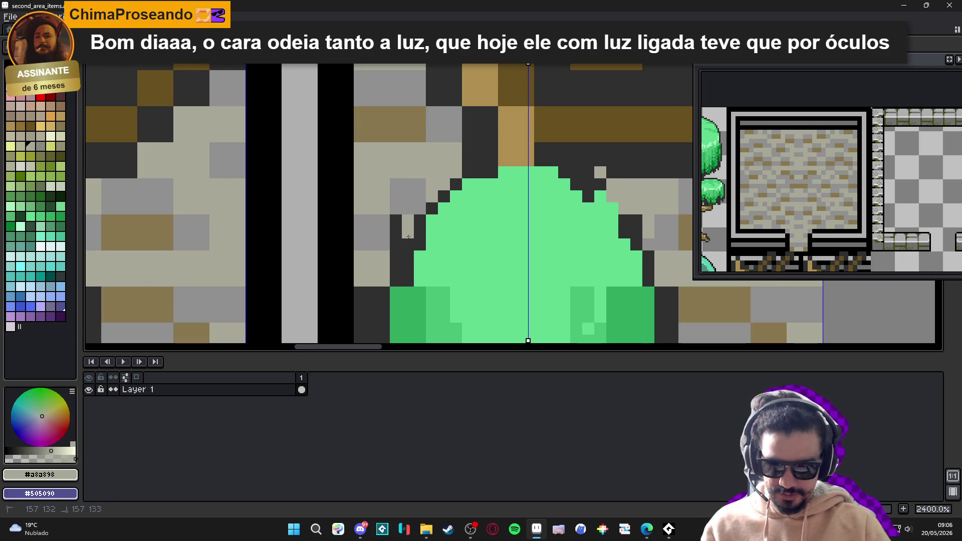
Add dark outline pixels along the bush's edge and upper edge
left_click(420, 220, "alt")
left_click(444, 208)
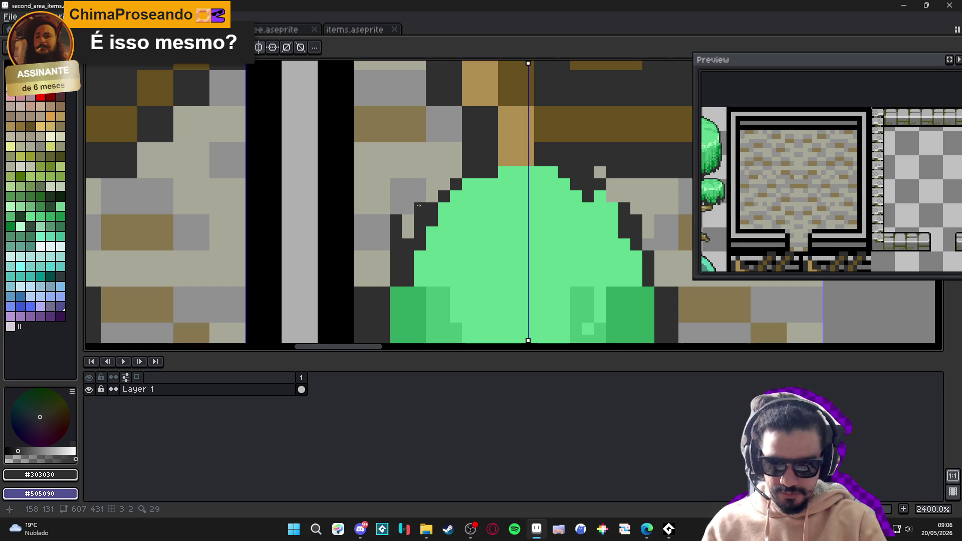
scroll(382, 171, "down", 2)
scroll(381, 172, "up", 2)
left_click(383, 175, "alt")
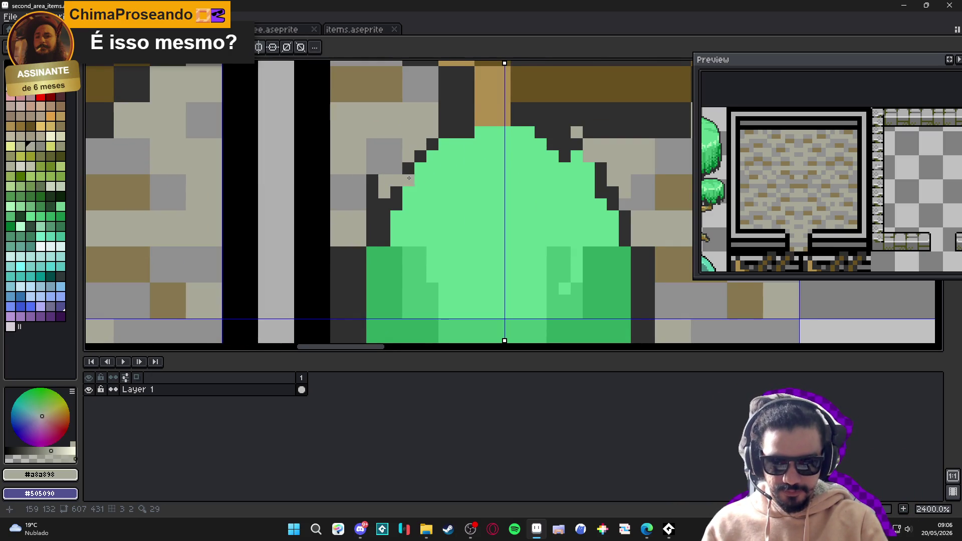
left_click(563, 151, "alt")
left_click(579, 166)
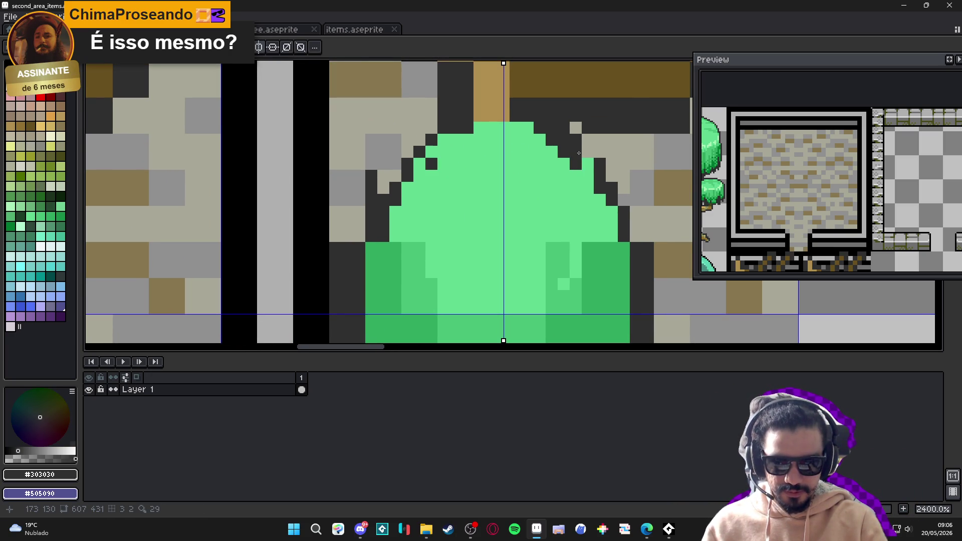
scroll(575, 163, "down", 5)
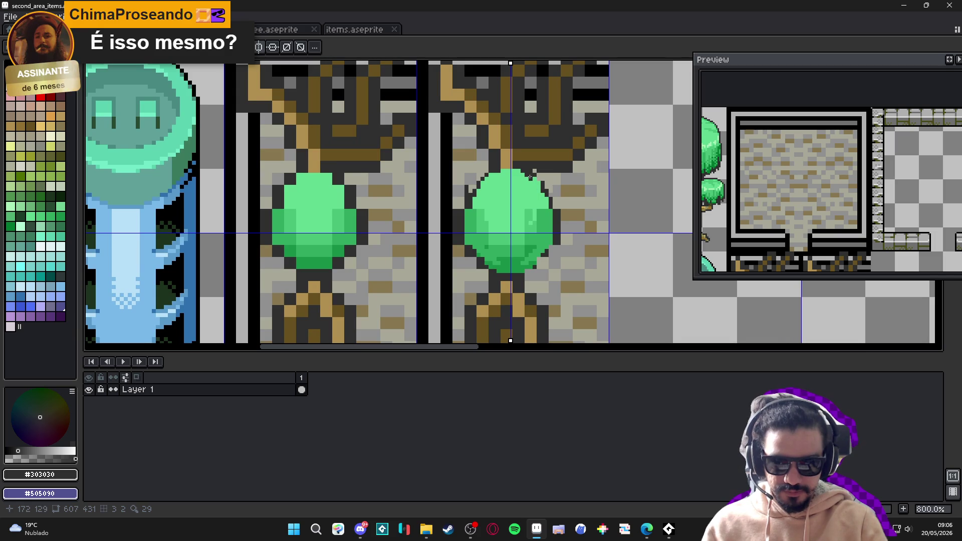
Drag the vertical symmetry axis to the centre of the right tree's canopy
scroll(516, 333, "down", 1)
scroll(509, 336, "up", 1)
scroll(507, 277, "up", 1)
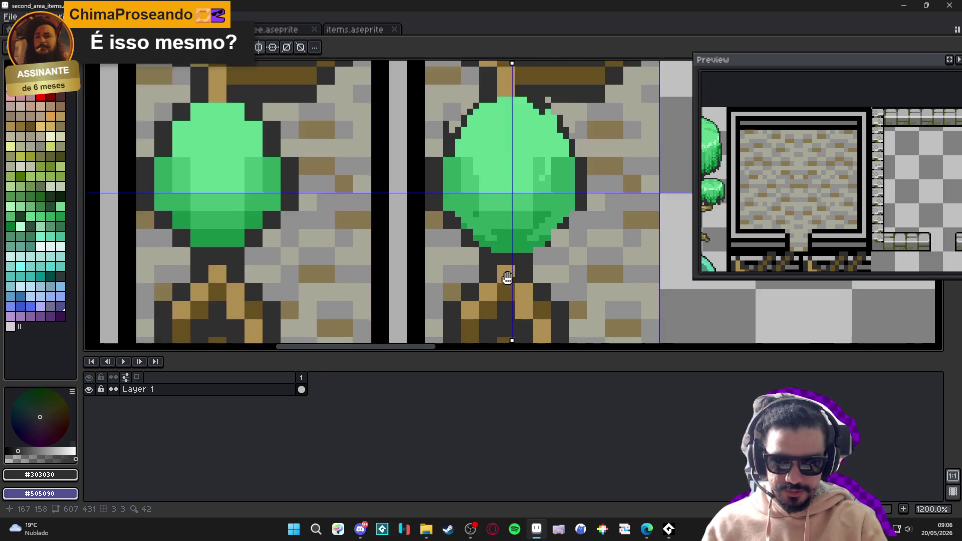
scroll(507, 277, "down", 2)
scroll(492, 105, "up", 3)
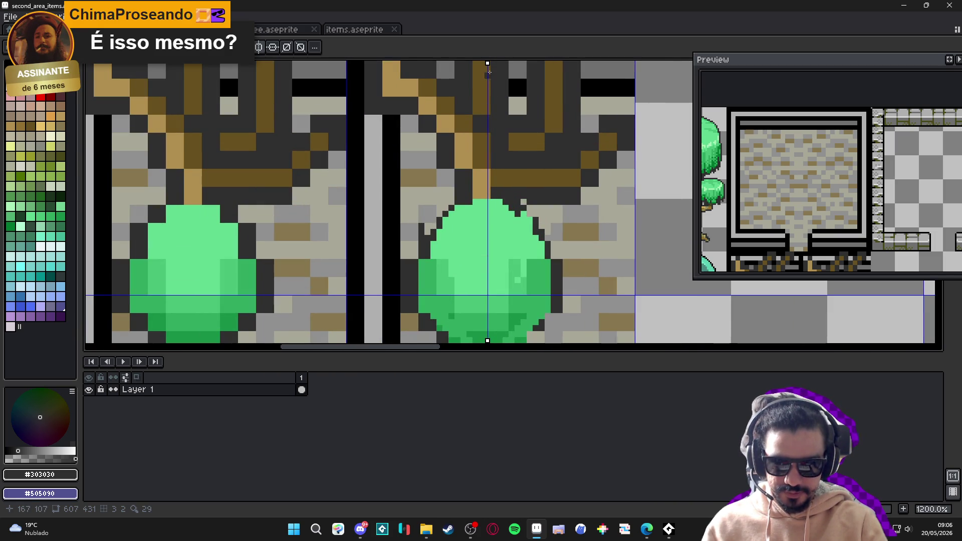
left_click_drag(487, 63, 482, 63)
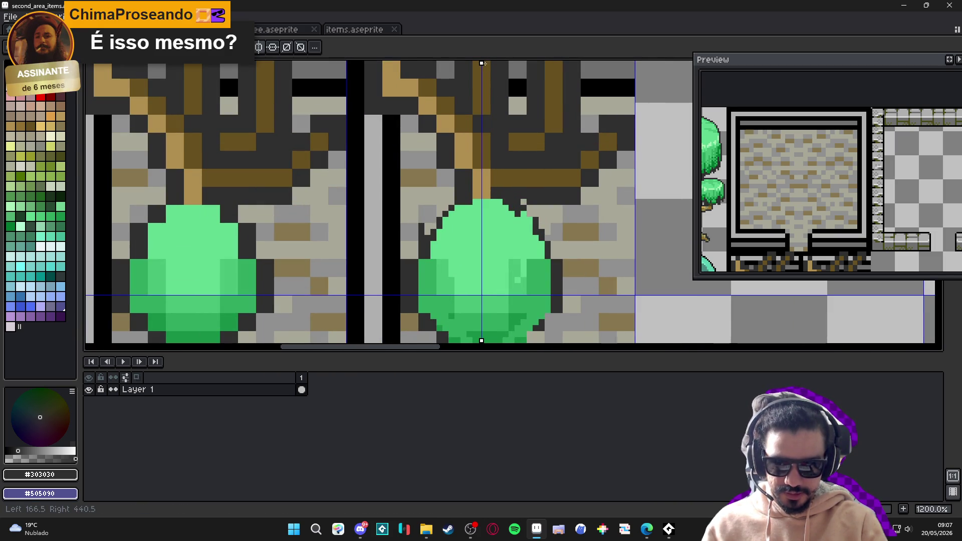
scroll(482, 67, "down", 2)
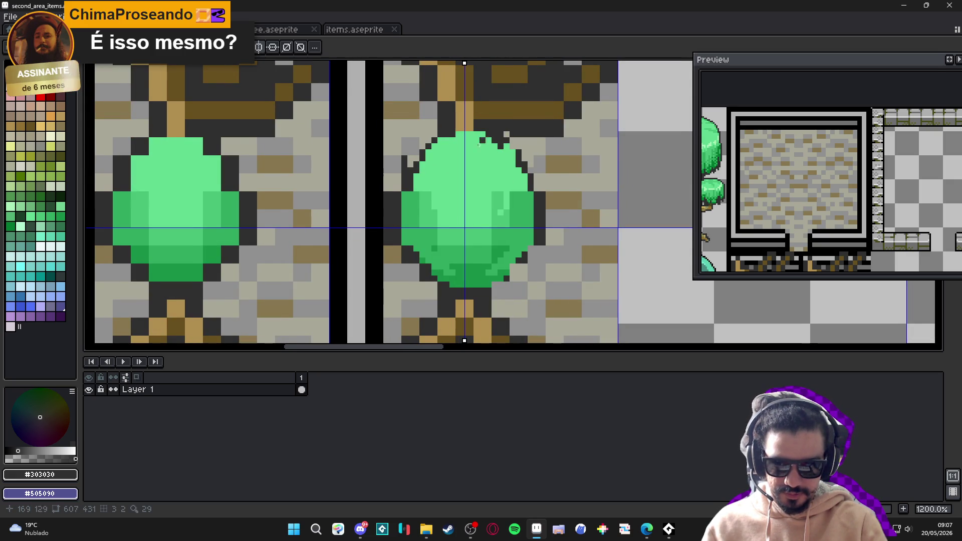
scroll(478, 145, "up", 1)
Undo two stray canopy edge strokes and nudge the mirror axis slightly right
key("ctrl+z")
key("ctrl+z")
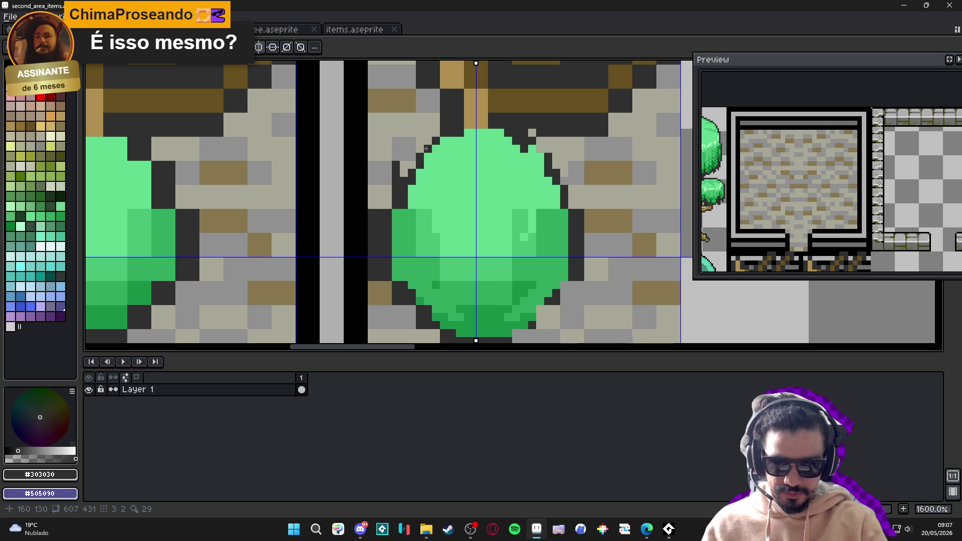
scroll(430, 163, "down", 1)
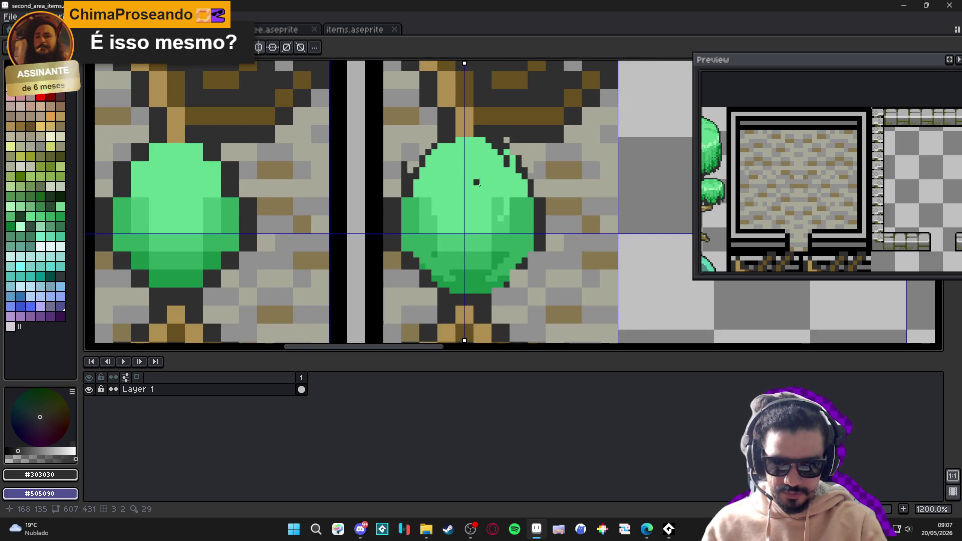
key("ctrl+z")
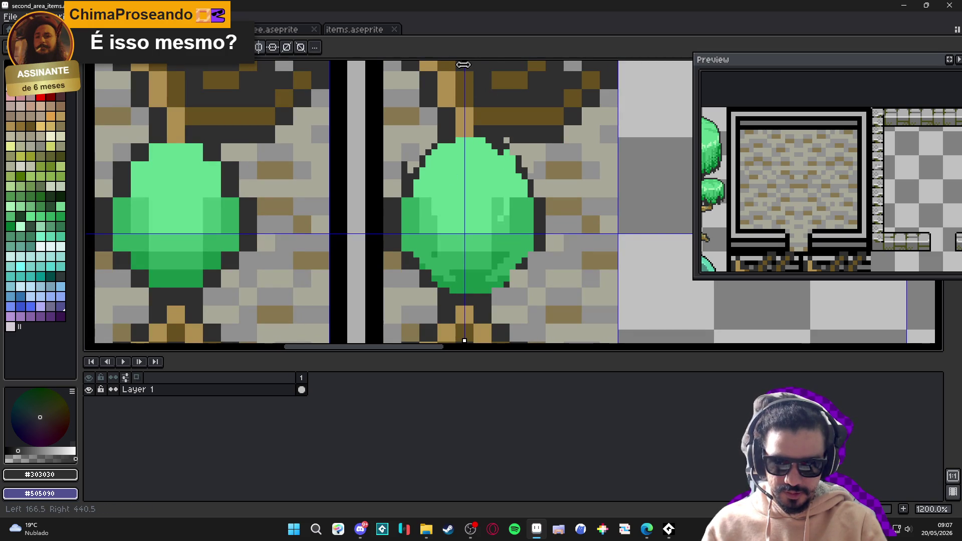
left_click_drag(465, 64, 471, 63)
scroll(433, 148, "up", 1)
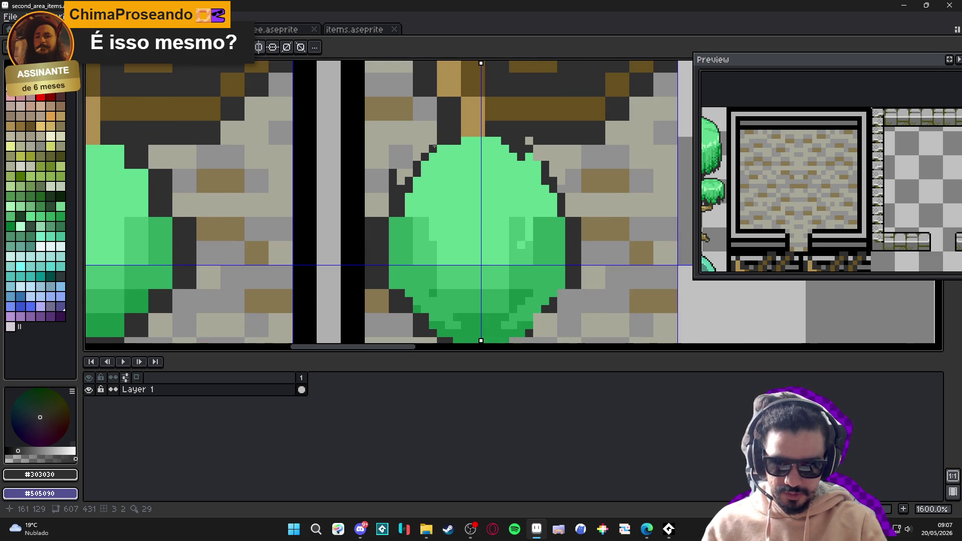
left_click(425, 167)
key("ctrl+z")
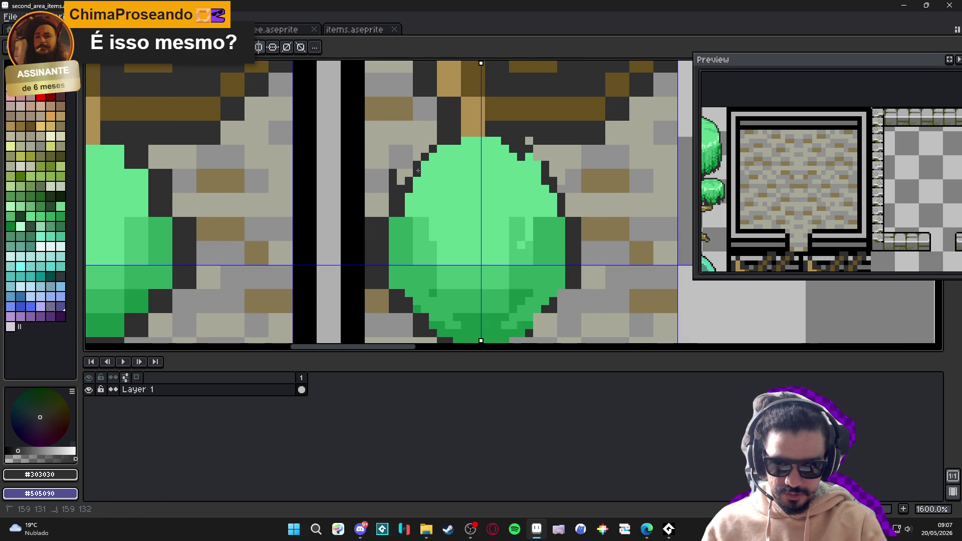
scroll(448, 214, "down", 1)
Pick the canopy's green colour and pan to view the whole row of tiles
left_click(448, 211, "alt")
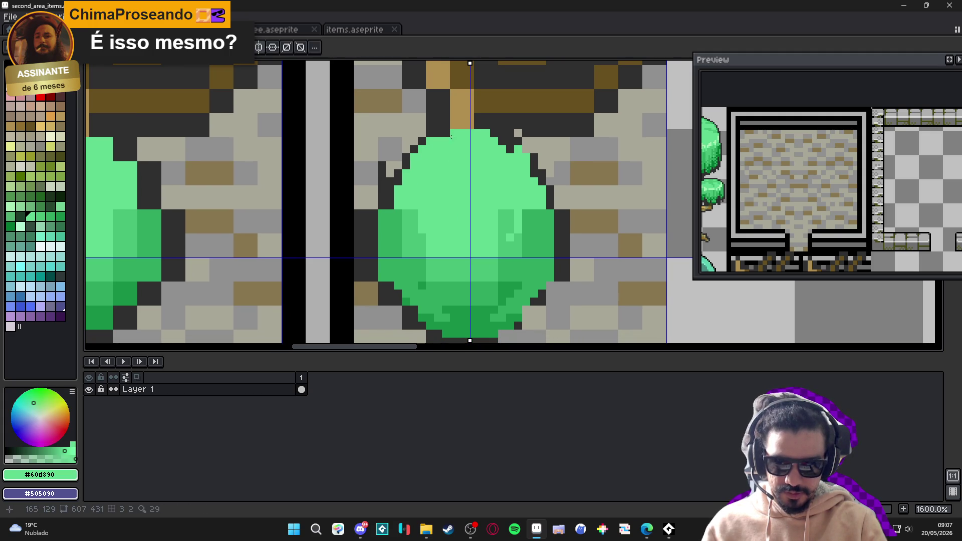
scroll(454, 172, "down", 3)
left_click_drag(454, 171, 447, 163)
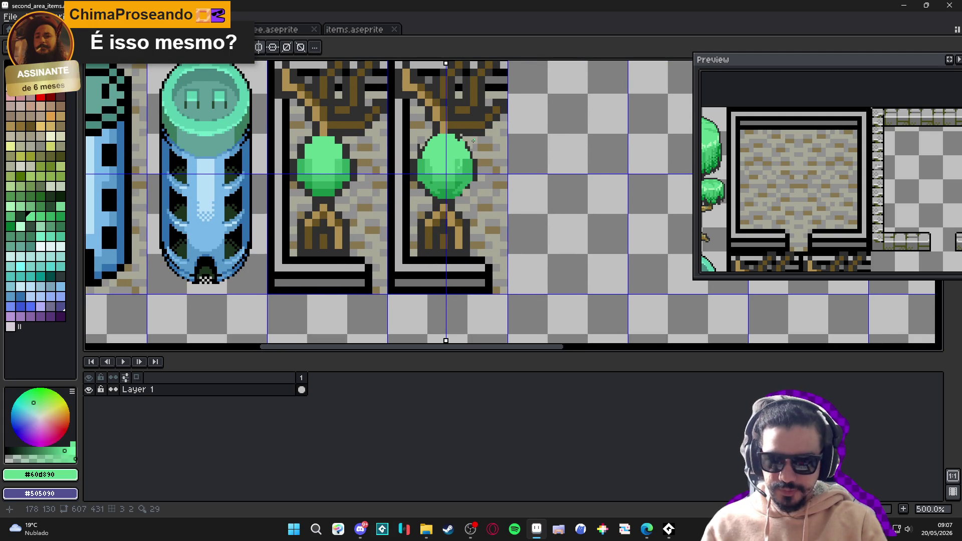
scroll(450, 143, "down", 1)
left_click_drag(448, 158, 441, 175)
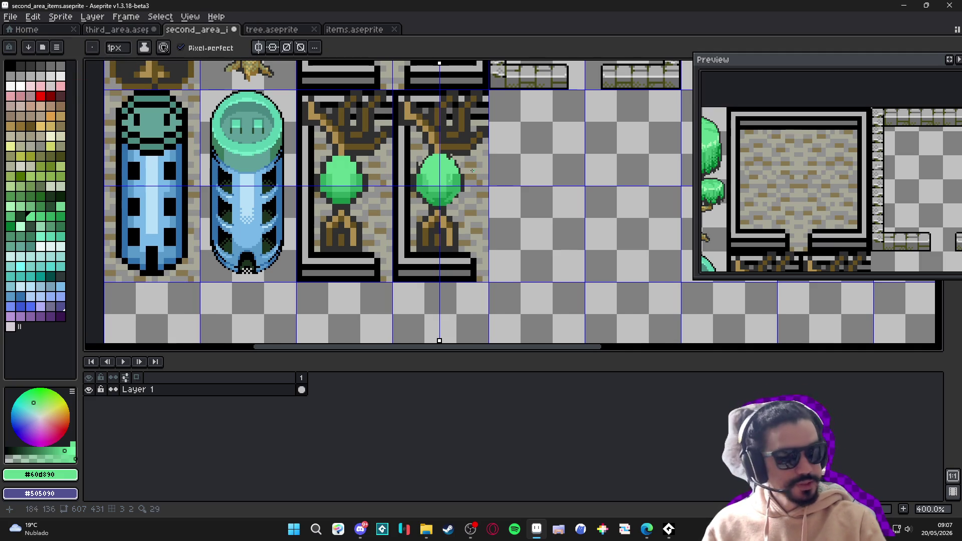
scroll(469, 167, "up", 11)
Redraw the mirrored dark #303030 canopy outline pixels on both sides of the tree
left_click(399, 120)
left_click(420, 149)
left_click(445, 125, "alt")
left_click_drag(444, 150, 509, 194)
left_click(524, 160, "alt")
left_click(514, 248)
left_click(515, 221, "alt")
left_click_drag(515, 248, 510, 262)
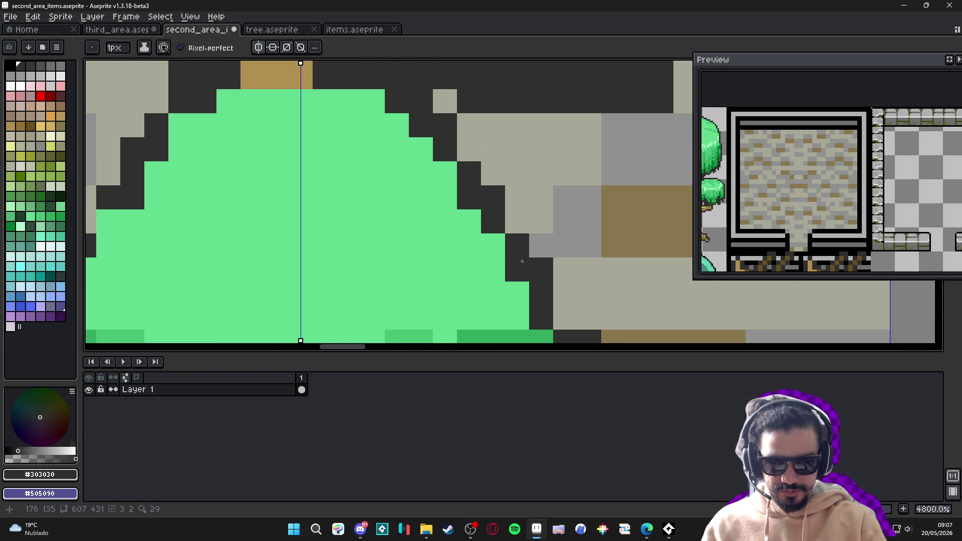
scroll(510, 263, "down", 3)
scroll(429, 211, "up", 1)
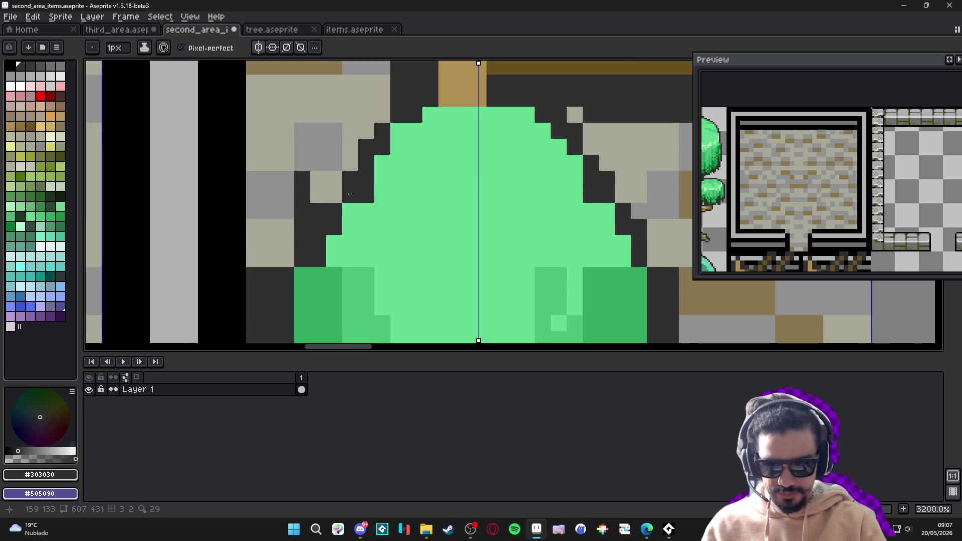
Clear stray left outline pixels to light grey #a8a898 and add back a dark outline pixel
left_click(319, 194, "alt")
left_click(350, 179)
left_click(363, 147)
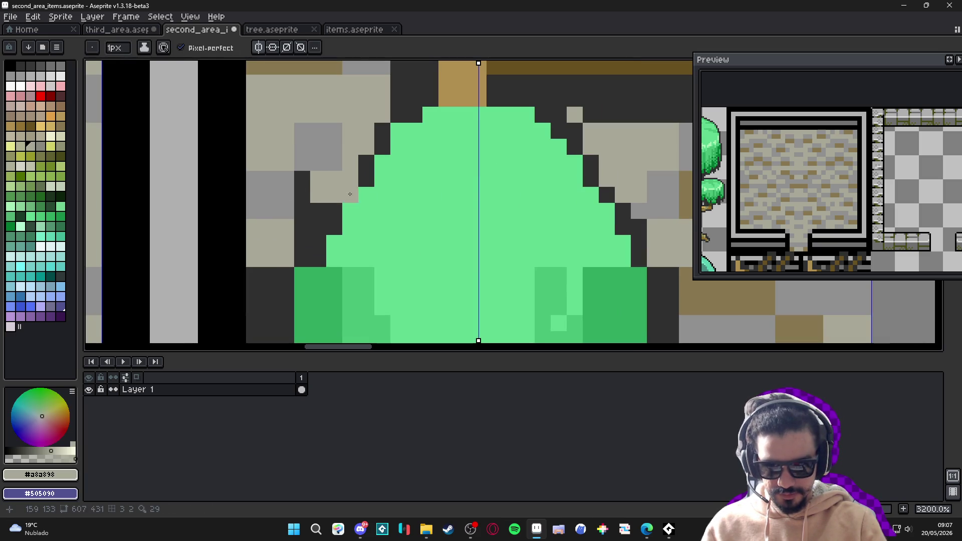
left_click(334, 211, "alt")
left_click(350, 195)
mouse_move(314, 225)
left_mouse_down()
mouse_move(302, 226)
mouse_move(302, 173)
mouse_move(314, 302)
left_mouse_up()
scroll(302, 175, "down", 3)
scroll(296, 181, "up", 2)
Cover the dark column left of the canopy with 2px grey, then redraw 1px dark outline pixels
left_click(300, 210, "alt")
key("plus")
left_click(301, 185, "alt")
mouse_move(296, 200)
left_mouse_down()
mouse_move(295, 293)
mouse_move(295, 210)
mouse_move(318, 185)
mouse_move(283, 145)
mouse_move(330, 116)
left_mouse_up()
scroll(333, 122, "up", 5)
key("minus")
left_click(298, 225, "alt")
left_click_drag(330, 151, 330, 206)
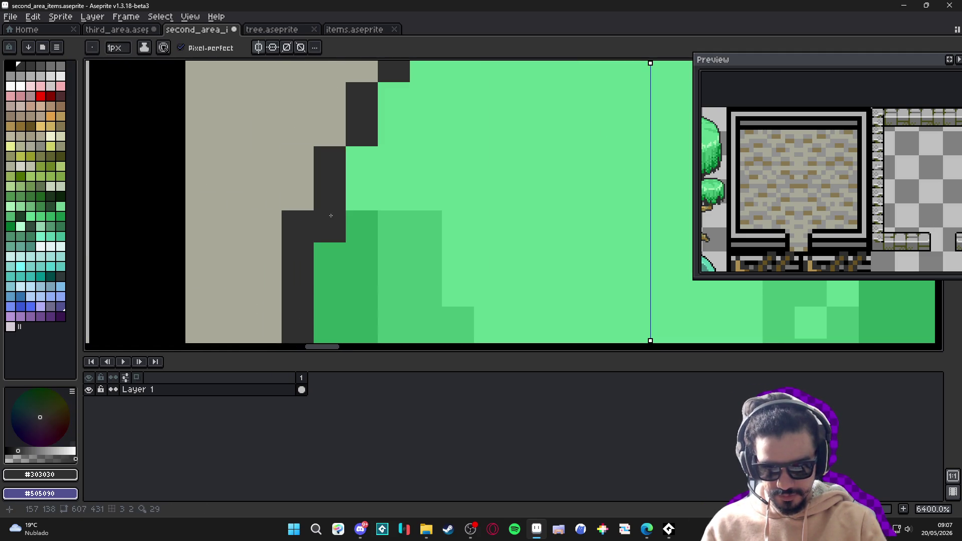
left_click(291, 231, "alt")
scroll(292, 231, "down", 3)
scroll(315, 146, "up", 3)
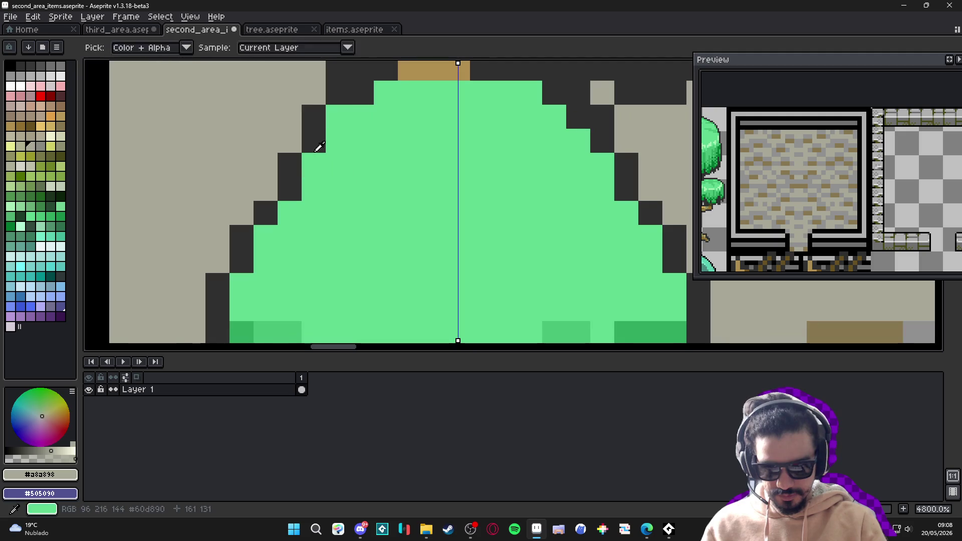
Grey out the old canopy-top outline pixels and draw a dark stepped outline across the top
left_click_drag(310, 112, 289, 250)
left_click(317, 231)
left_click(341, 207)
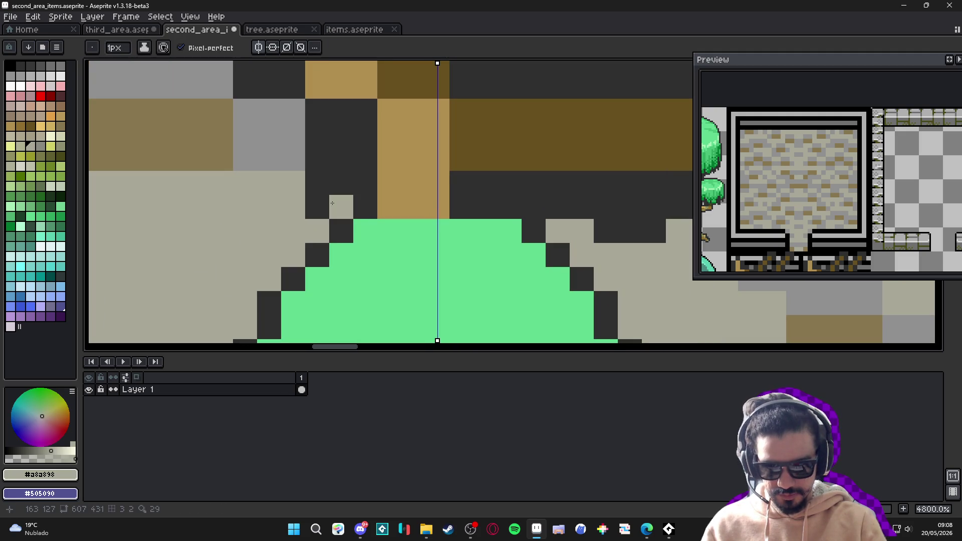
left_click(342, 233)
left_click(325, 248, "alt")
left_click_drag(341, 231, 423, 203)
left_click(431, 206)
scroll(426, 206, "down", 2)
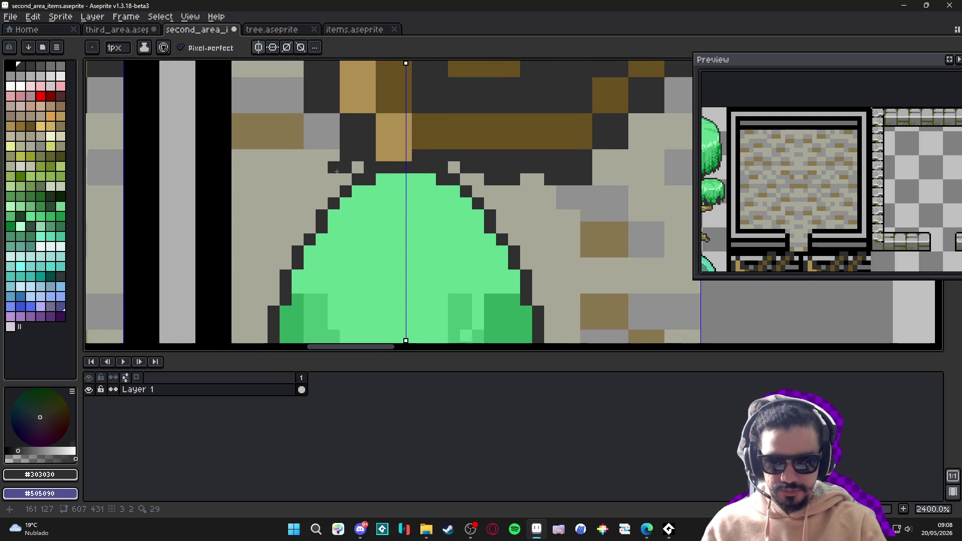
left_click(298, 215)
scroll(311, 215, "down", 1)
scroll(315, 215, "up", 2)
left_click(320, 215)
Lighten an outline pixel and darken the outline pixels near the canopy's top tip
mouse_move(280, 229)
left_mouse_down()
mouse_move(321, 145)
mouse_move(344, 138)
left_mouse_up()
left_click_drag(347, 196, 351, 244)
scroll(352, 244, "down", 1)
left_click_drag(353, 130, 356, 245)
scroll(357, 246, "down", 2)
scroll(350, 143, "up", 2)
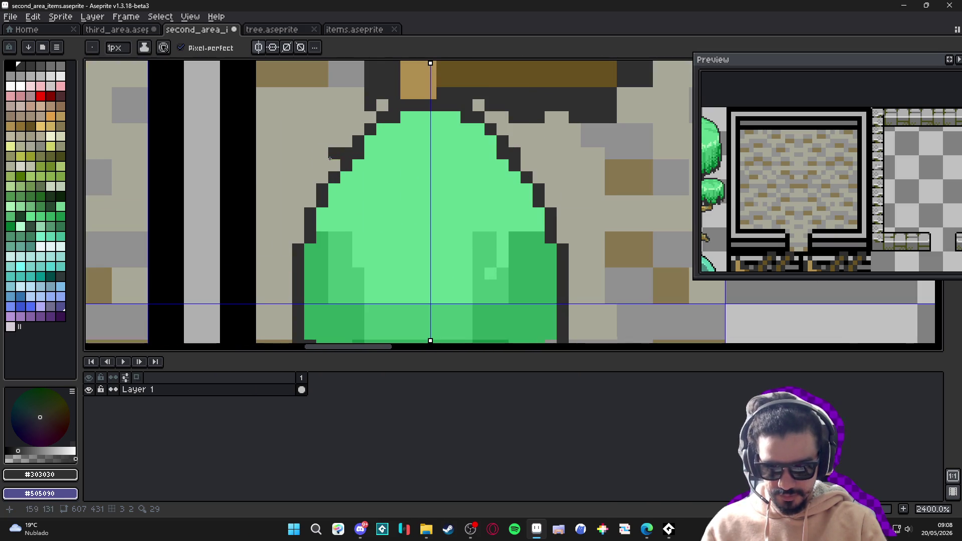
left_click(350, 141, "alt")
left_click(347, 151)
left_click(357, 142, "alt")
left_click_drag(370, 141, 397, 125)
Lighten the upper-left outline pixels to grey so the canopy tapers to a narrow point
left_click(358, 129, "alt")
left_click(370, 129)
left_click(382, 117)
left_click(388, 130, "alt")
left_click(384, 106, "alt")
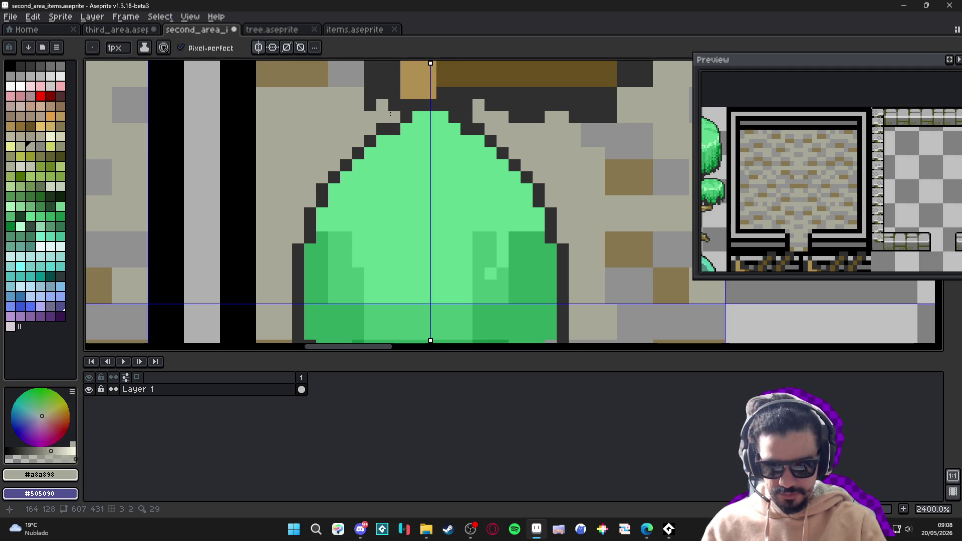
left_click(394, 118)
left_click(381, 129)
scroll(371, 152, "down", 3)
scroll(371, 152, "down", 2)
scroll(440, 161, "up", 5)
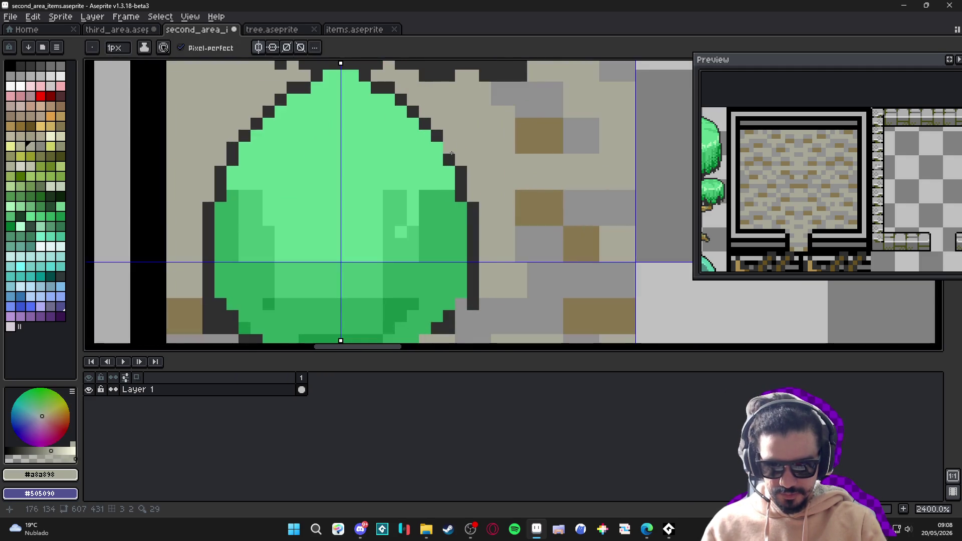
Outline the canopy's lower-right edge in dark and fill the bottom-row pixels with canopy green
left_click(463, 219)
left_click(461, 232, "alt")
left_click(448, 239)
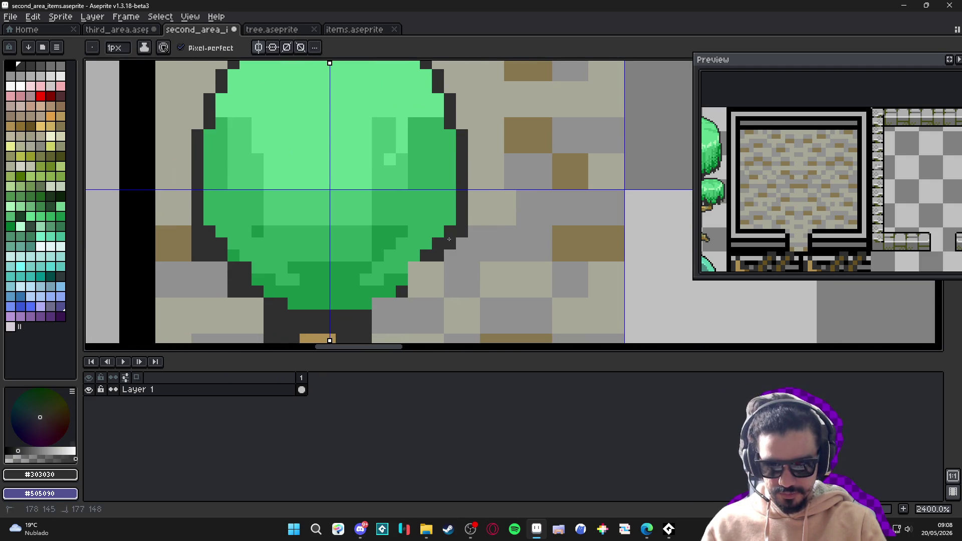
mouse_move(413, 268)
left_mouse_down()
mouse_move(377, 304)
mouse_move(357, 304)
left_mouse_up()
left_click(378, 292)
left_click(365, 292, "alt")
left_click(354, 291)
left_click(365, 304)
left_click(374, 296, "alt")
left_click(373, 295)
Pull the canopy's bottom outline inward, restoring background pixels and shading the bottom with darker green
left_click(386, 301, "alt")
left_click(377, 303)
left_click(402, 291)
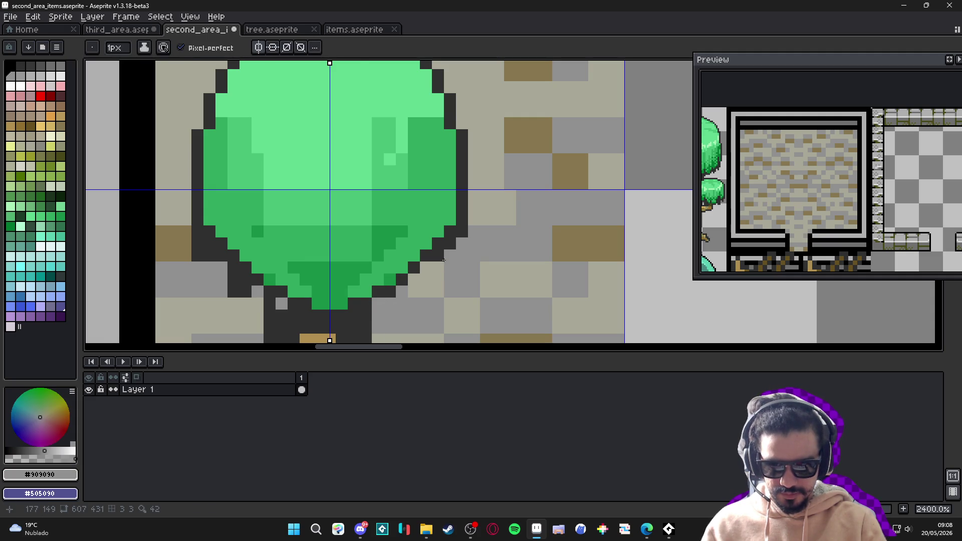
left_click(462, 225, "alt")
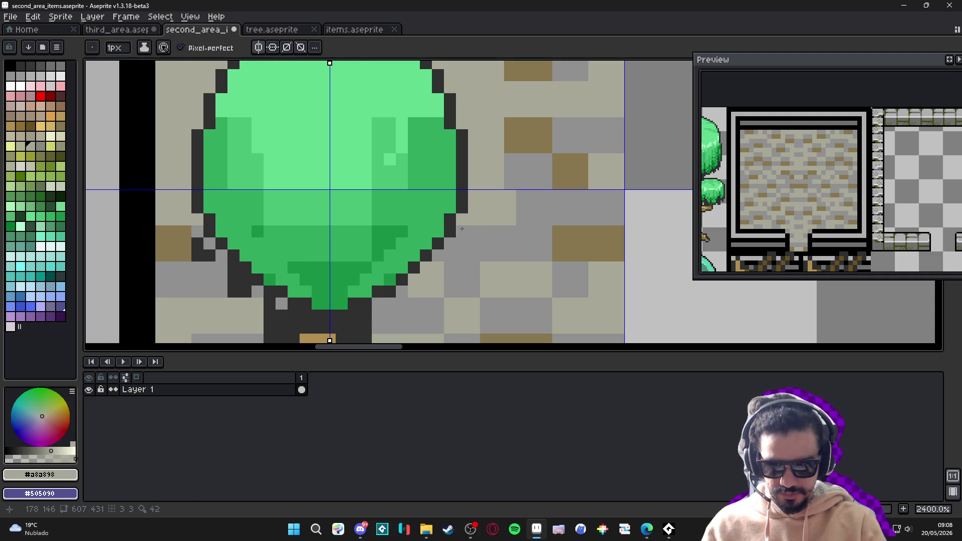
left_click(389, 291)
left_click(402, 280, "alt")
left_click(390, 280)
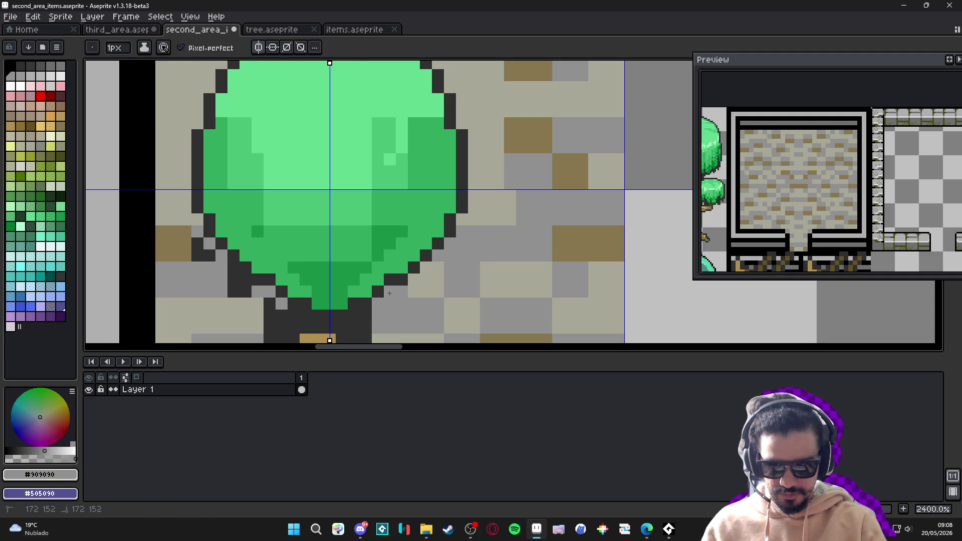
left_click(366, 294, "alt")
left_click(376, 290, "alt")
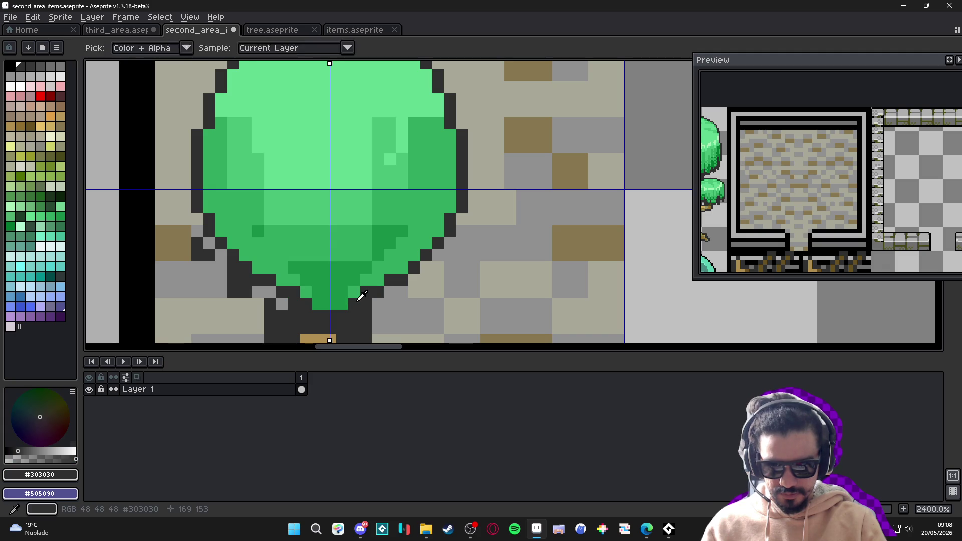
left_click(344, 302)
Alt-pick the grey #909090 stone colour and paint over the dark pixels beside the canopy base
scroll(336, 302, "down", 6)
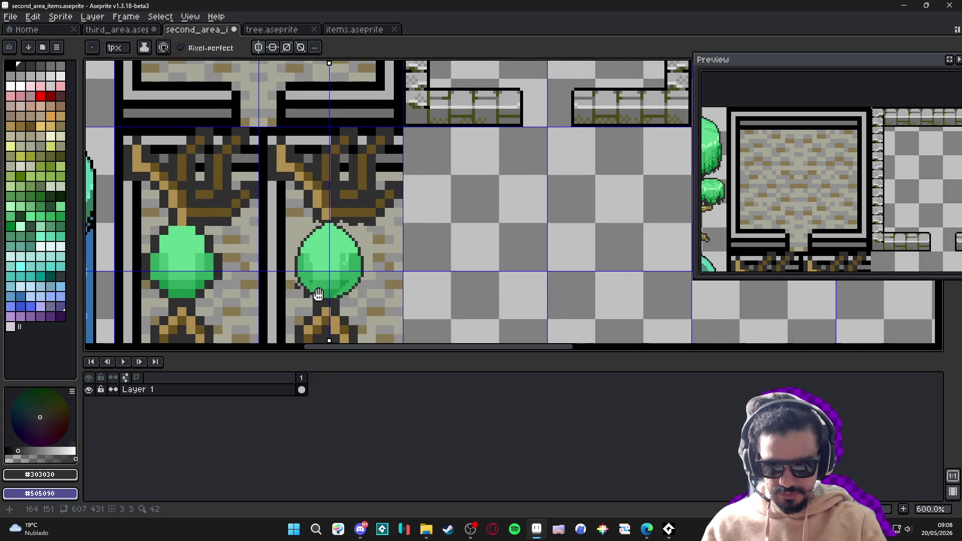
scroll(330, 220, "up", 7)
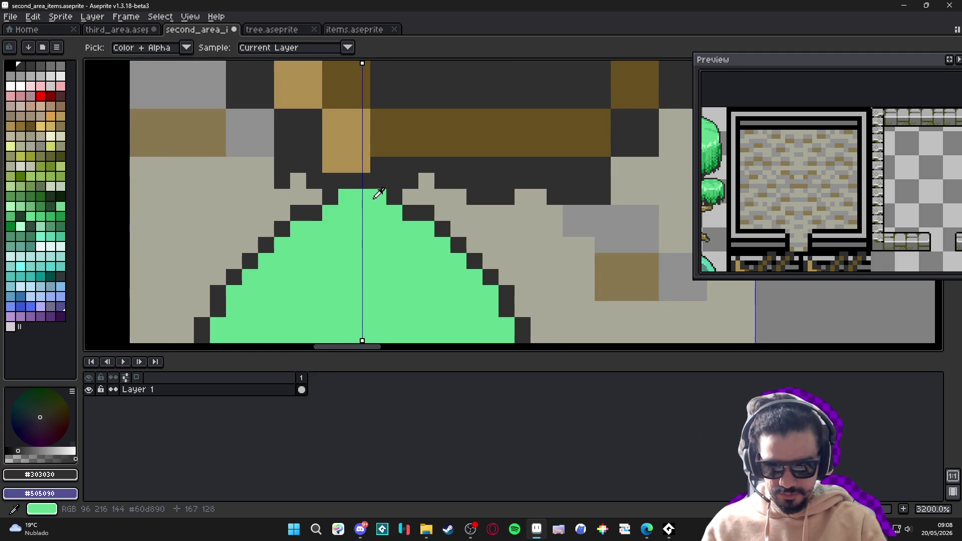
scroll(383, 196, "down", 5)
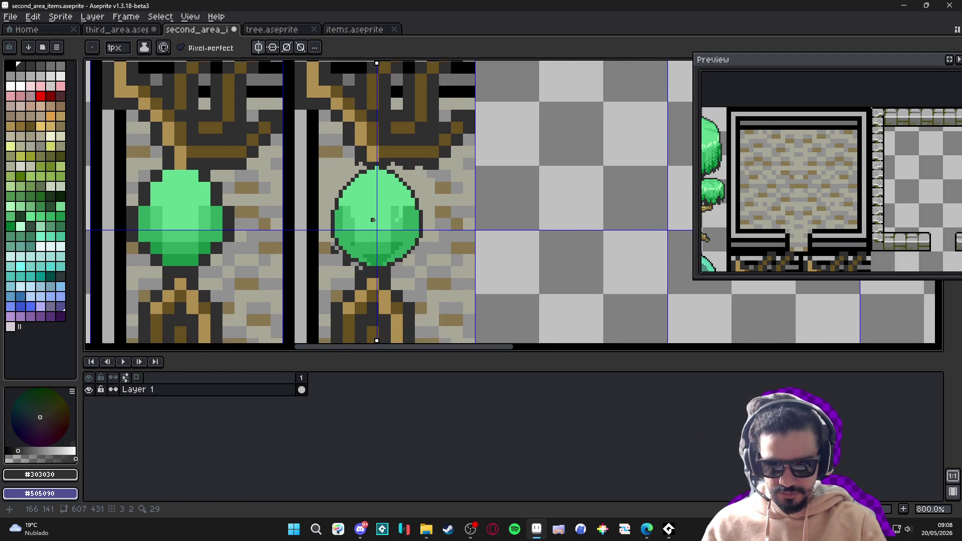
left_click_drag(378, 228, 381, 212)
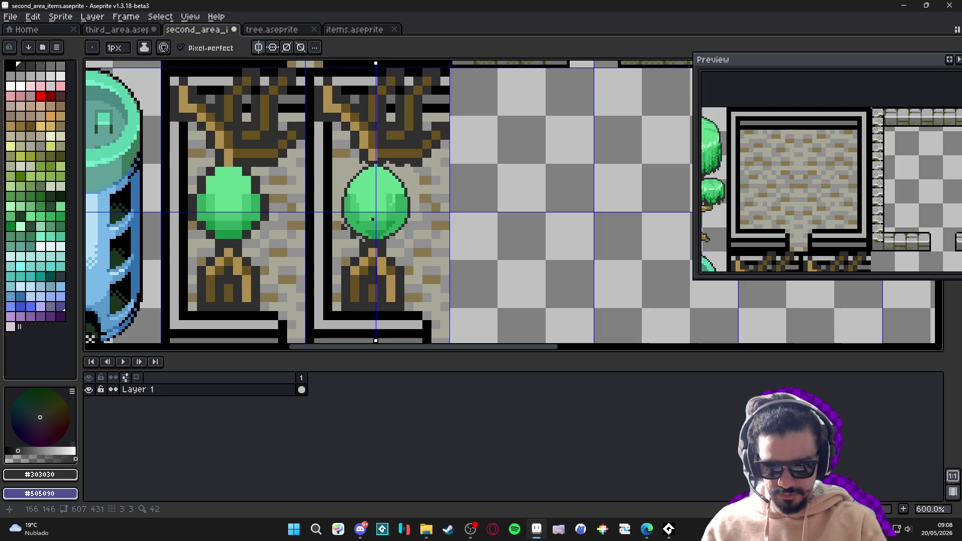
scroll(372, 219, "up", 2)
scroll(372, 219, "up", 3)
scroll(351, 226, "down", 4)
scroll(341, 230, "up", 3)
key("alt")
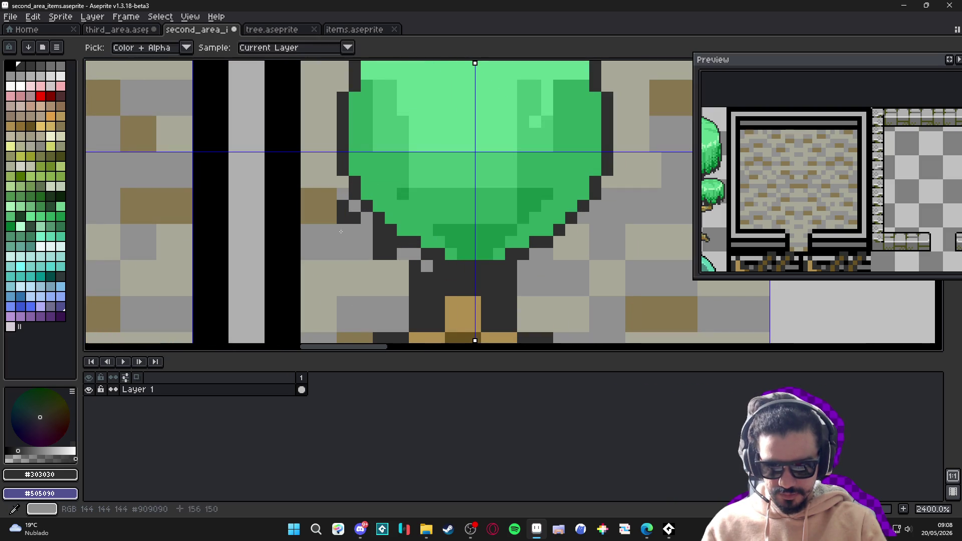
left_click(341, 231, "alt")
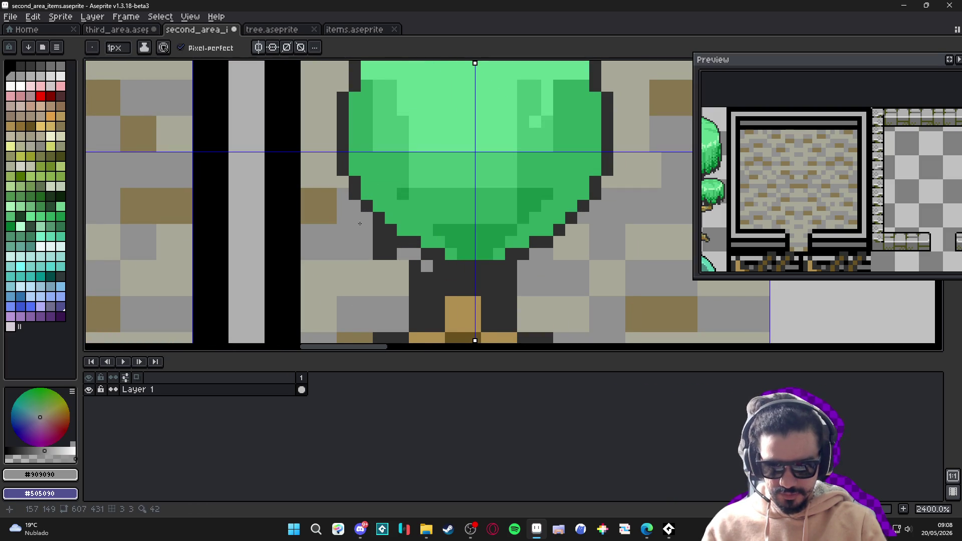
left_click_drag(385, 250, 386, 240)
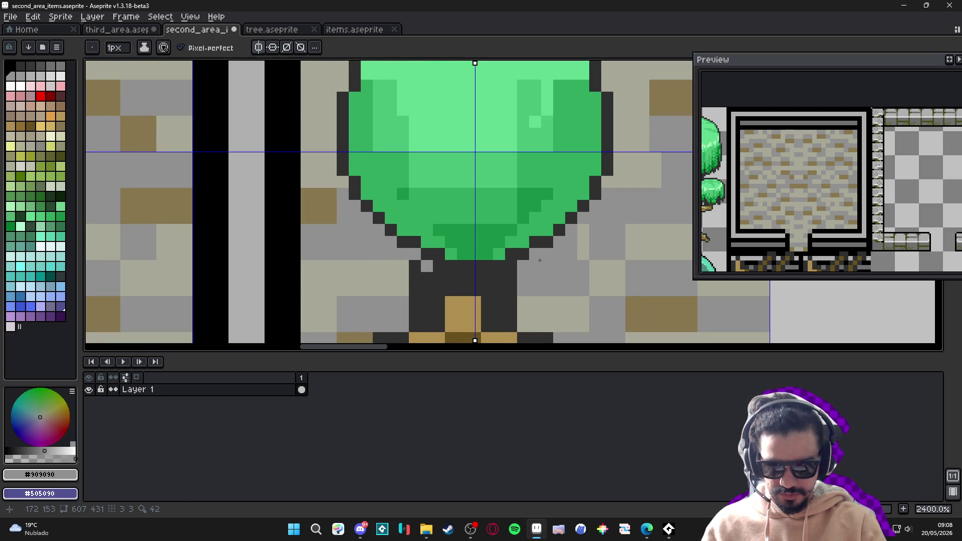
scroll(540, 260, "down", 3)
scroll(536, 266, "up", 1)
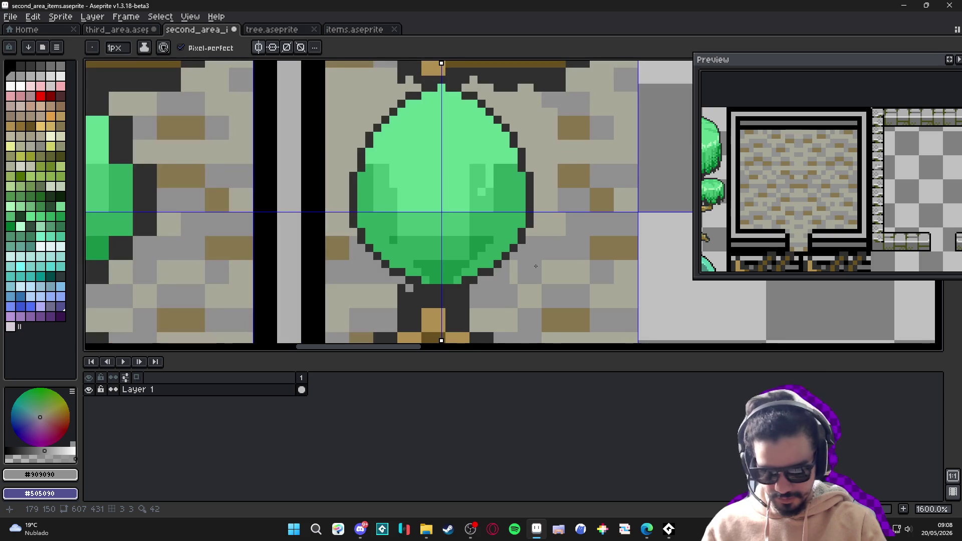
With a 2px brush, grey out the dark pixels on both sides of the trunk base to narrow it
key("plus")
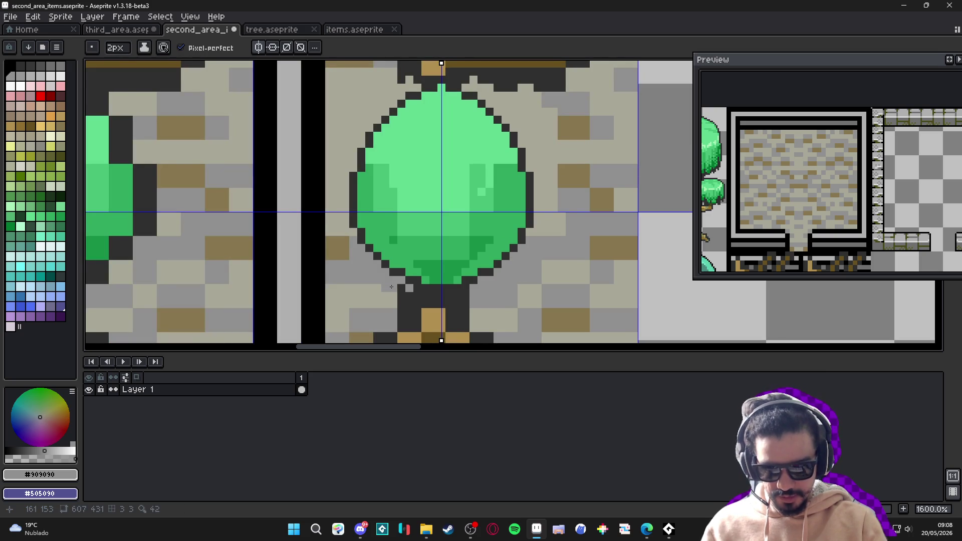
left_click(410, 309)
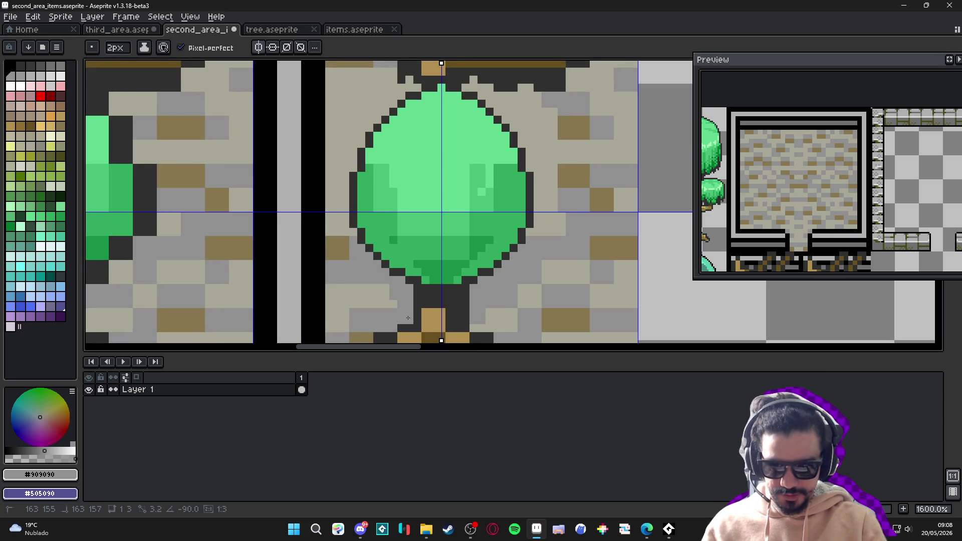
left_click(466, 299)
left_click(421, 299)
left_click_drag(463, 316, 464, 322)
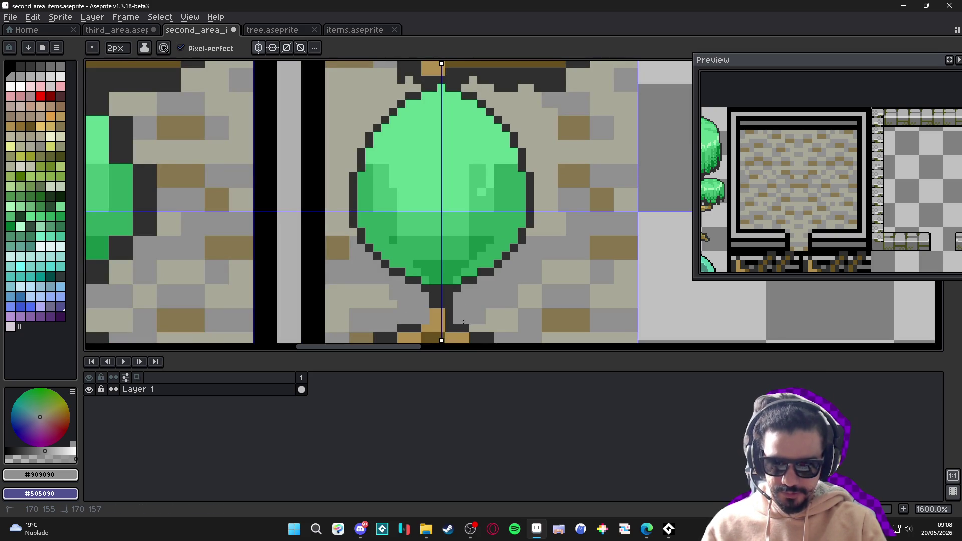
left_click(445, 312, "alt")
scroll(444, 324, "down", 3)
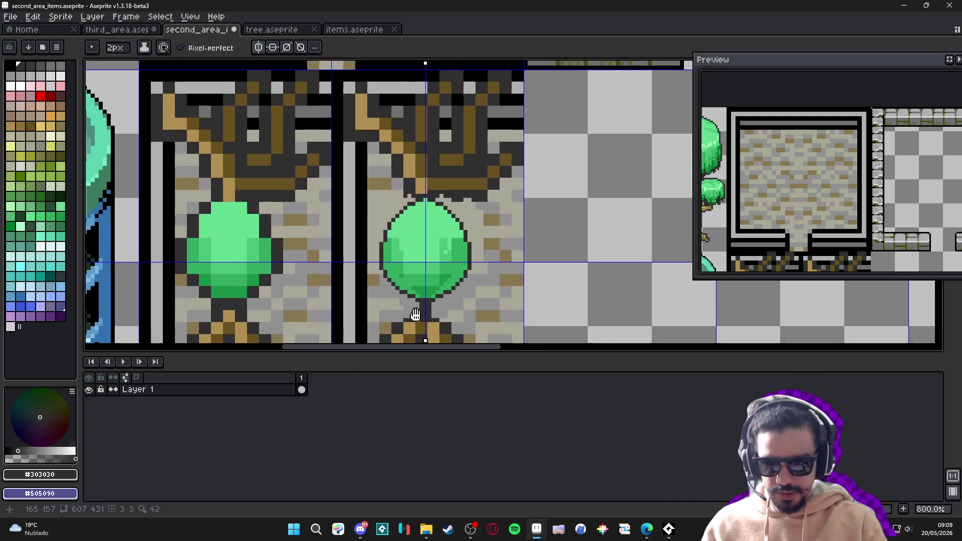
Eyedrop the brown #685020 trunk colour and paint 2px trunk pixels at the canopy top
scroll(434, 181, "up", 5)
key("minus")
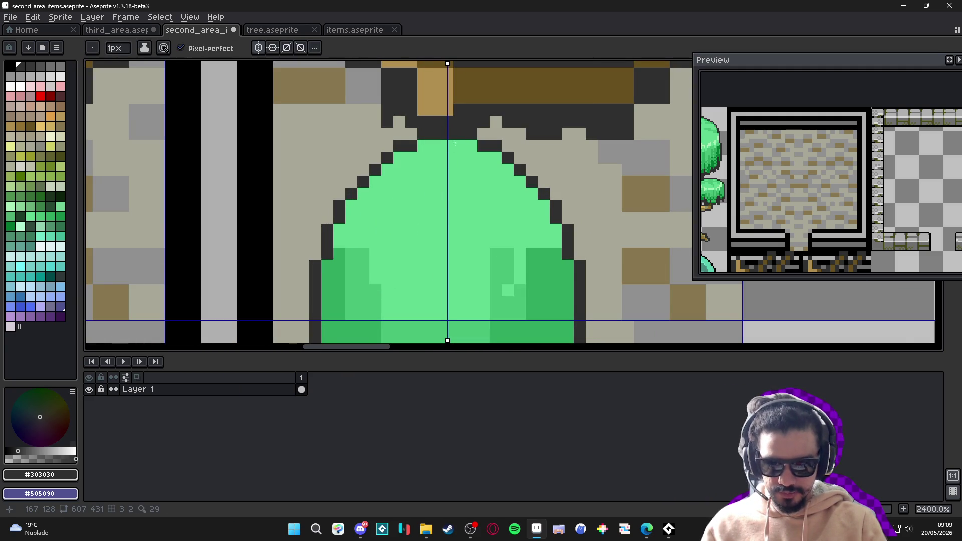
scroll(454, 142, "down", 4)
scroll(455, 142, "up", 3)
left_click(440, 120, "alt")
left_click(454, 122, "alt")
key("plus")
left_click(449, 149)
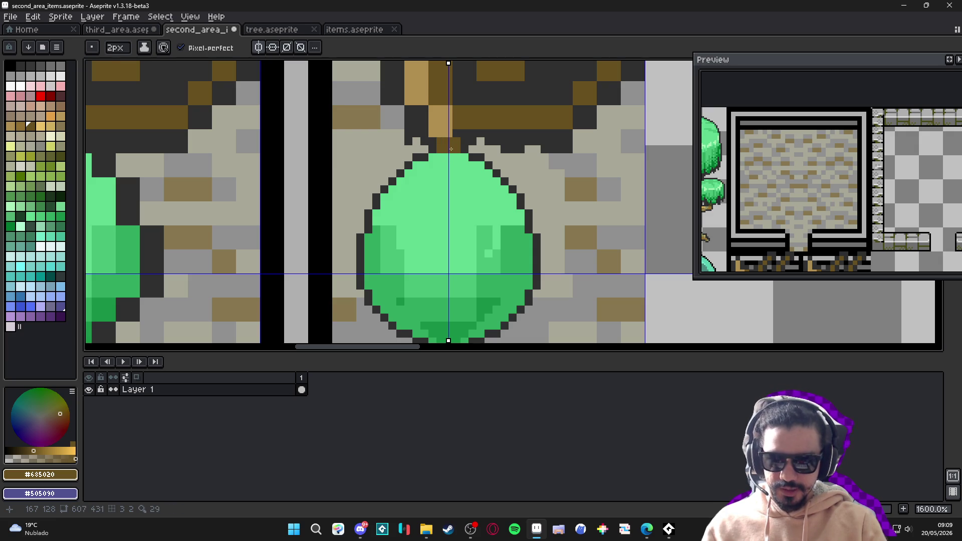
Extend the brown trunk up from the canopy top into the branches
scroll(451, 144, "down", 3)
key("minus")
scroll(457, 150, "up", 5)
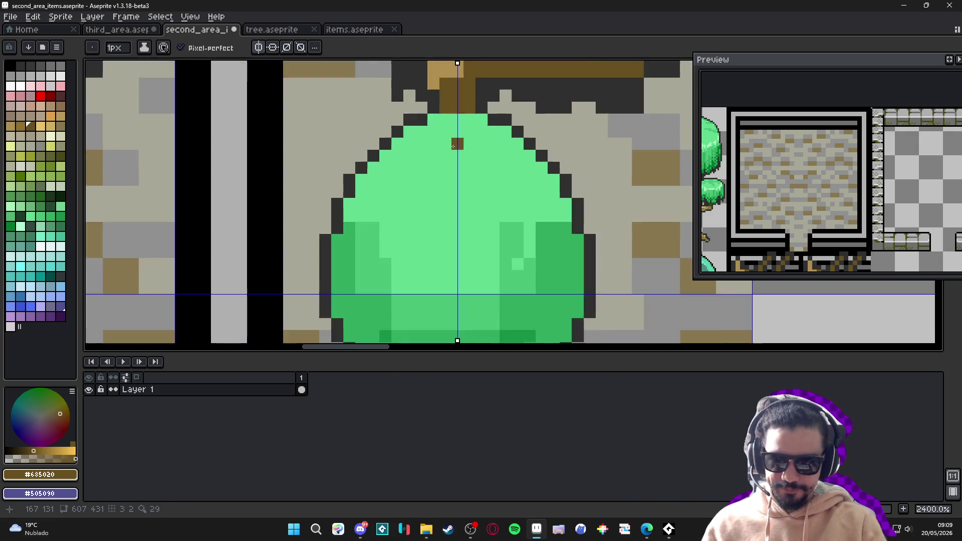
left_click(459, 111)
left_click(457, 129)
left_click_drag(442, 128, 474, 128)
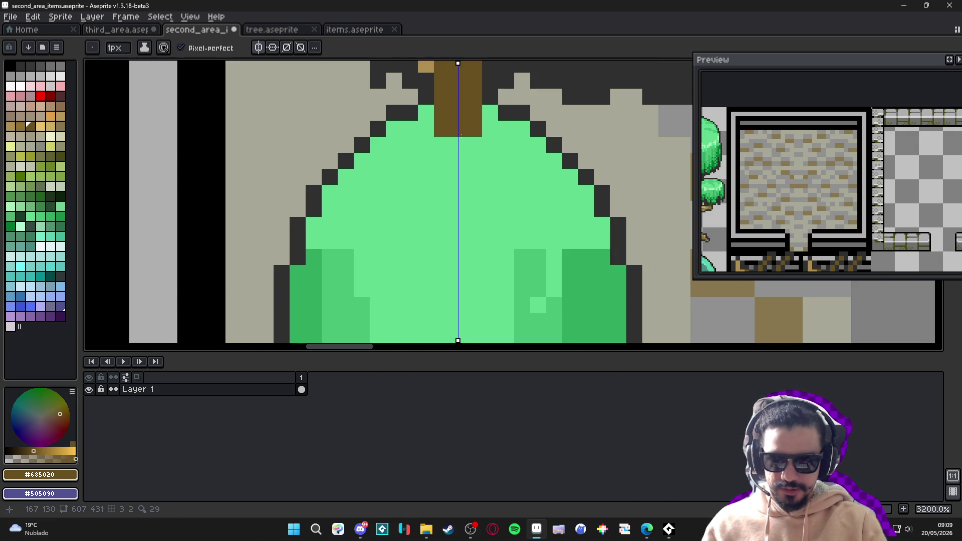
scroll(469, 158, "down", 4)
scroll(469, 155, "down", 2)
scroll(462, 218, "up", 5)
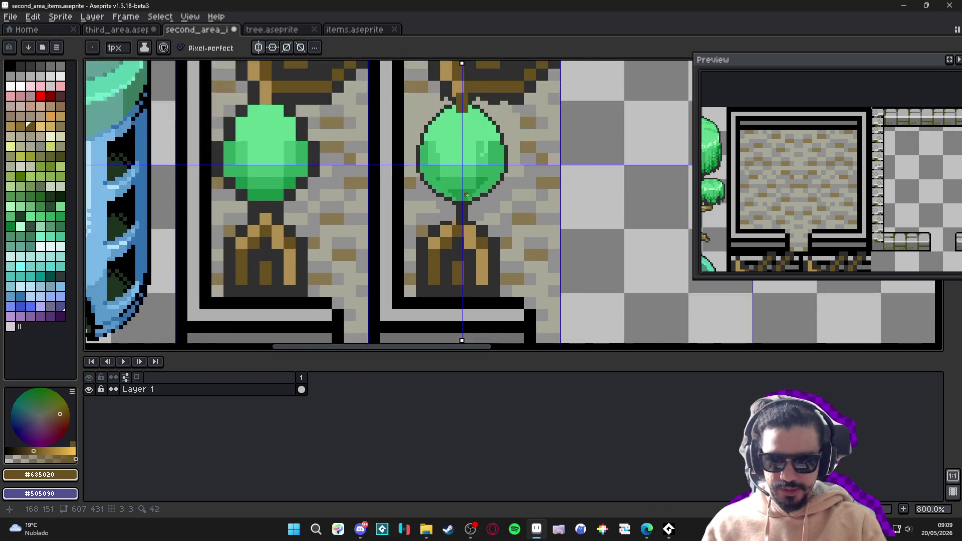
mouse_move(463, 217)
left_mouse_down()
mouse_move(463, 233)
mouse_move(435, 203)
left_mouse_up()
Outline both sides of the brown trunk with 1px dark #303030 pixels
left_click(482, 250, "alt")
key("minus")
left_click(482, 239)
left_click(434, 239)
left_click_drag(482, 233, 478, 200)
scroll(479, 201, "down", 3)
scroll(476, 136, "up", 3)
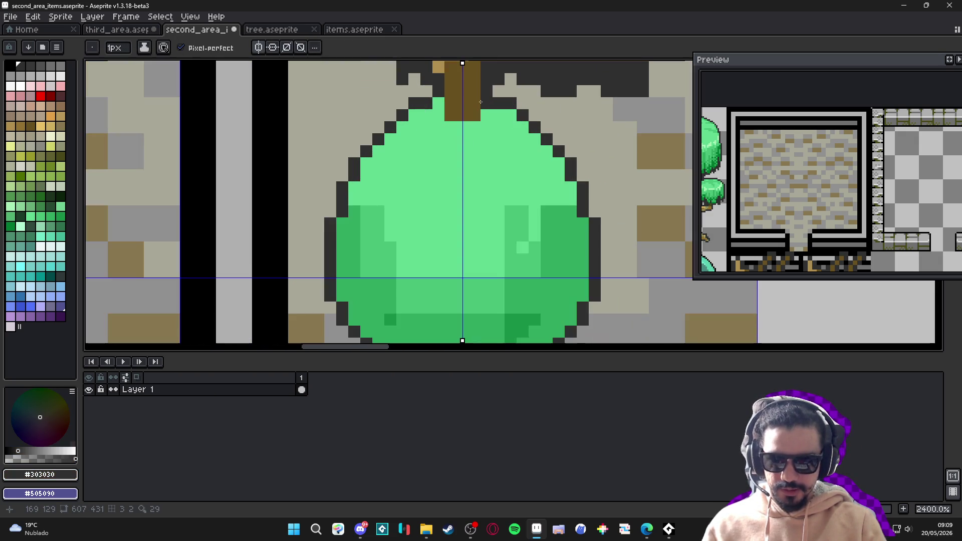
scroll(486, 115, "down", 3)
scroll(493, 140, "up", 4)
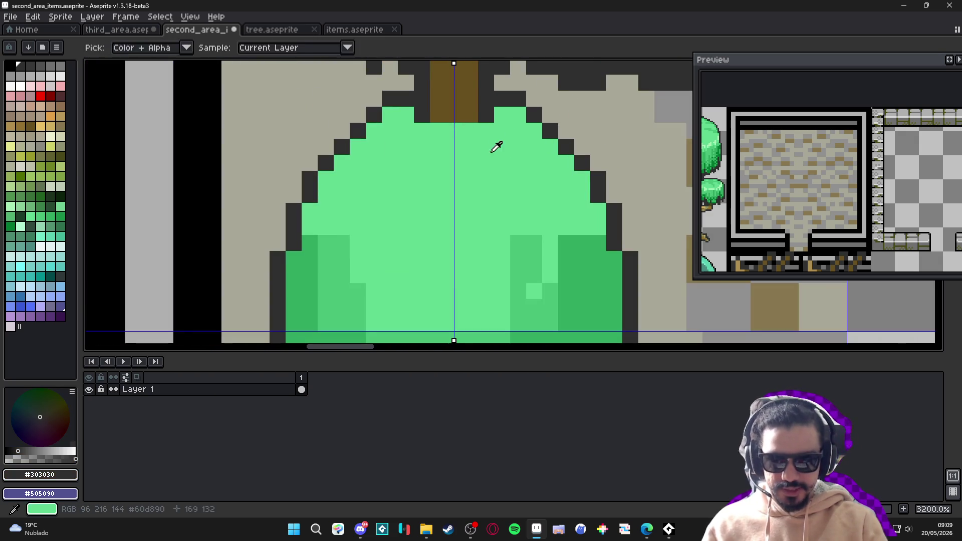
Touch up the outline pixels along the canopy's upper-left edge using sampled green and dark colours
left_click(480, 119, "alt")
scroll(486, 115, "down", 3)
scroll(421, 113, "up", 3)
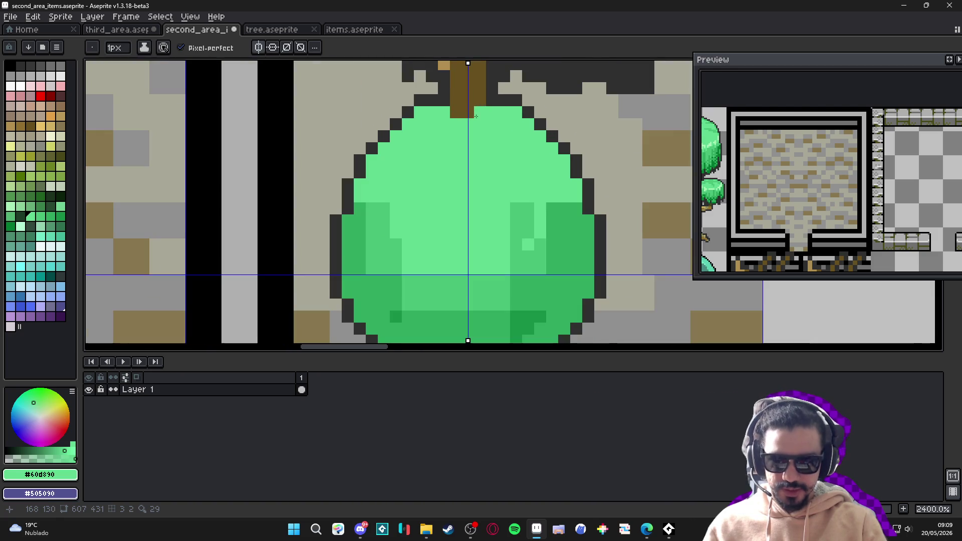
left_click(417, 112, "alt")
left_click(417, 111)
left_click(408, 100)
left_click(401, 88, "alt")
left_click(420, 100)
scroll(435, 148, "down", 4)
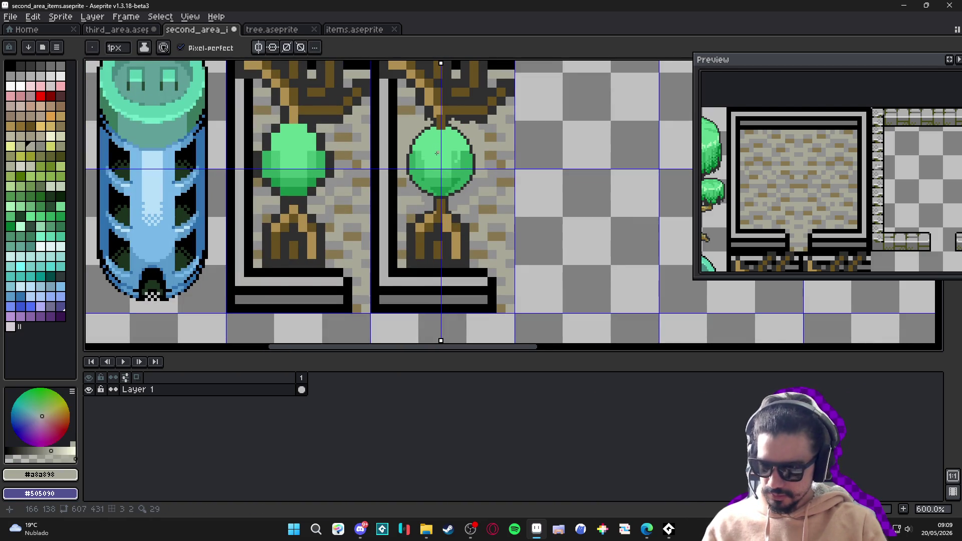
Paint light green #60d890 over the darker shading on the canopy's right side
scroll(436, 160, "down", 1)
scroll(426, 178, "up", 4)
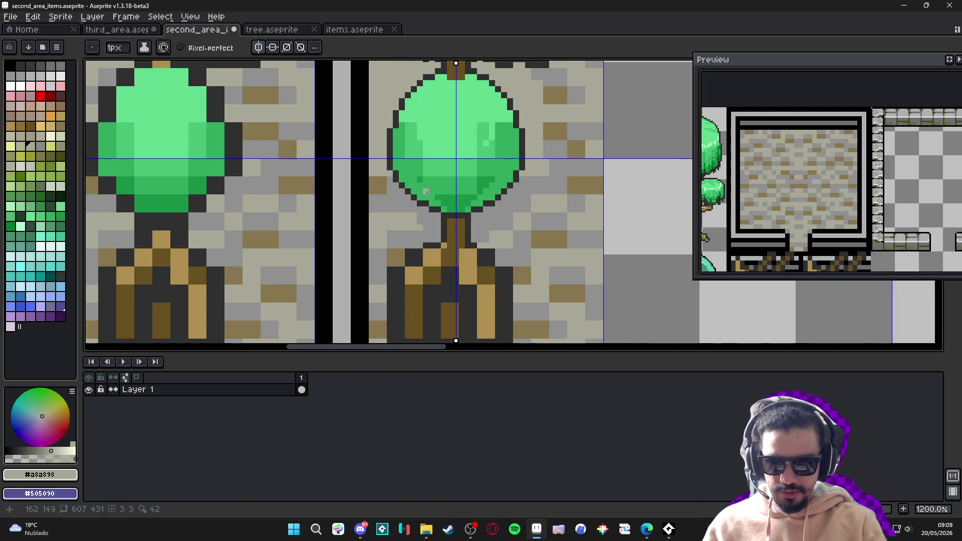
scroll(426, 192, "down", 2)
scroll(431, 160, "up", 3)
left_click(477, 161, "alt")
left_click_drag(498, 157, 497, 206)
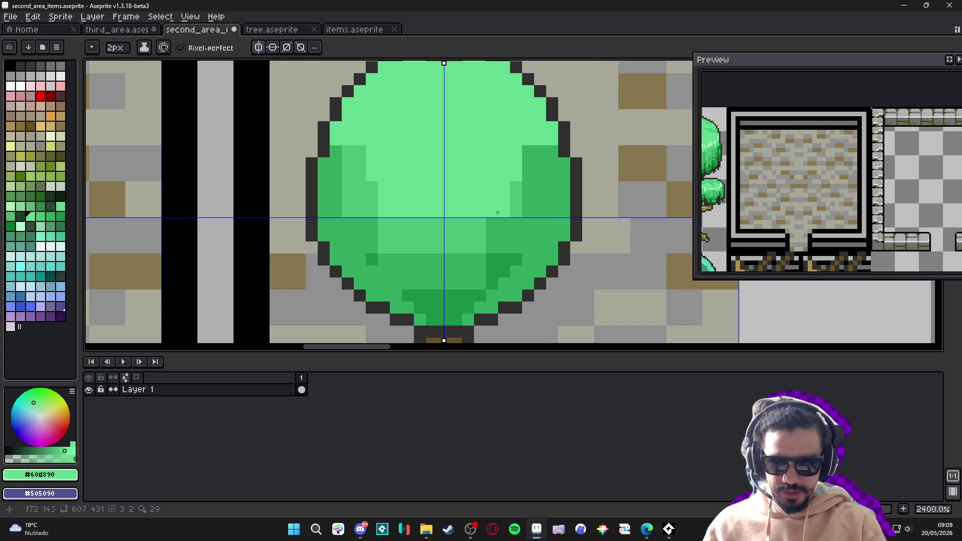
Add 1px #30a860 shading pixels to the canopy, then undo the last one
left_click(493, 256, "alt")
key("minus")
left_click(408, 248)
left_click(420, 248)
left_click(468, 248)
key("ctrl+z")
scroll(397, 247, "down", 6)
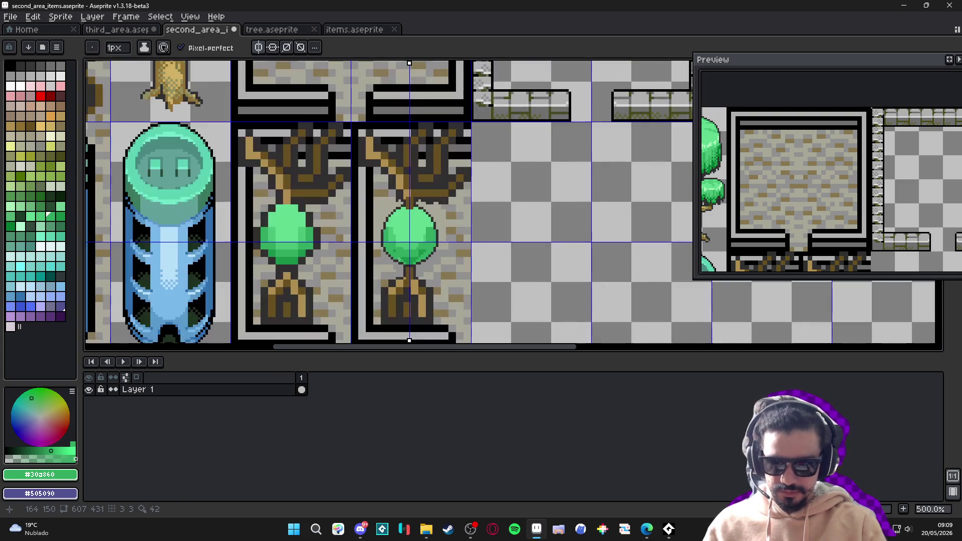
scroll(408, 262, "up", 4)
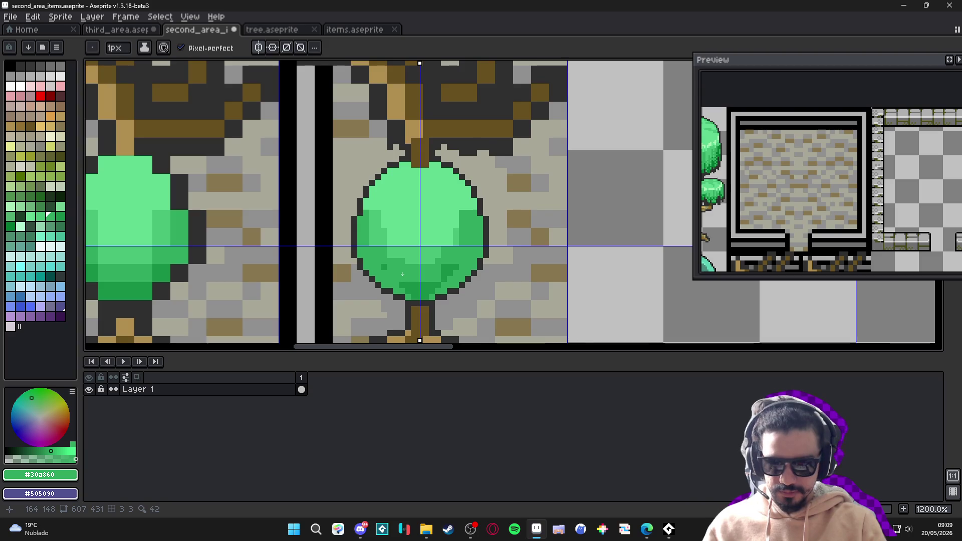
scroll(406, 276, "down", 4)
left_click_drag(406, 278, 422, 192)
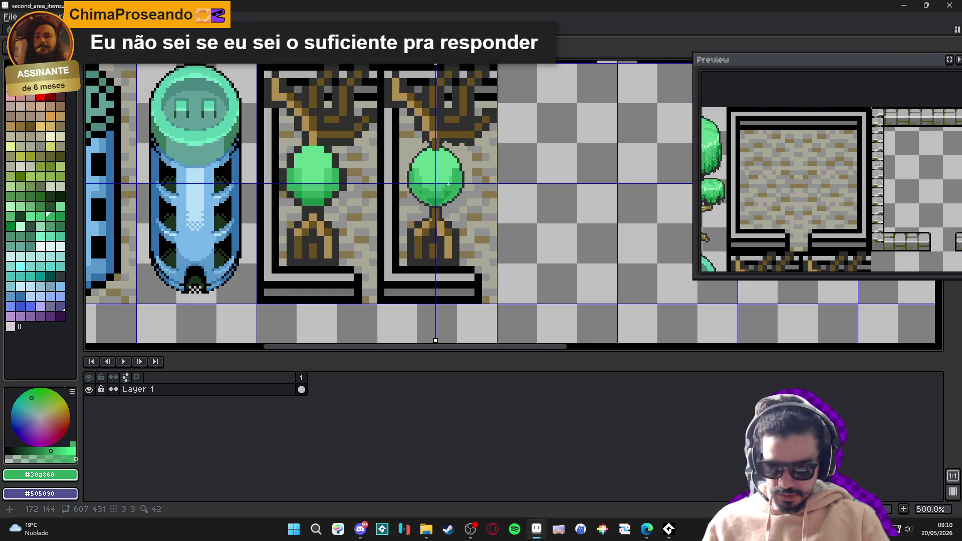
Repaint the canopy's bottom shading in mid-green, mirrored across the symmetry axis
scroll(428, 160, "up", 5)
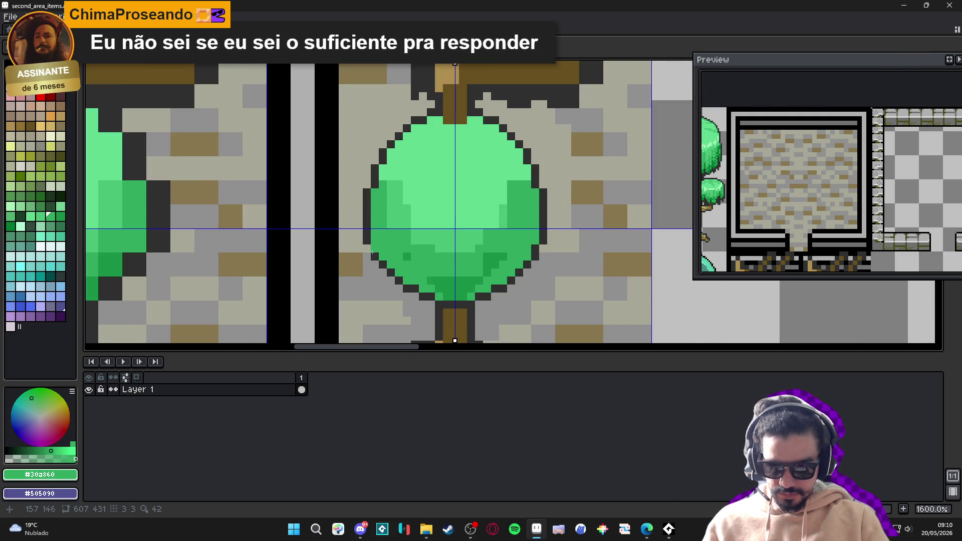
scroll(382, 255, "up", 2)
left_click(383, 255, "alt")
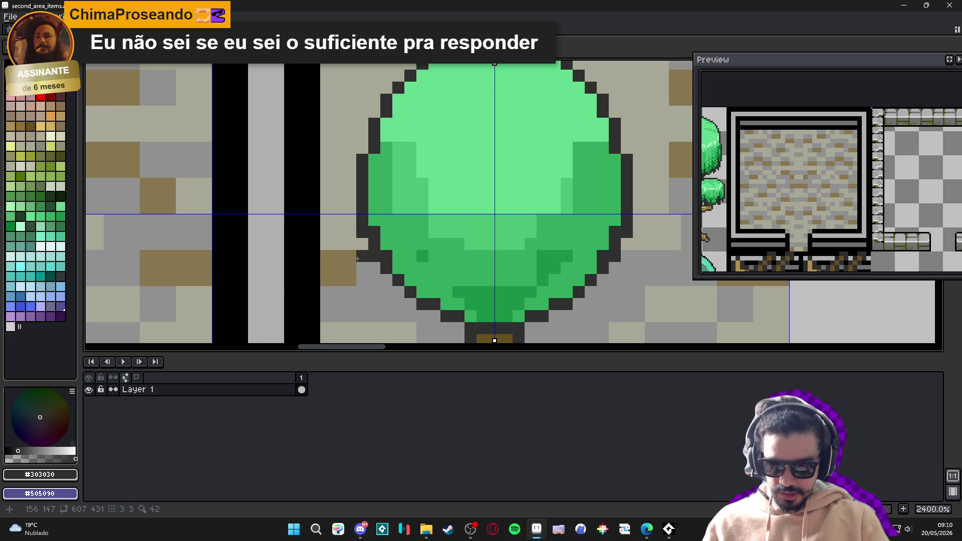
left_click(355, 225, "alt")
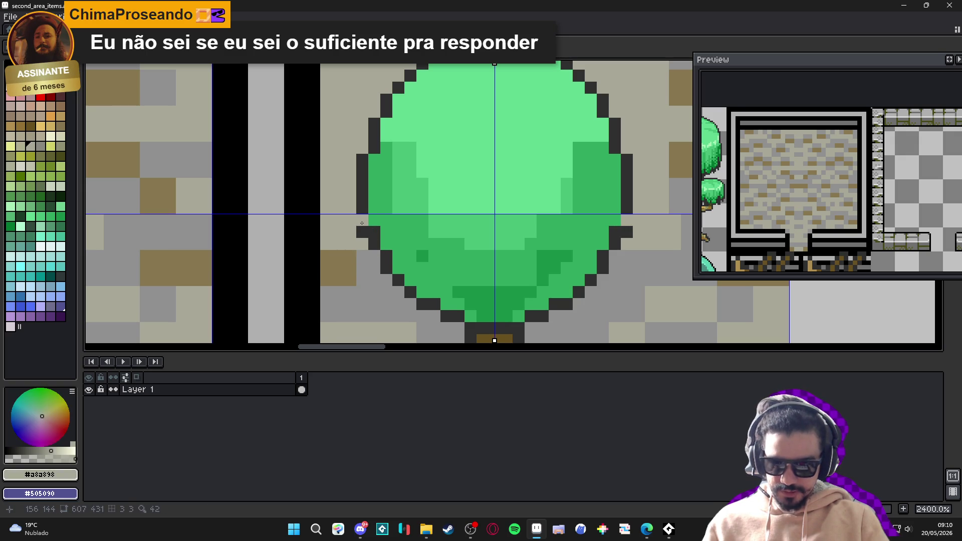
scroll(436, 245, "down", 5)
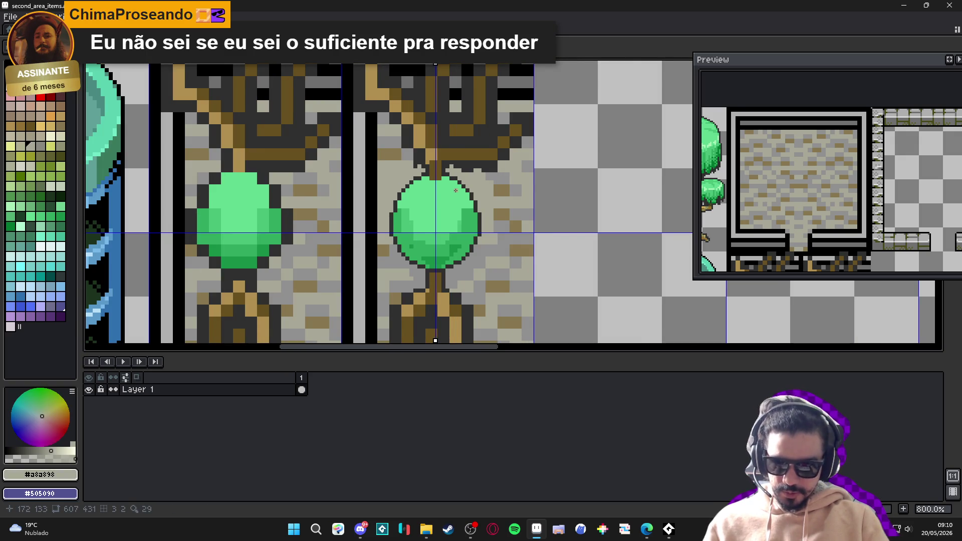
scroll(466, 231, "up", 4)
left_click(466, 231, "alt")
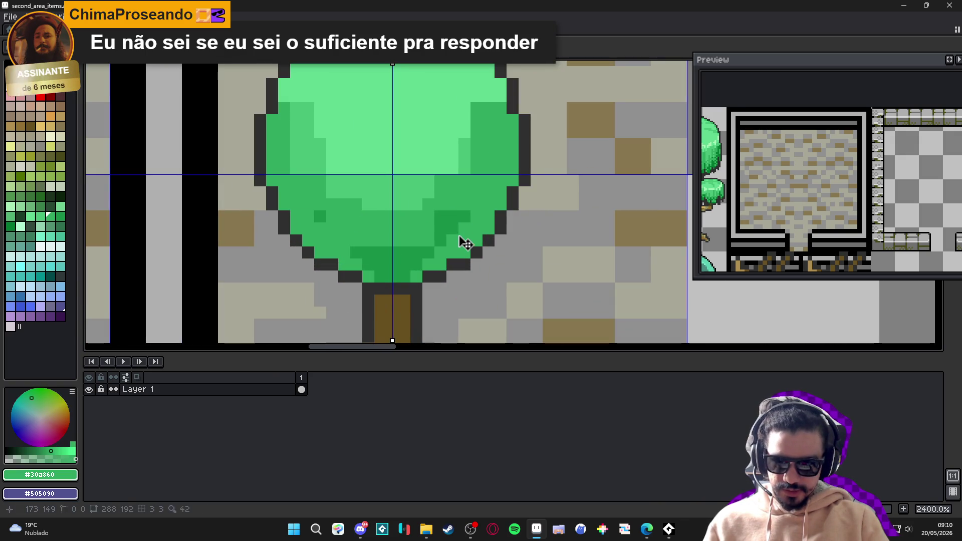
left_click(320, 216)
mouse_move(440, 223)
left_mouse_down()
mouse_move(433, 250)
mouse_move(368, 265)
mouse_move(406, 276)
left_mouse_up()
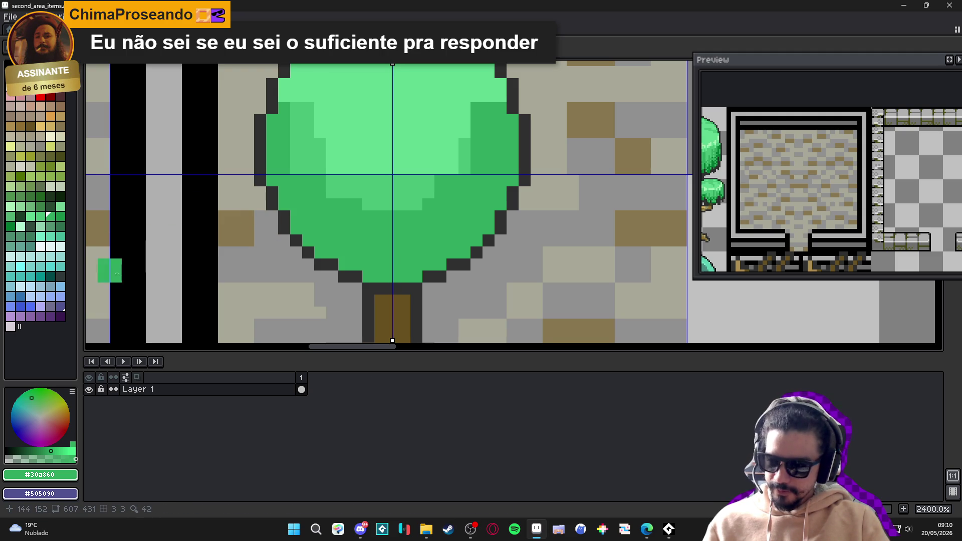
Recolour lower-left outline pixels green and retouch upper canopy pixels in mid and light green
left_click_drag(284, 216, 284, 229)
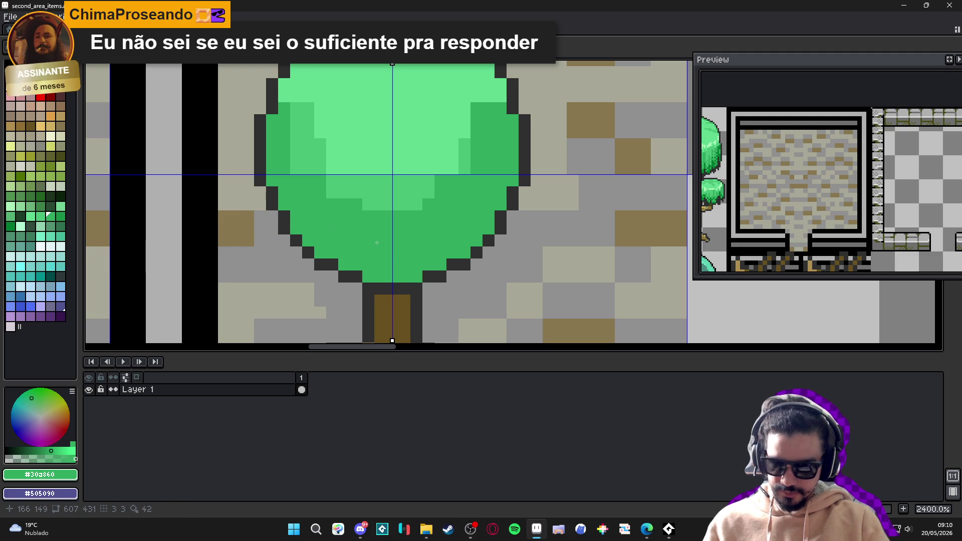
left_click(391, 189, "alt")
mouse_move(332, 155)
left_mouse_down()
mouse_move(334, 164)
mouse_move(308, 168)
left_mouse_up()
left_click(346, 150, "alt")
left_click_drag(464, 157, 476, 168)
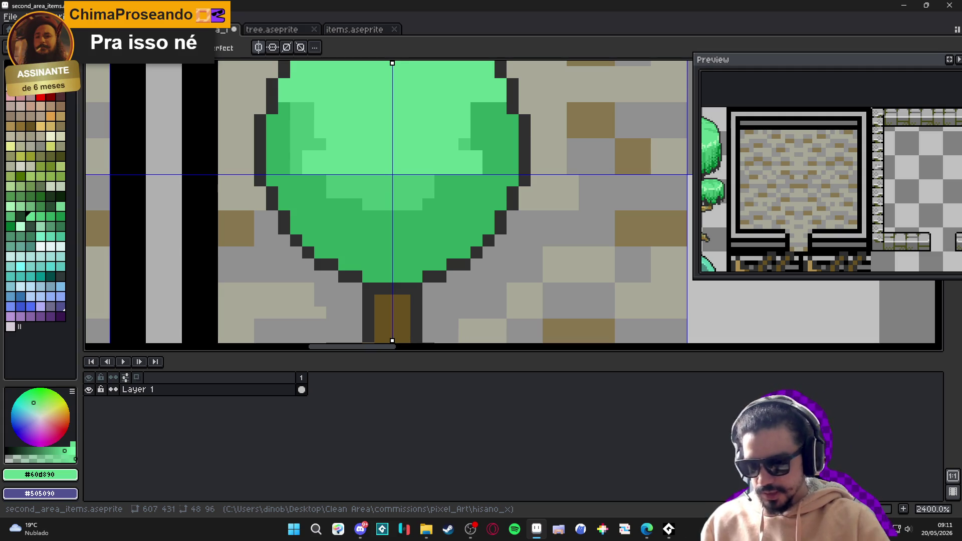
Paint a broad light-green area across the second tree's canopy down to its lower-left edge
scroll(380, 218, "down", 4)
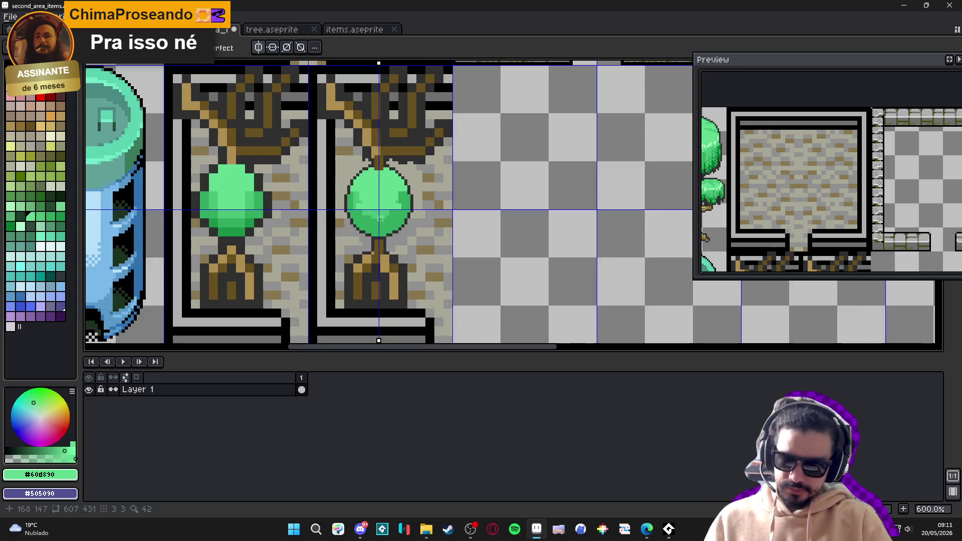
scroll(374, 197, "up", 4)
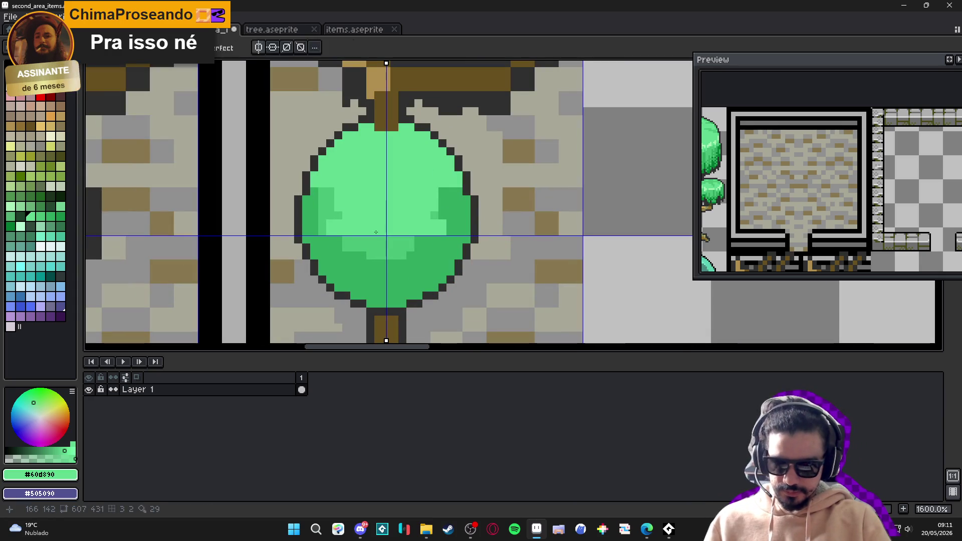
mouse_move(370, 243)
left_mouse_down()
mouse_move(415, 244)
mouse_move(359, 244)
mouse_move(428, 244)
left_mouse_up()
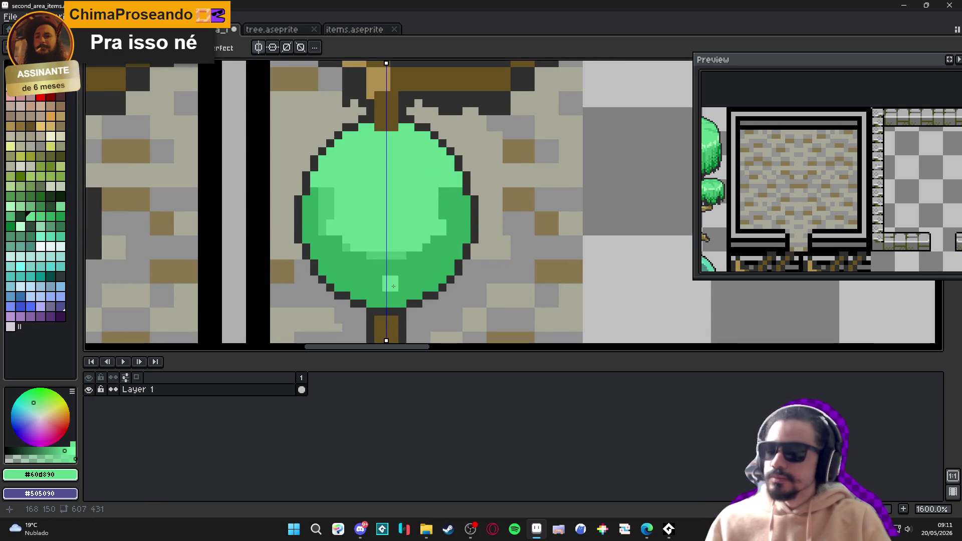
mouse_move(337, 210)
left_mouse_down()
mouse_move(322, 203)
mouse_move(322, 230)
mouse_move(322, 191)
mouse_move(347, 243)
mouse_move(404, 257)
left_mouse_up()
left_click(346, 255)
left_click(339, 248)
Repaint the canopy's lower and side edges in darker green, mirrored on both sides
left_click(321, 243, "alt")
left_click(345, 255)
left_click(381, 253, "alt")
left_click(390, 262)
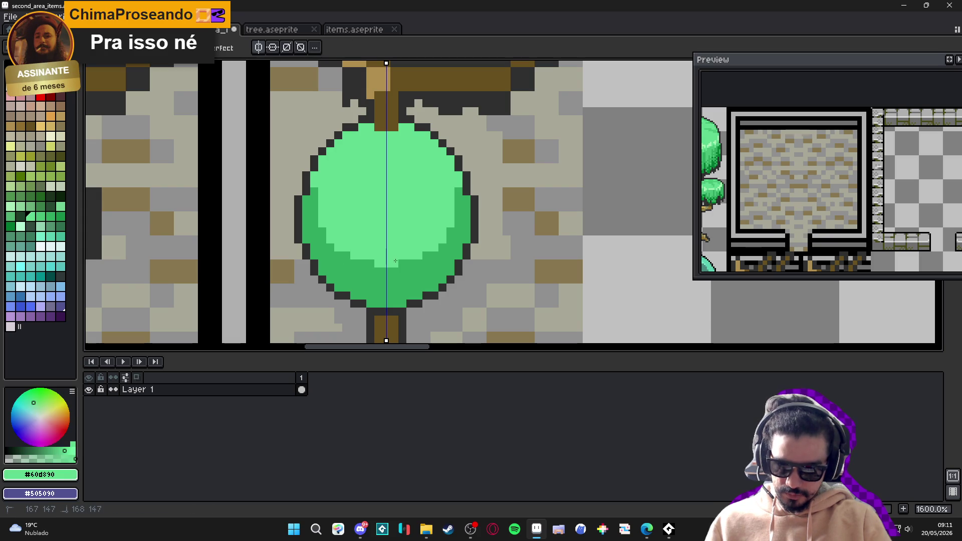
left_click(437, 258, "alt")
left_click(457, 189)
left_click_drag(457, 189, 457, 174)
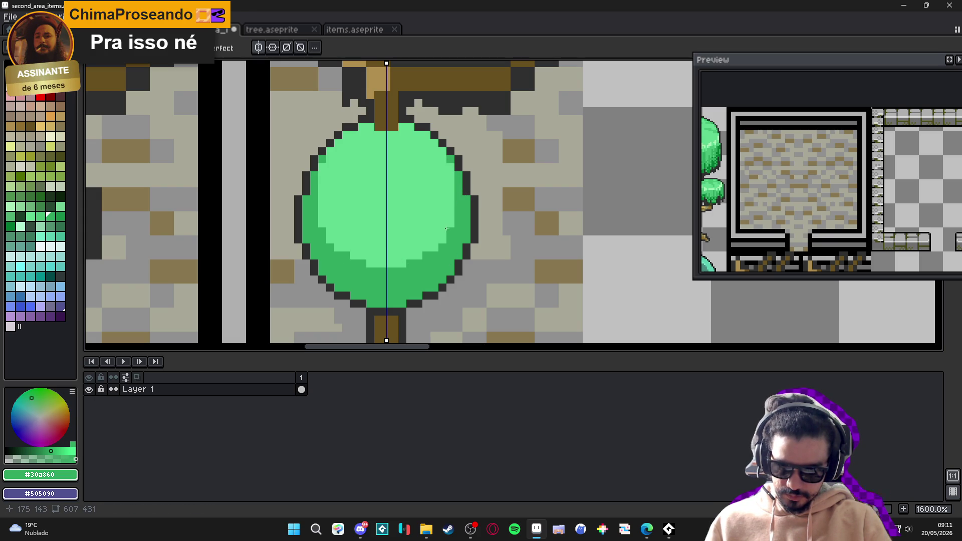
left_click(448, 227)
left_click(443, 239)
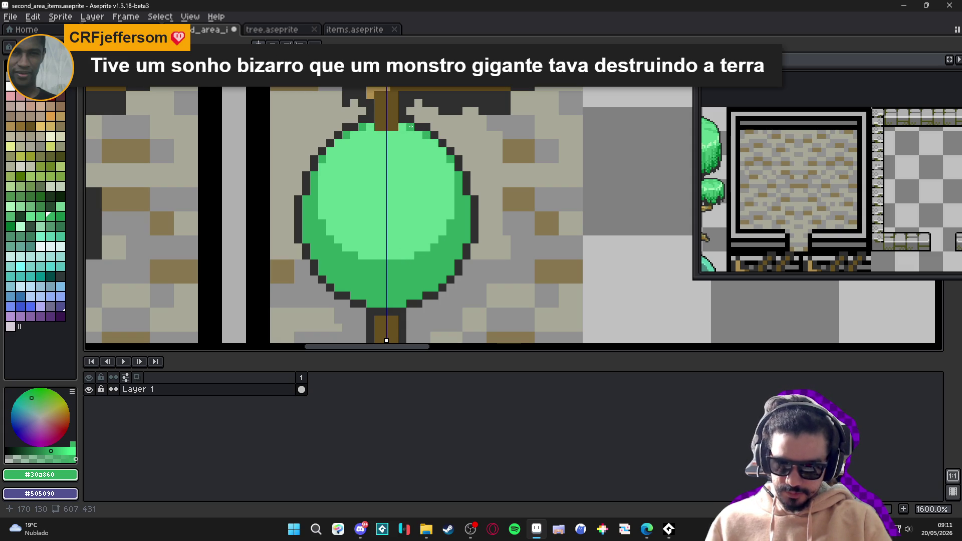
Paint a jagged mid-green band under the canopy's light highlight
scroll(416, 167, "down", 3)
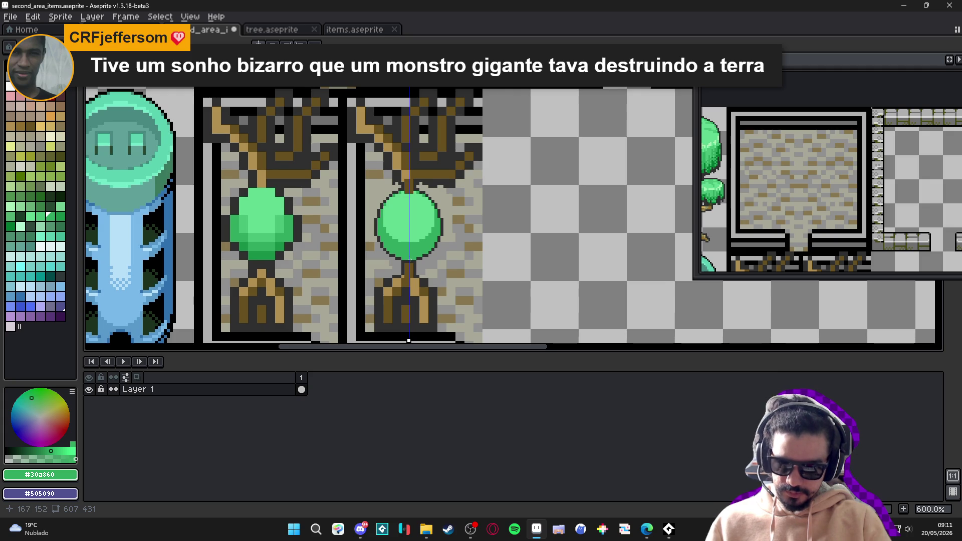
scroll(409, 260, "up", 1)
left_click(257, 243, "alt")
scroll(448, 237, "up", 3)
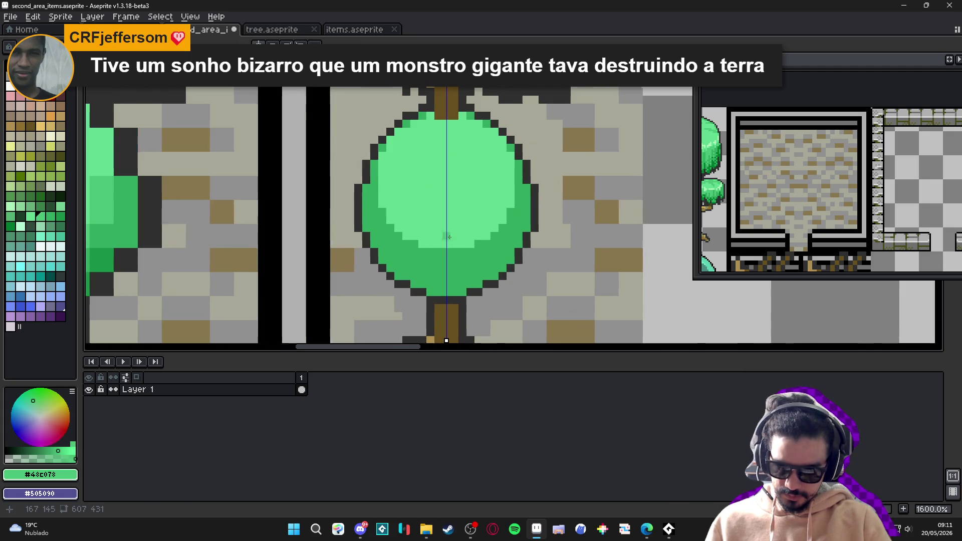
mouse_move(444, 239)
left_mouse_down()
mouse_move(423, 239)
mouse_move(469, 240)
mouse_move(407, 208)
mouse_move(398, 152)
left_mouse_up()
left_click(402, 131)
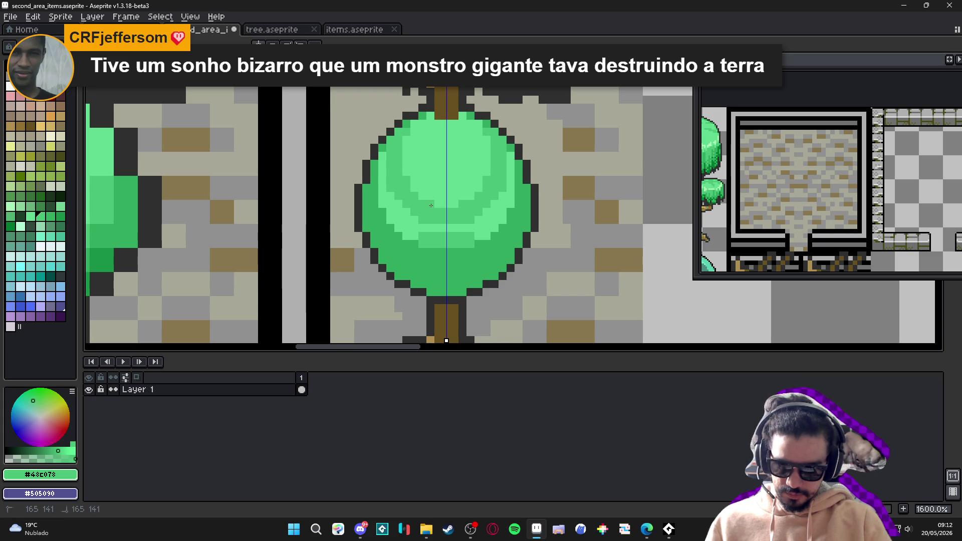
Add a dark-green pixel and several mid-green pixels along the canopy's left side
scroll(431, 206, "down", 5)
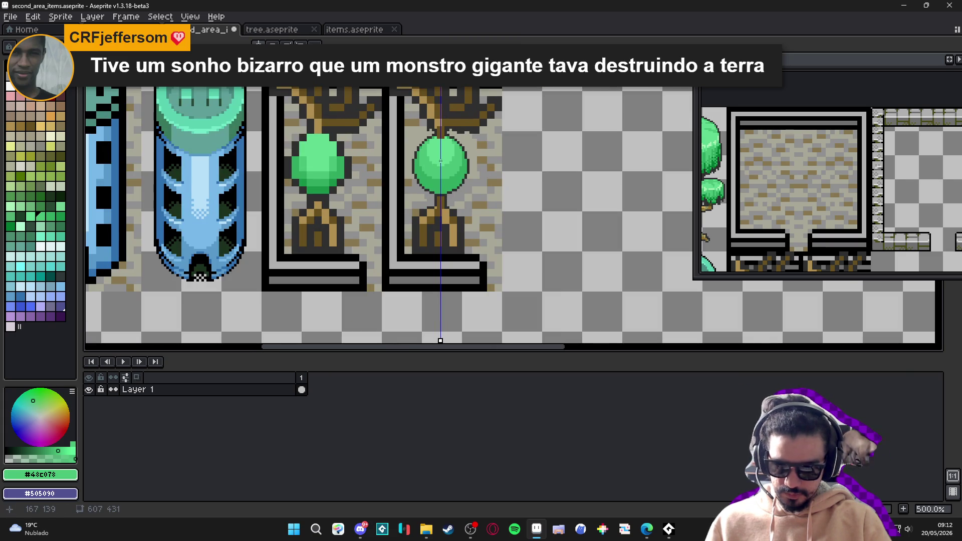
scroll(462, 157, "up", 5)
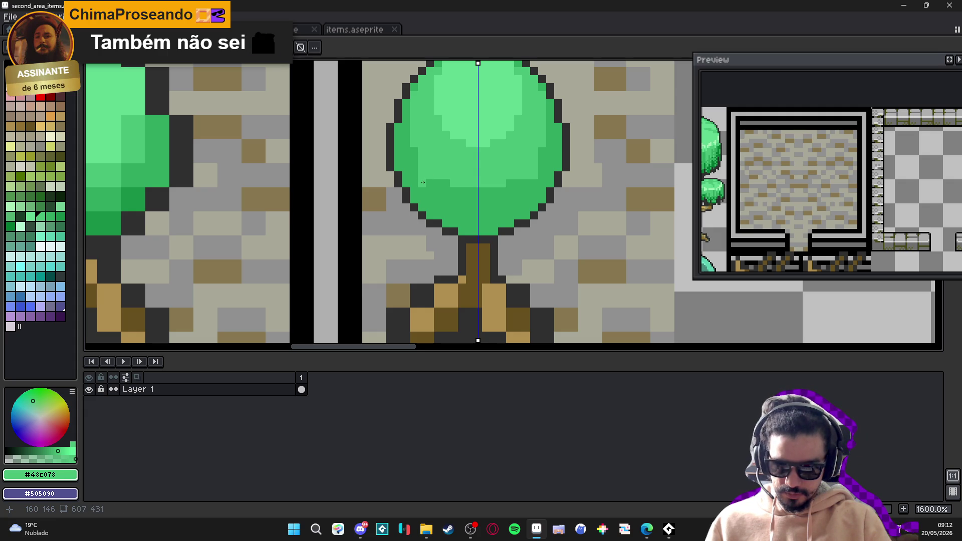
left_click(436, 181, "alt")
left_click(438, 175)
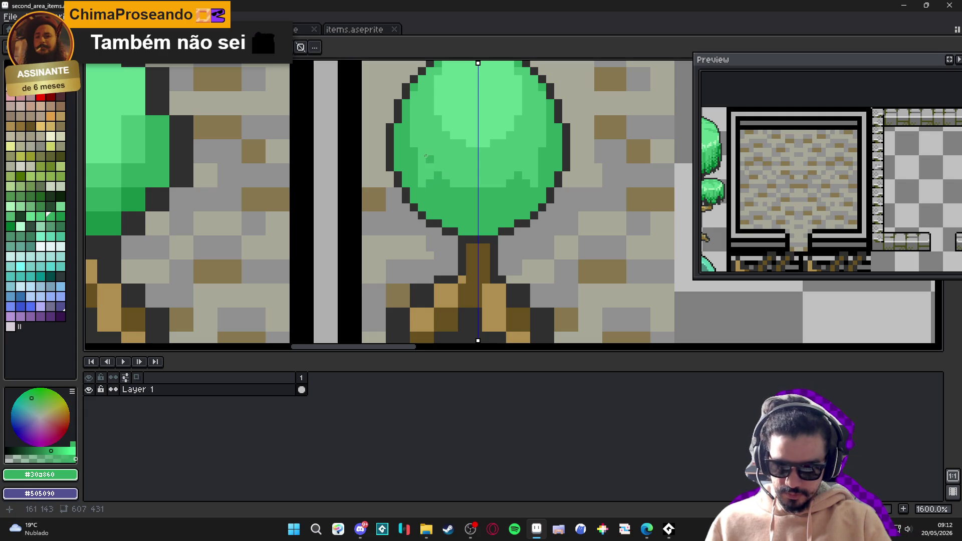
left_click(420, 145, "alt")
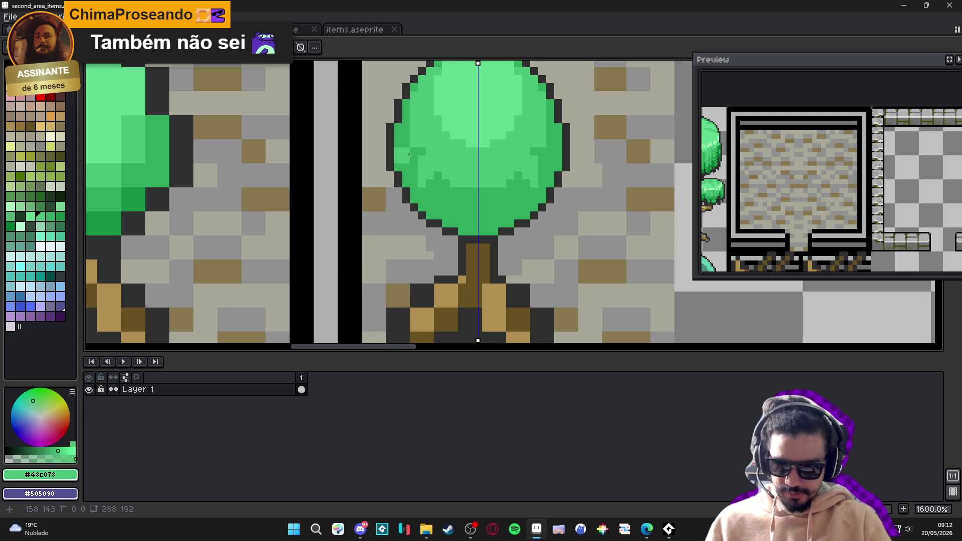
left_click(409, 149)
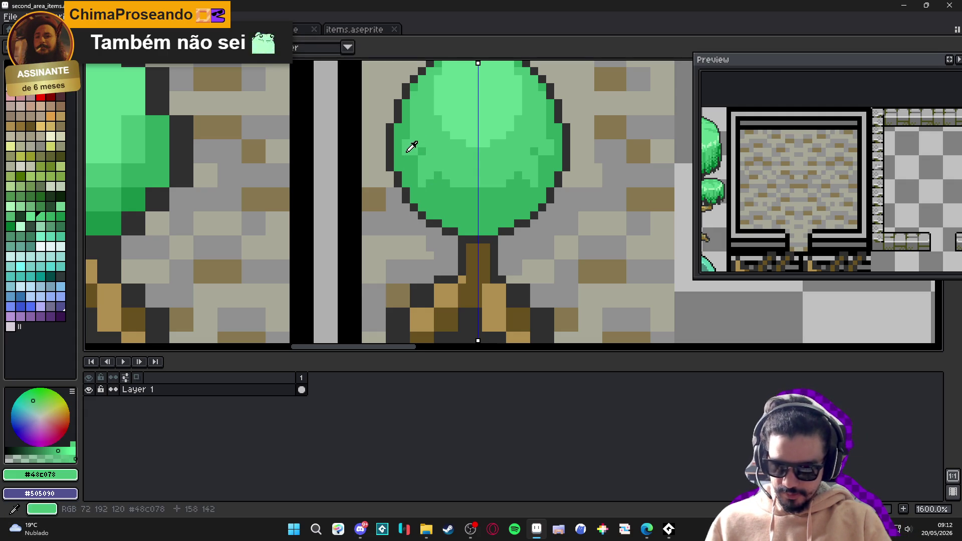
left_click(414, 159)
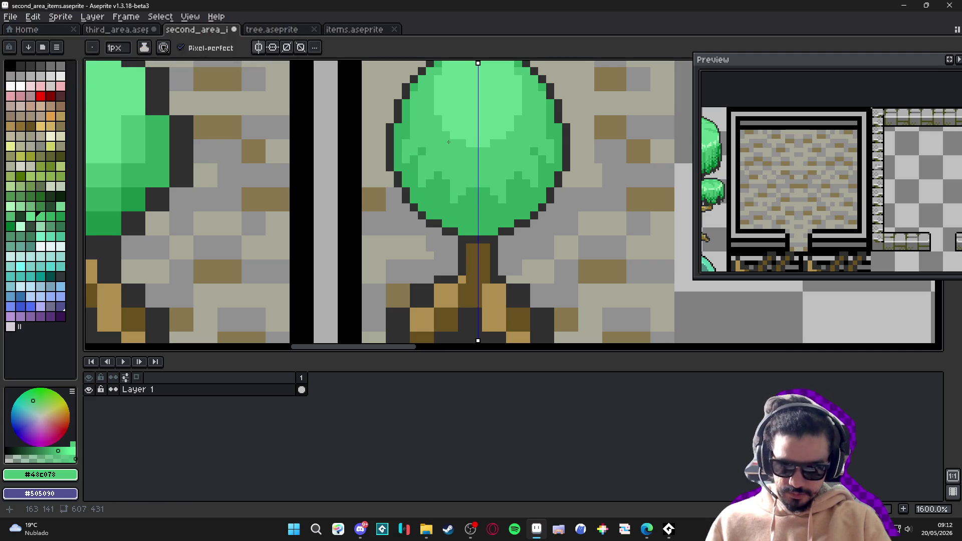
left_click_drag(449, 142, 442, 146)
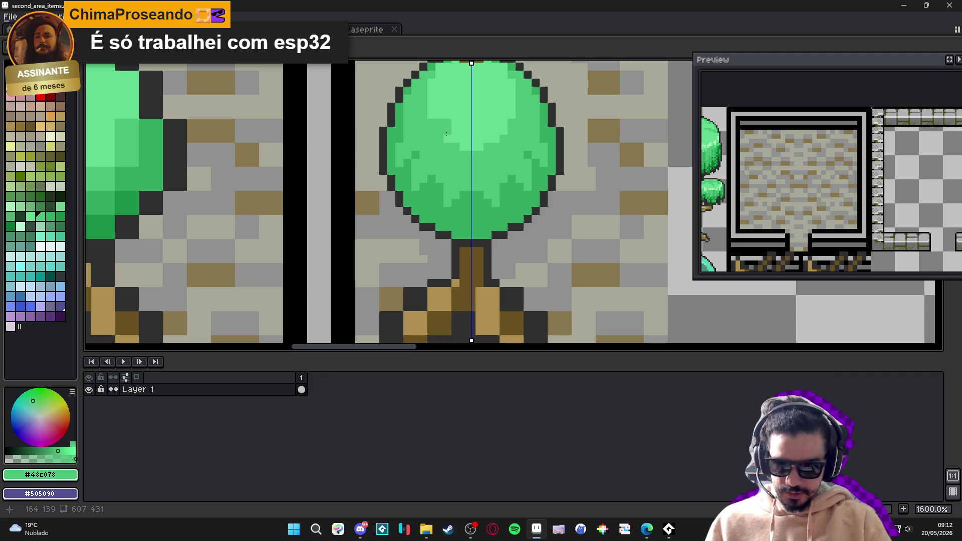
Pick the light canopy green and undo the last pencil stroke
left_click(446, 134, "alt")
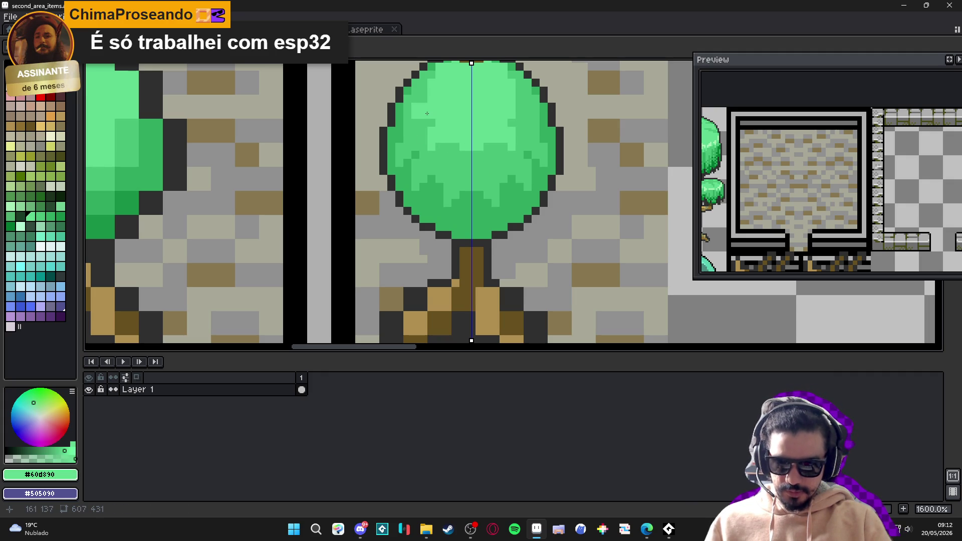
key("ctrl+z")
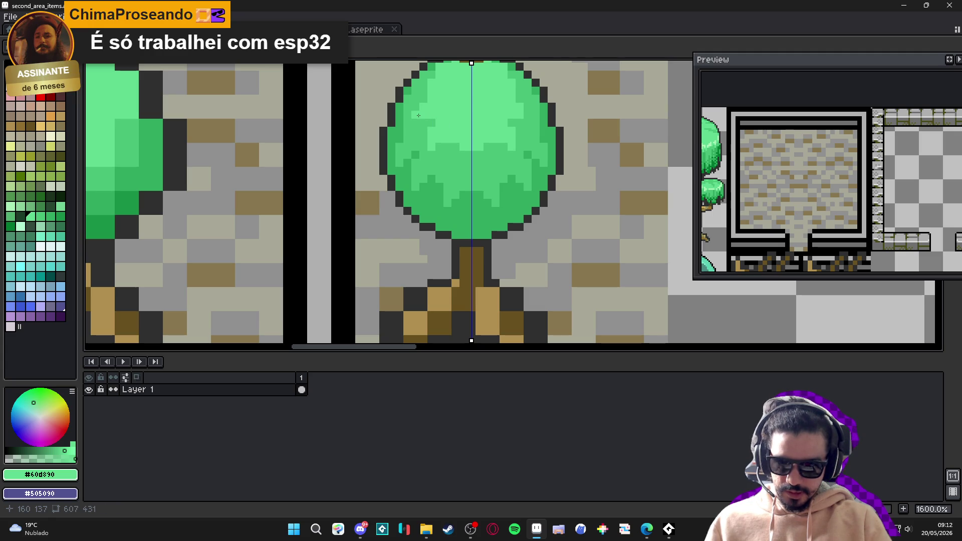
scroll(439, 132, "down", 2)
scroll(460, 141, "up", 2)
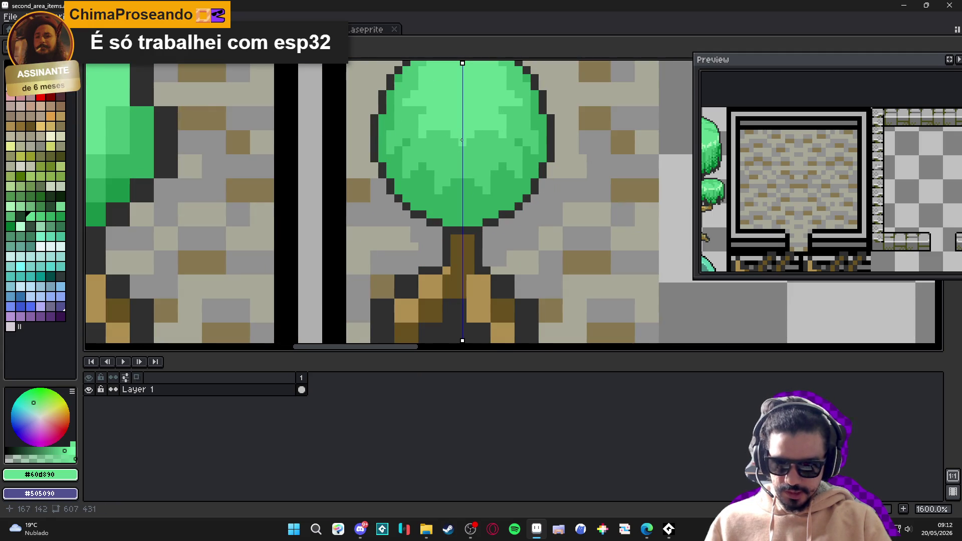
scroll(461, 141, "down", 3)
scroll(415, 167, "up", 5)
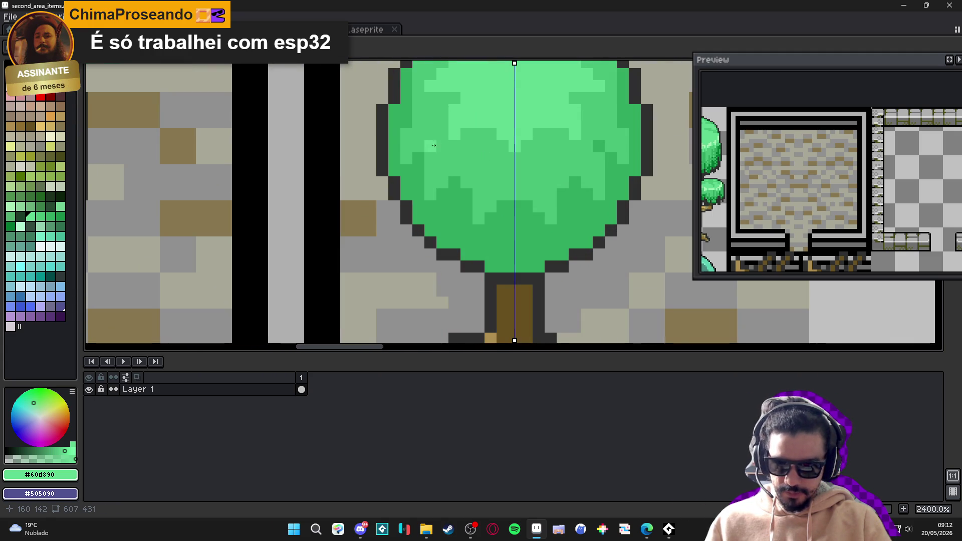
Draw dark outline notches and a V-shaped mark across the canopy
left_click(416, 167, "alt")
left_click(453, 146, "alt")
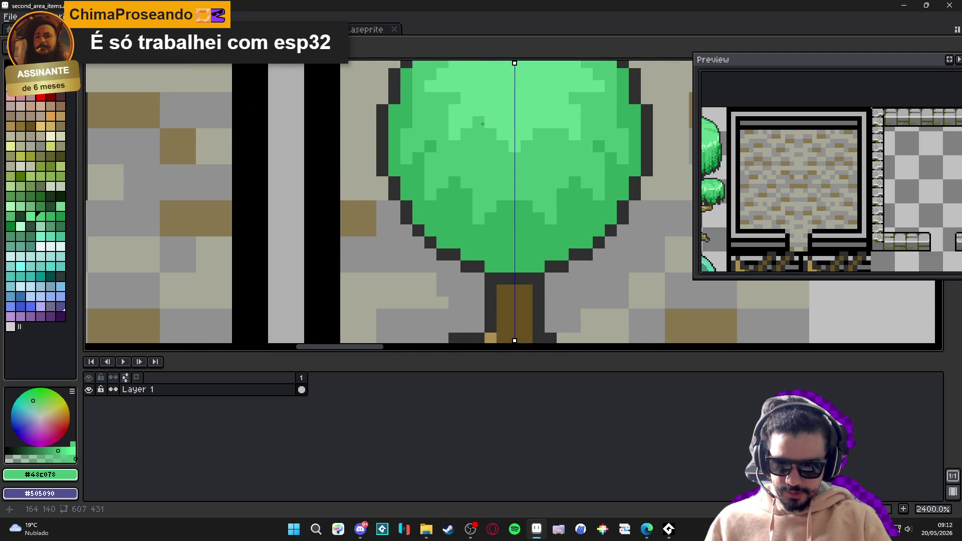
left_click(399, 171, "alt")
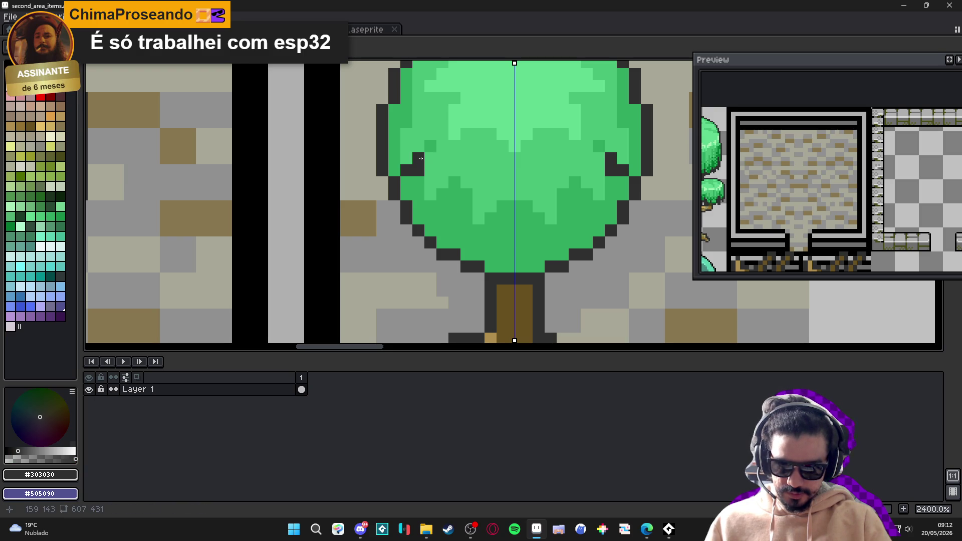
left_click_drag(394, 159, 394, 147)
left_click_drag(430, 205, 453, 196)
scroll(460, 210, "down", 3)
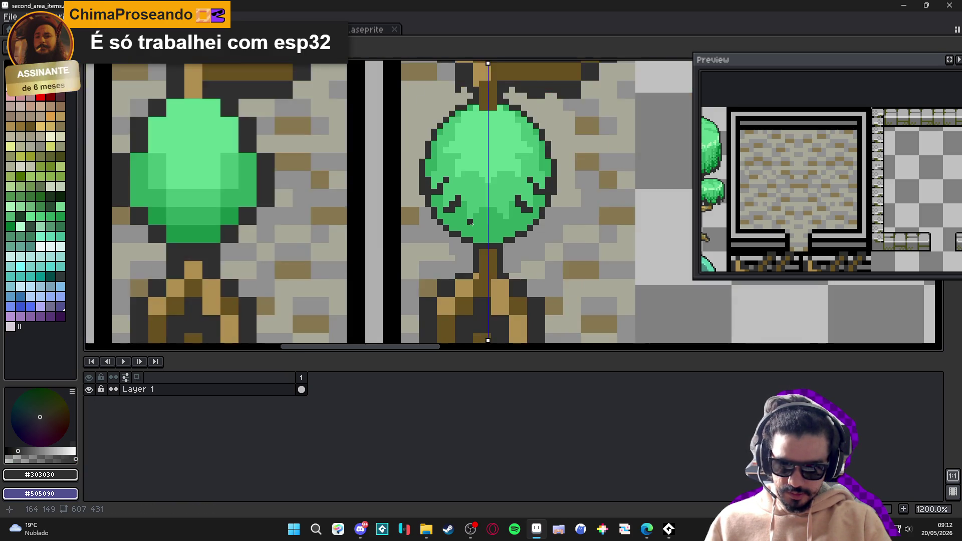
scroll(465, 215, "up", 3)
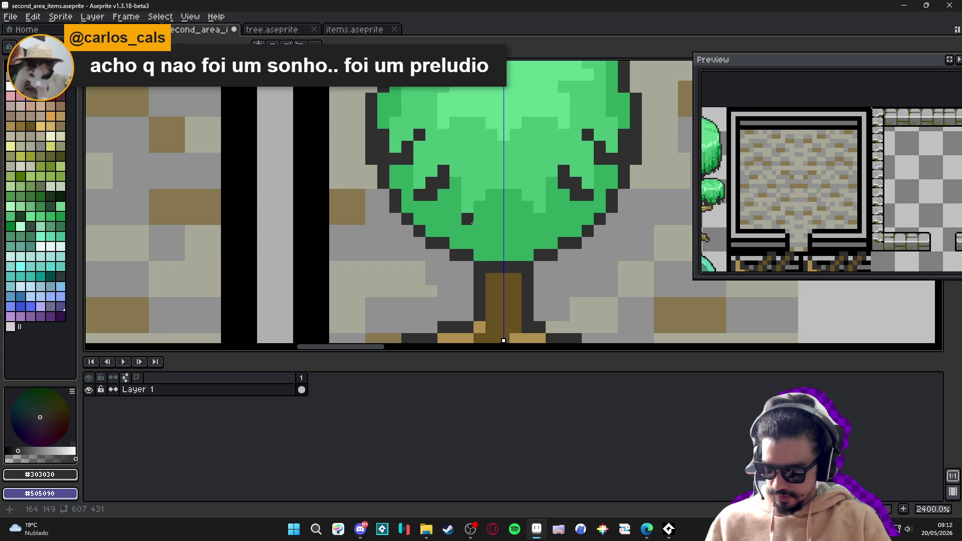
scroll(472, 223, "up", 1)
mouse_move(479, 217)
left_mouse_down()
mouse_move(481, 202)
mouse_move(500, 190)
left_mouse_up()
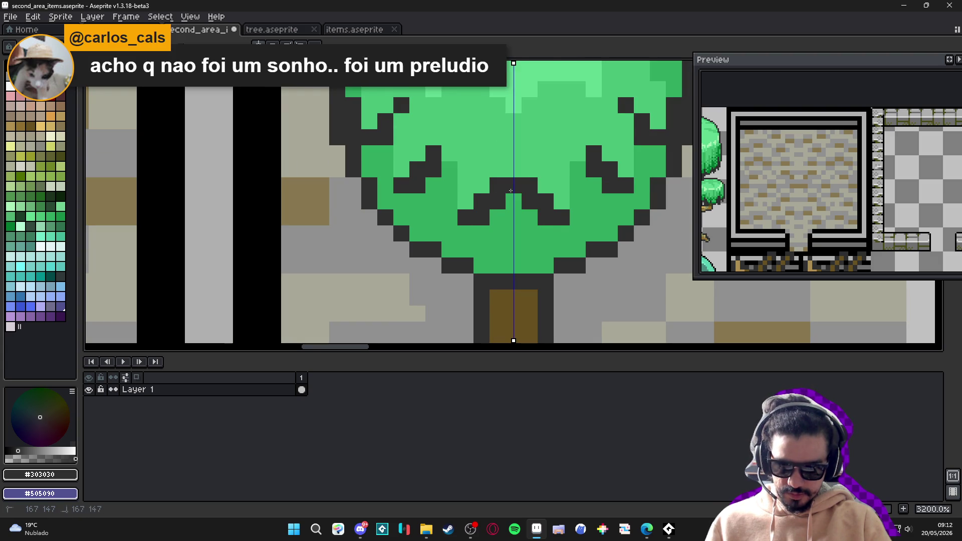
scroll(510, 190, "down", 6)
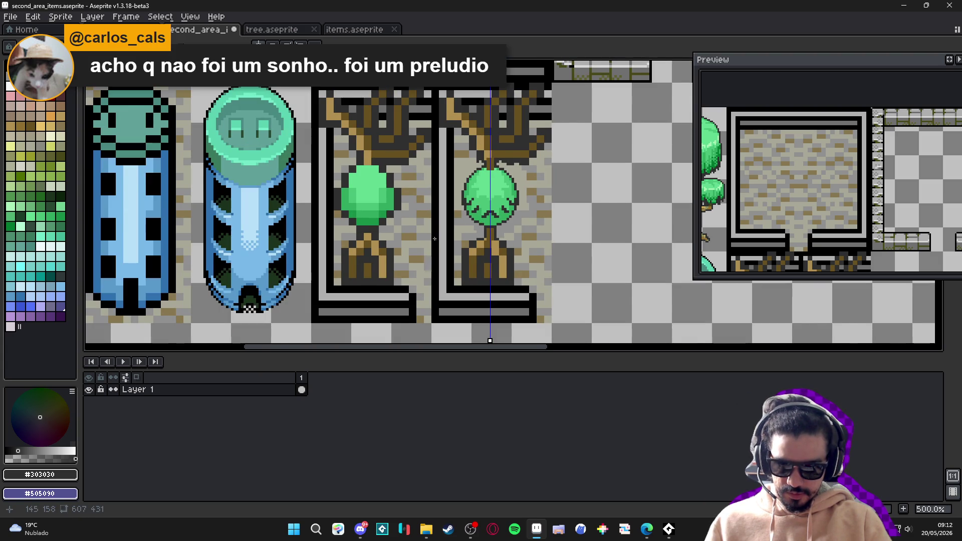
scroll(476, 216, "up", 5)
Recolour the V marks dark green and redraw the eye marks one pixel higher
left_click(103, 232, "alt")
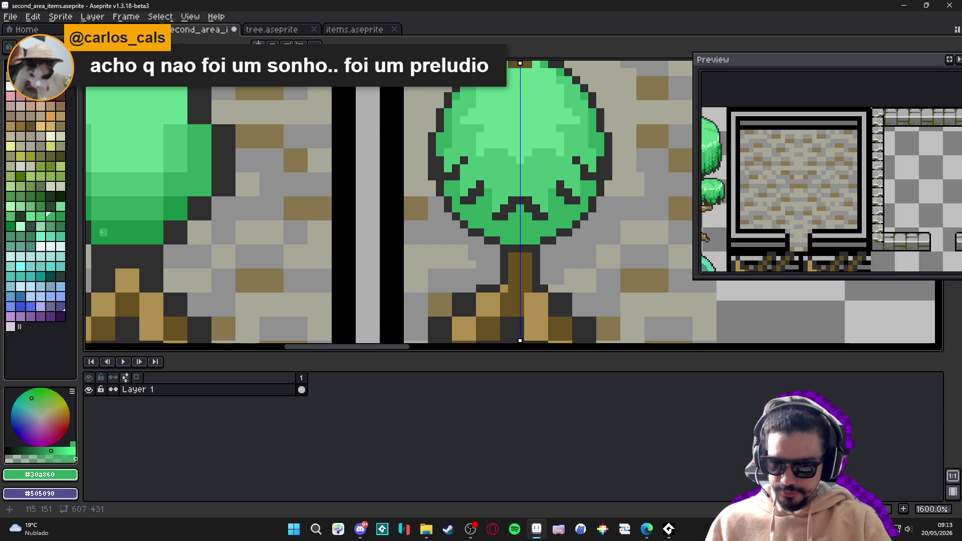
left_click(10, 225)
scroll(456, 222, "up", 2)
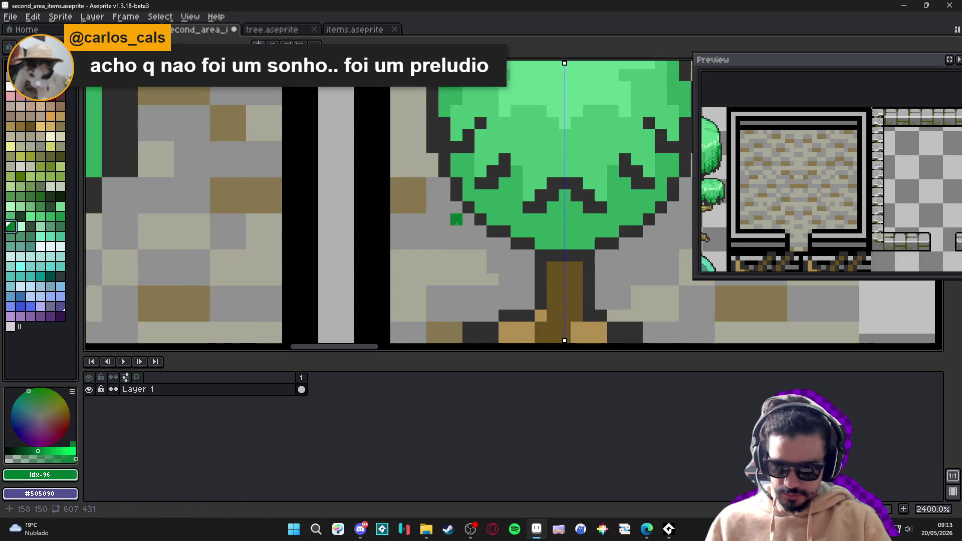
mouse_move(552, 195)
left_mouse_down()
mouse_move(576, 183)
mouse_move(589, 195)
left_mouse_up()
left_click(541, 195)
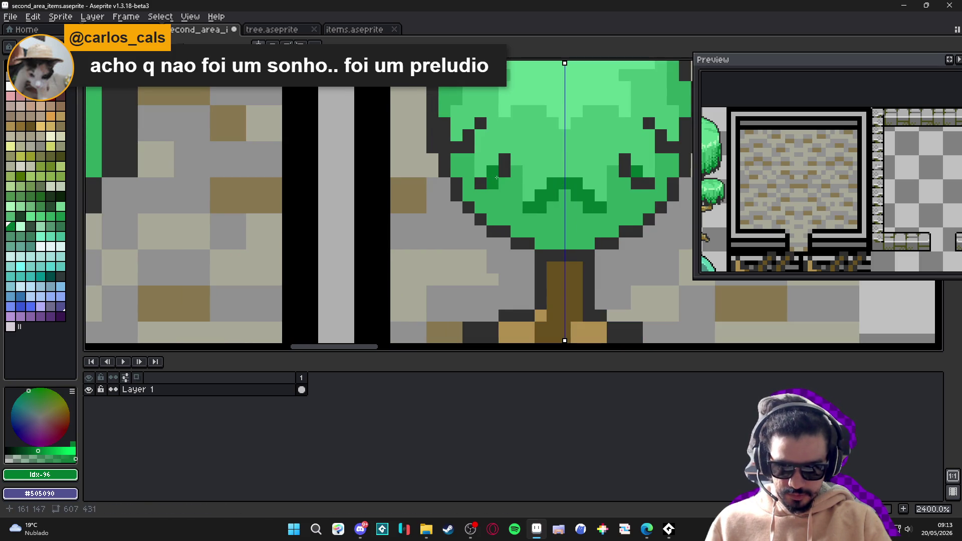
key("ctrl+z")
left_click_drag(496, 177, 501, 164)
Repaint several tree outline pixels green and one in #303030, mirrored on both sides
left_click(480, 183)
left_click(469, 144)
left_click(468, 135)
left_click(480, 123)
left_click(480, 135)
left_click_drag(474, 140, 435, 193)
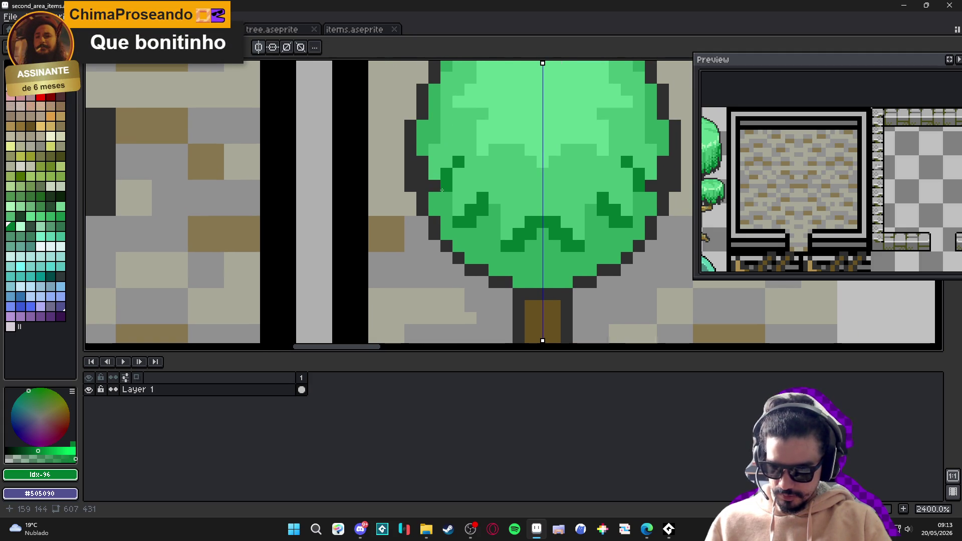
left_click(435, 187, "alt")
left_click(446, 185)
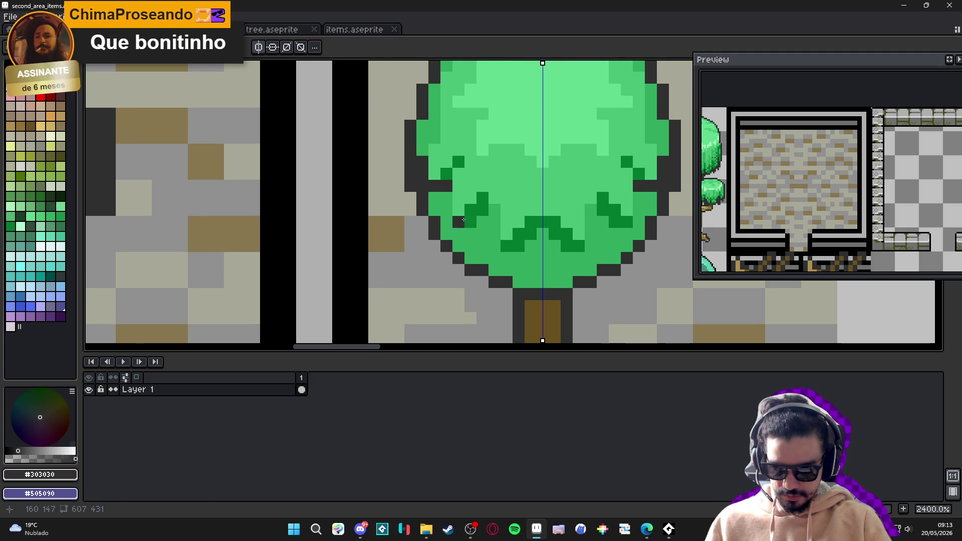
scroll(458, 240, "down", 3)
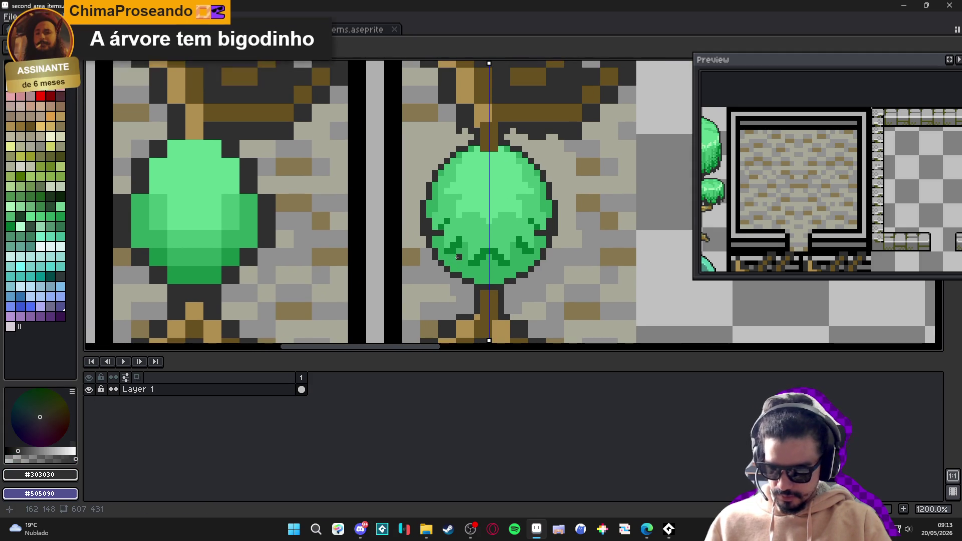
scroll(457, 257, "down", 3)
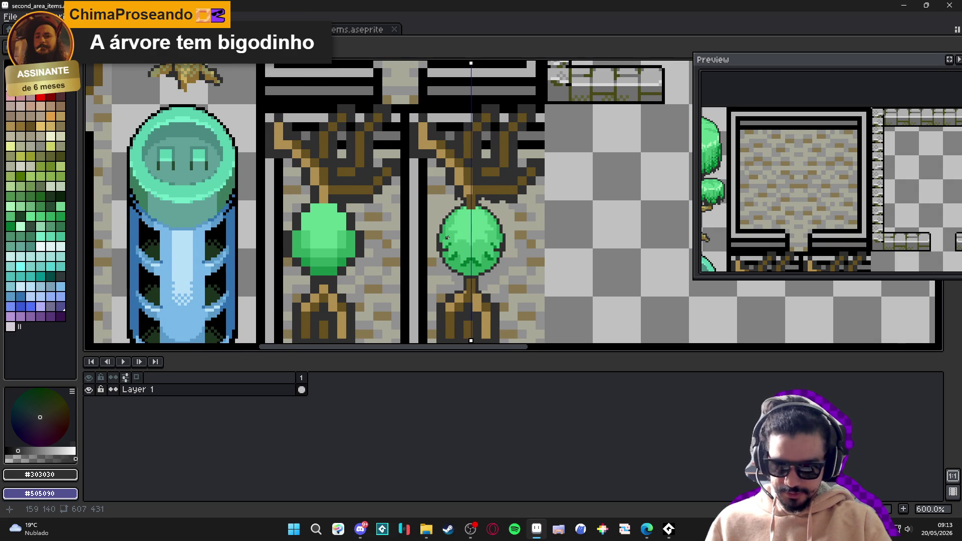
Zoom the Preview to frame the two tree tiles close up
scroll(446, 238, "up", 6)
left_click(457, 296, "alt")
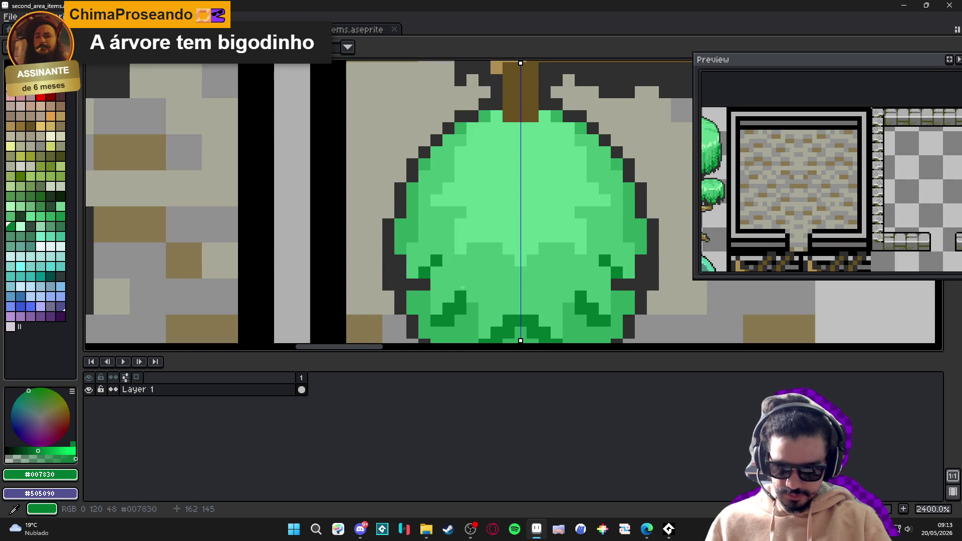
left_click(474, 317, "alt")
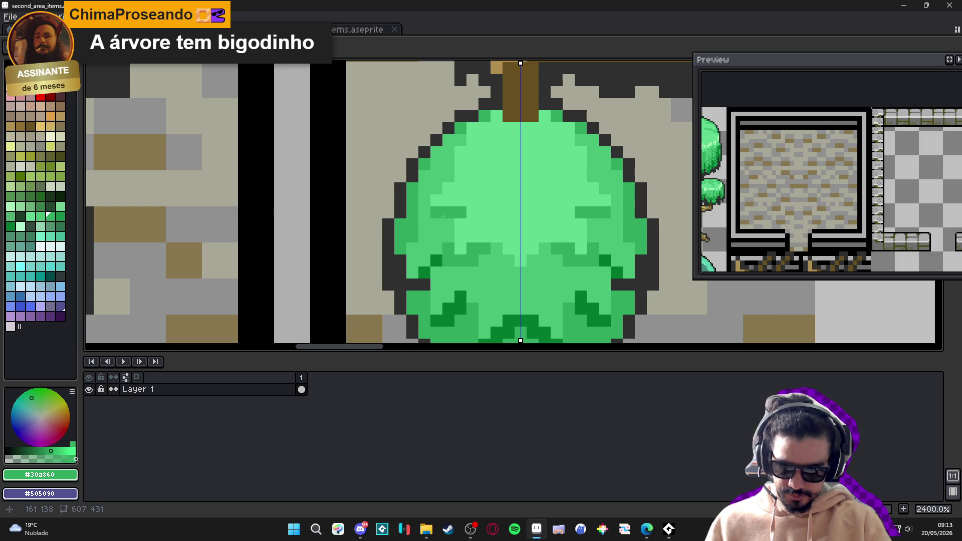
scroll(458, 216, "down", 5)
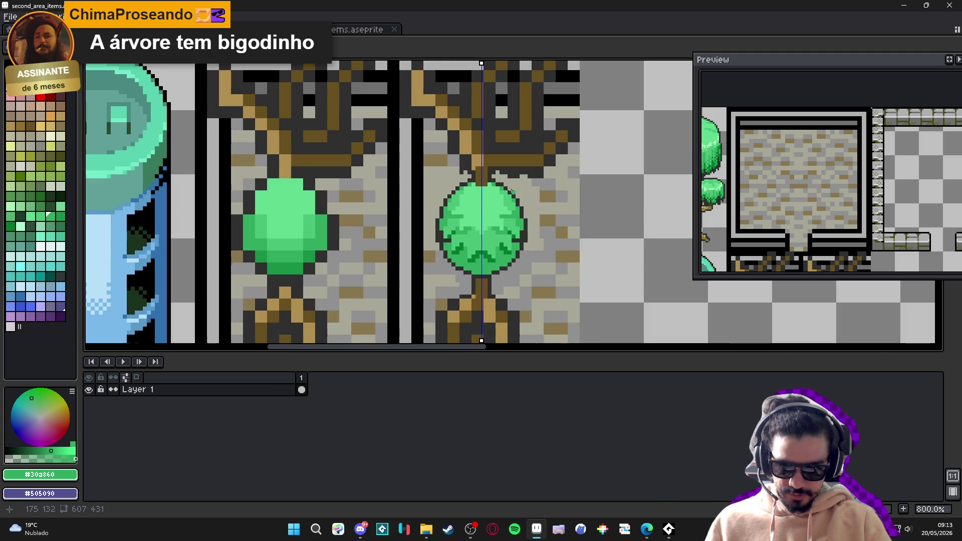
left_click(947, 65)
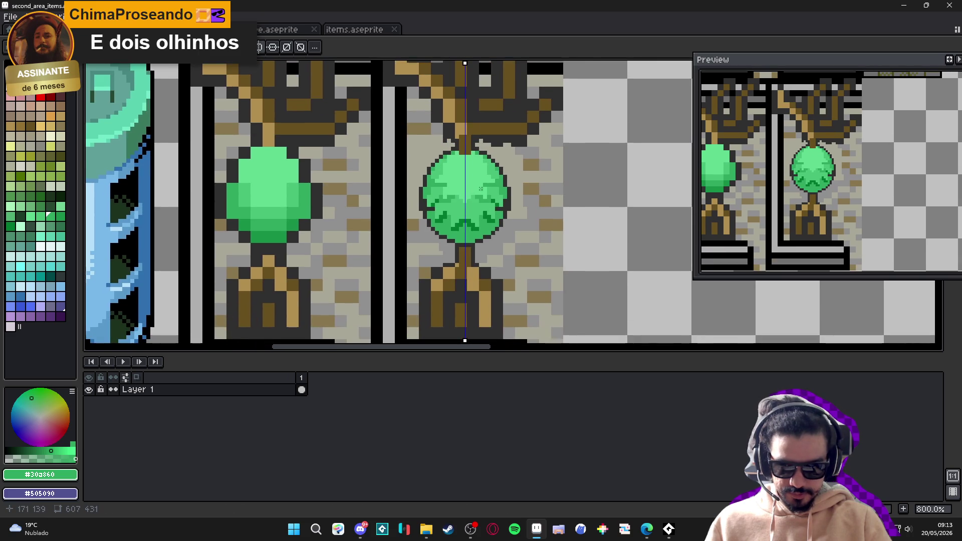
Extend the #303030 tree outline one pixel lower at both bottom edges
scroll(443, 224, "up", 5)
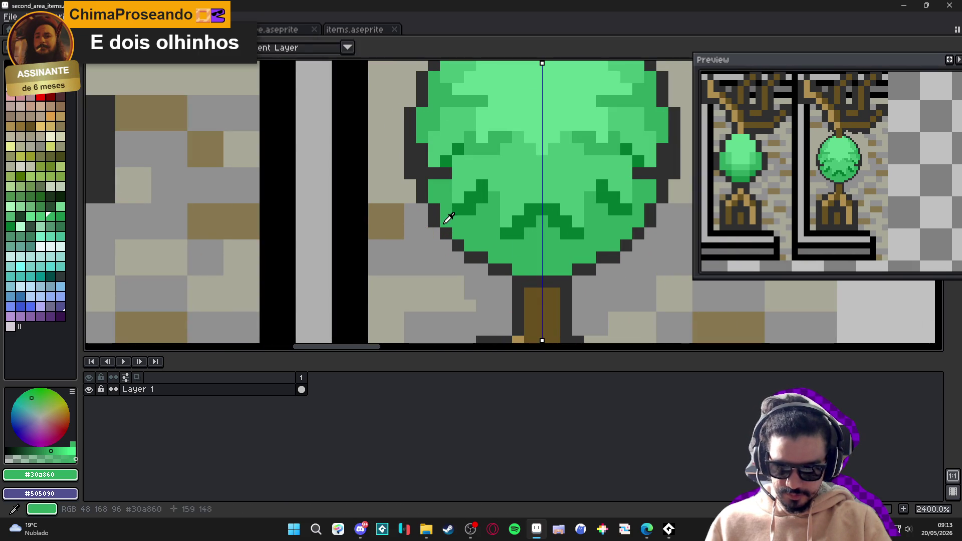
left_click(459, 251, "alt")
left_click(463, 255)
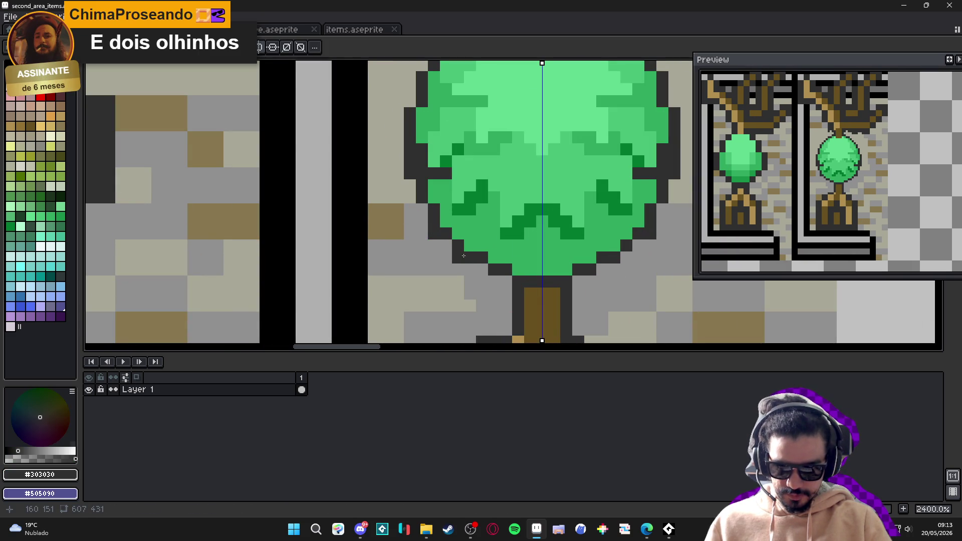
left_click(481, 246)
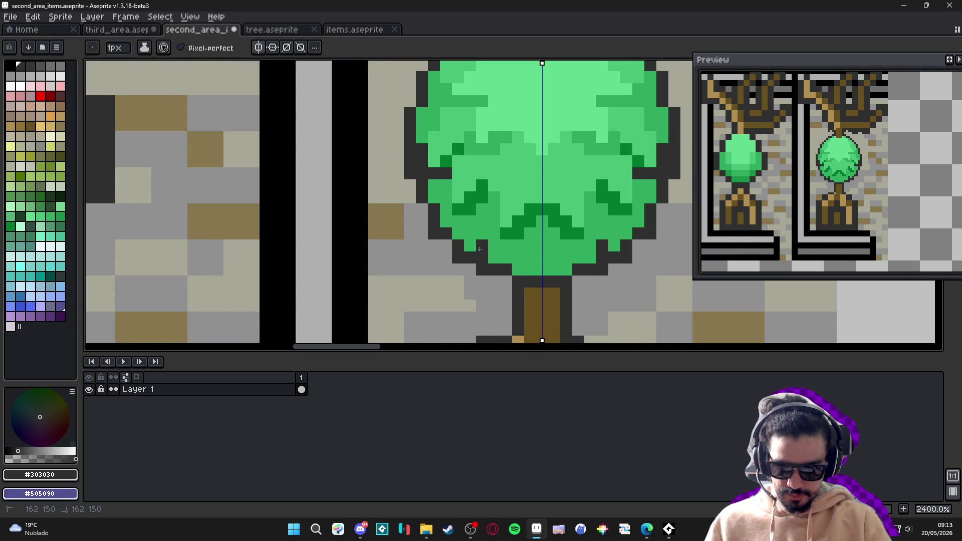
left_click(457, 234)
scroll(454, 232, "down", 4)
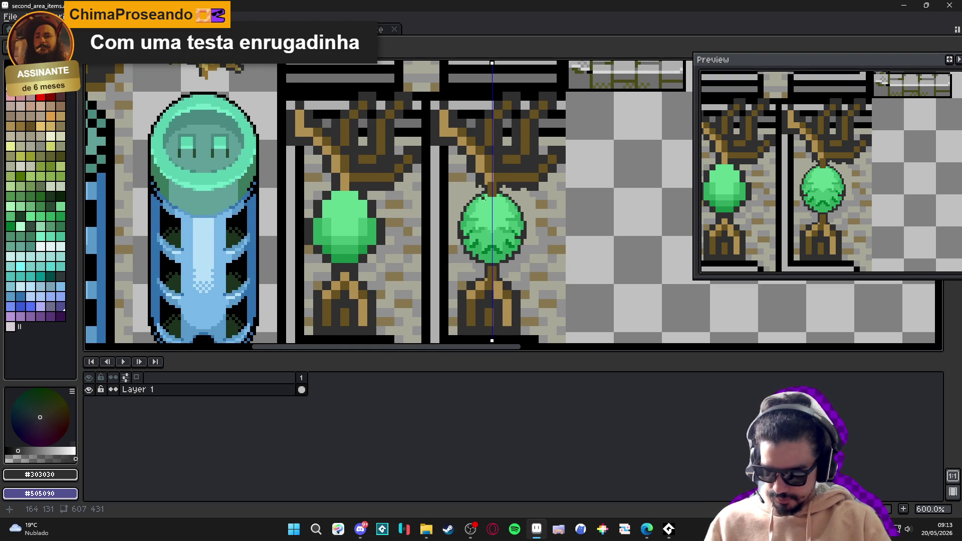
scroll(474, 207, "up", 4)
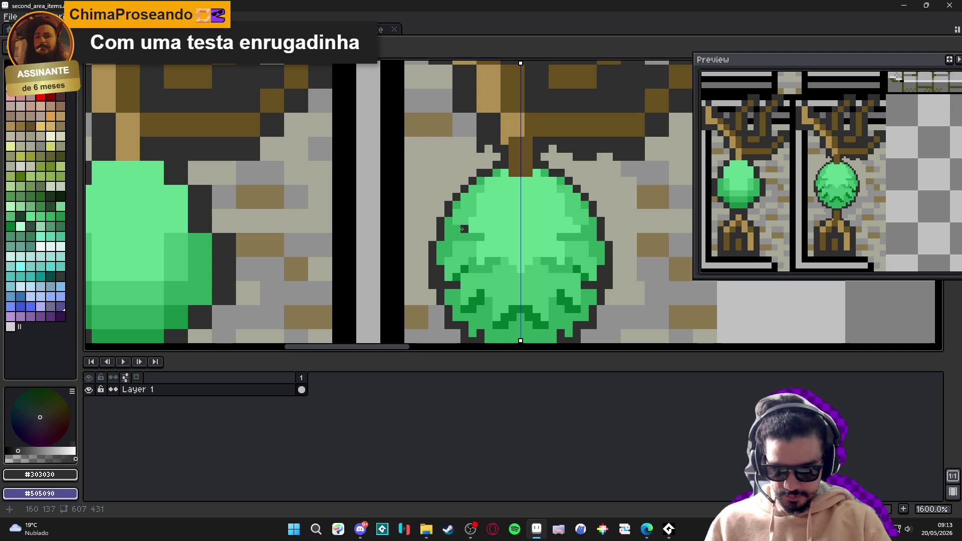
Try a #007830 pixel beside the foliage mark, undo it, and return to #303030
left_click(465, 268, "alt")
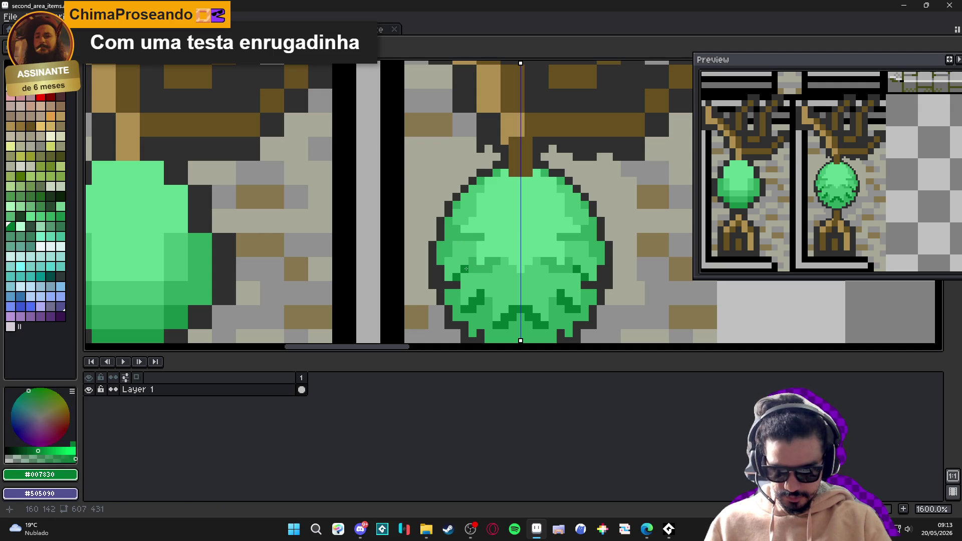
left_click(459, 240)
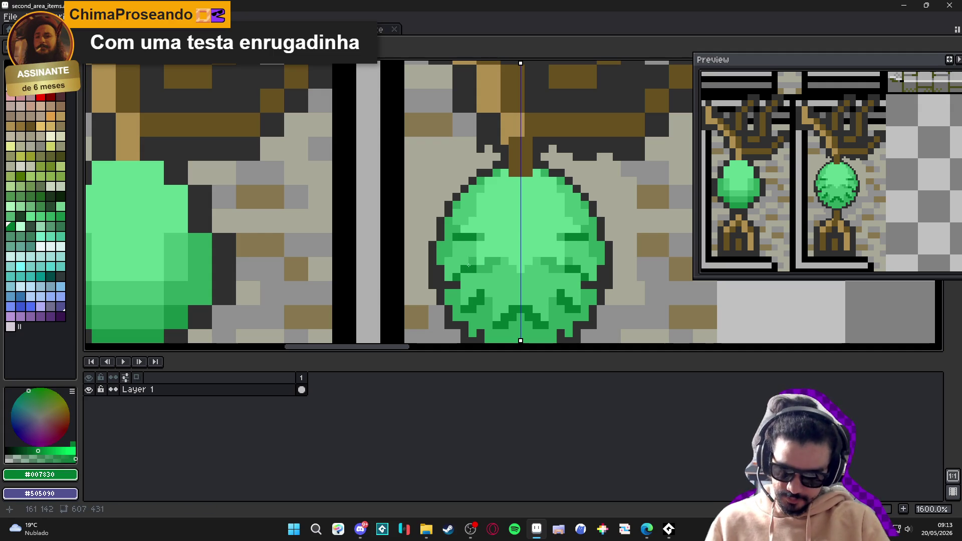
key("ctrl+z")
left_click(440, 244, "alt")
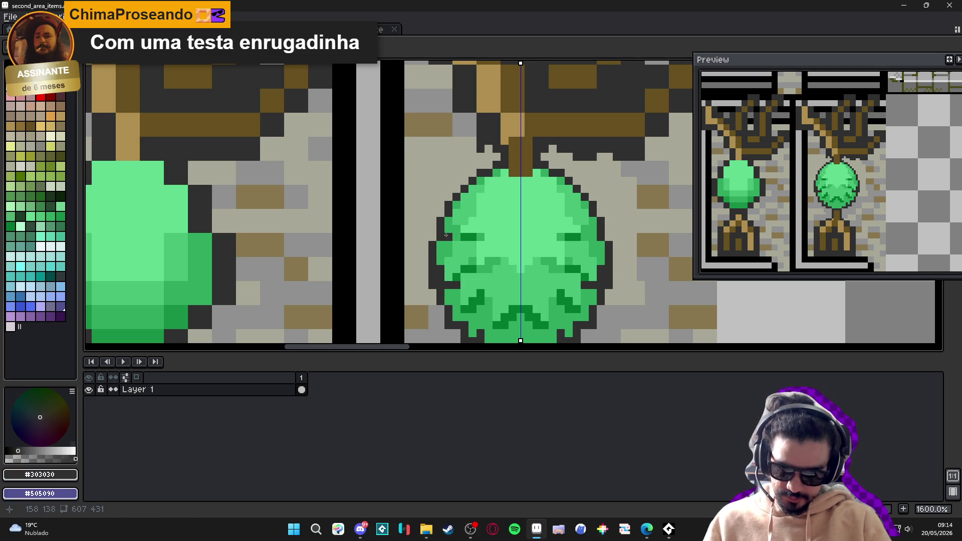
scroll(479, 259, "down", 1)
scroll(468, 235, "up", 1)
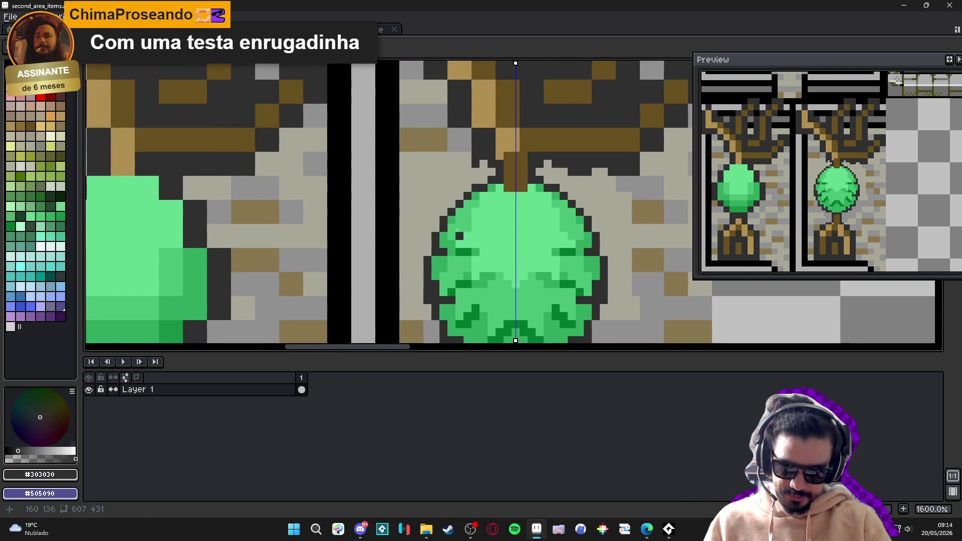
scroll(460, 193, "down", 2)
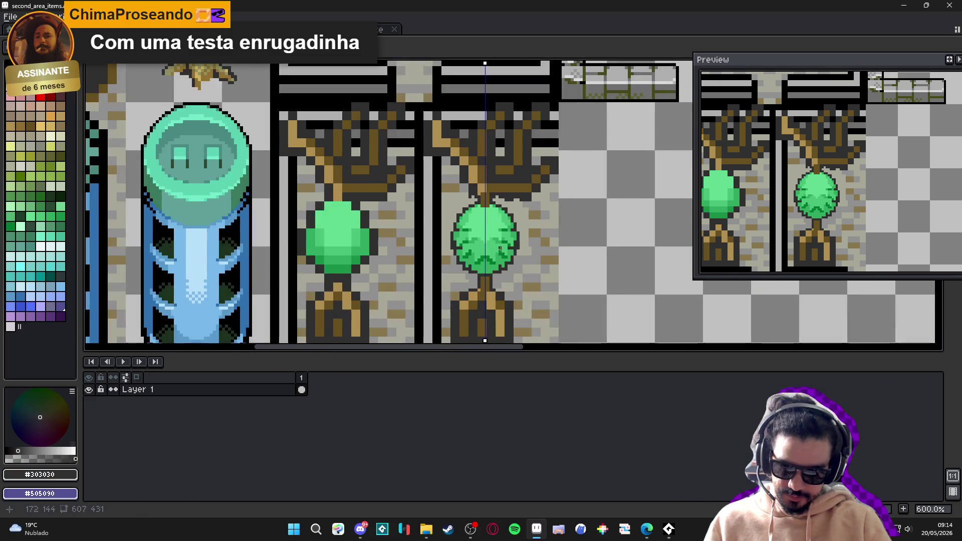
scroll(478, 218, "up", 2)
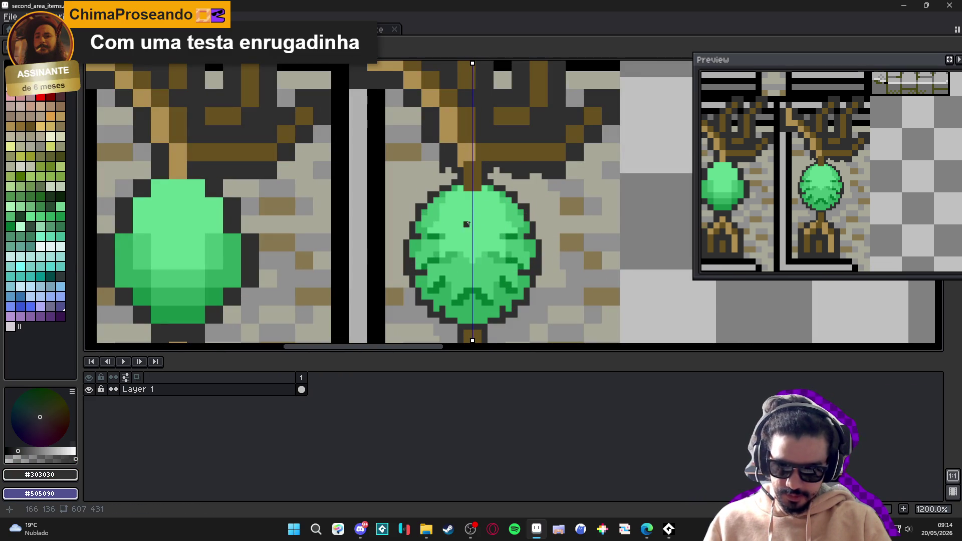
Sample the tree's light green #48c078 and foliage green #30a860
left_click(435, 201, "alt")
scroll(464, 219, "down", 3)
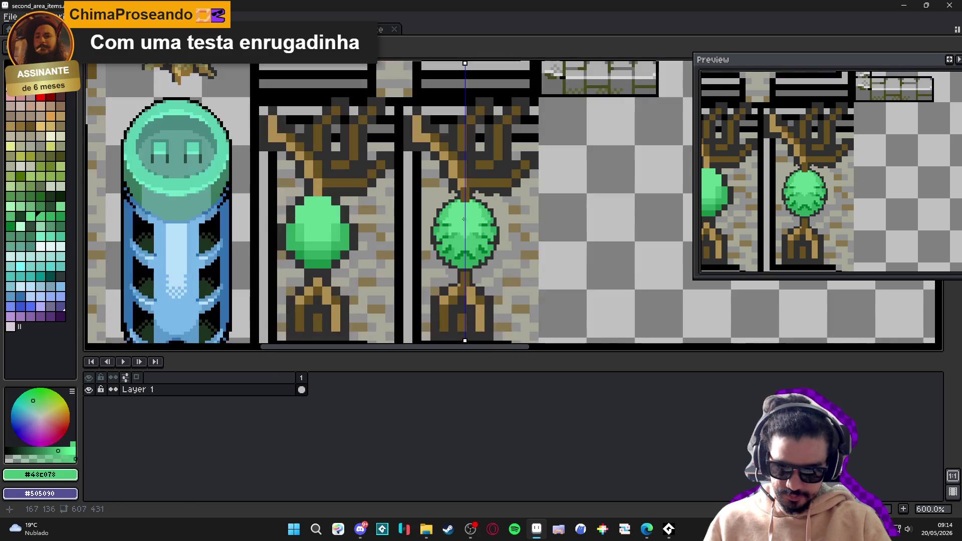
scroll(480, 248, "up", 4)
left_click(444, 259, "alt")
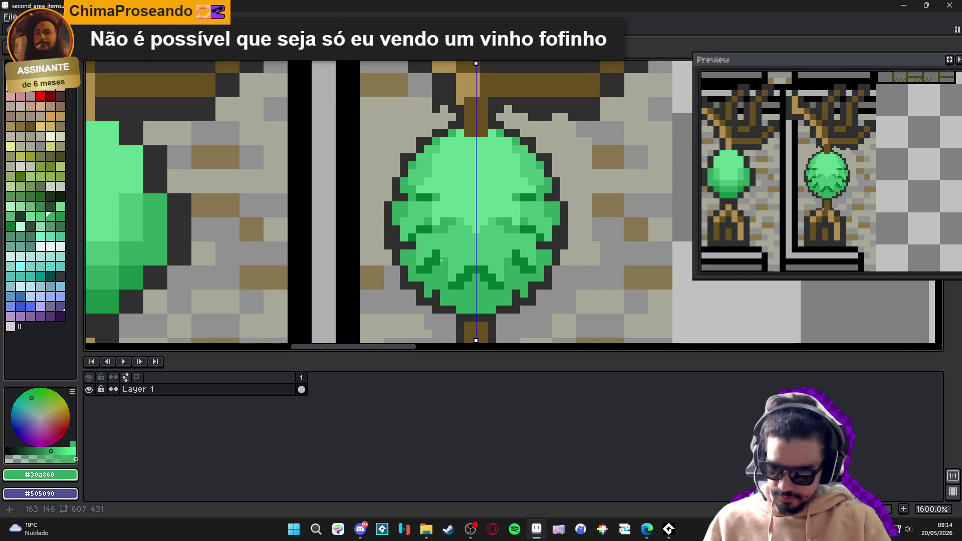
scroll(445, 255, "up", 1)
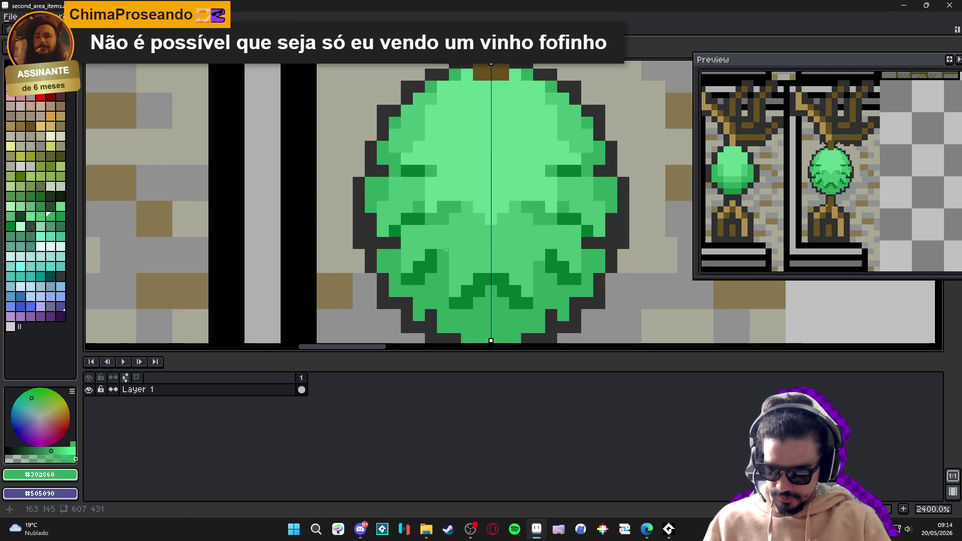
scroll(446, 252, "down", 2)
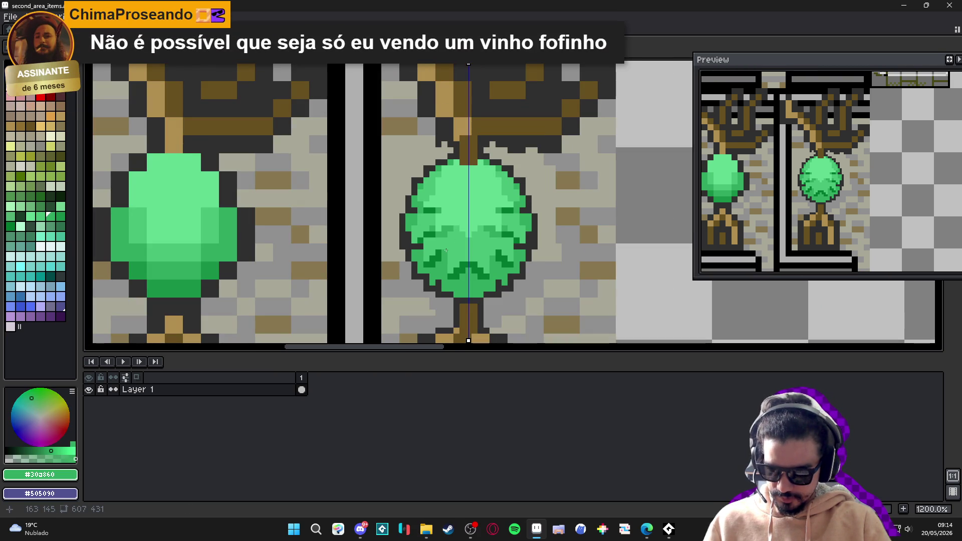
scroll(457, 274, "down", 3)
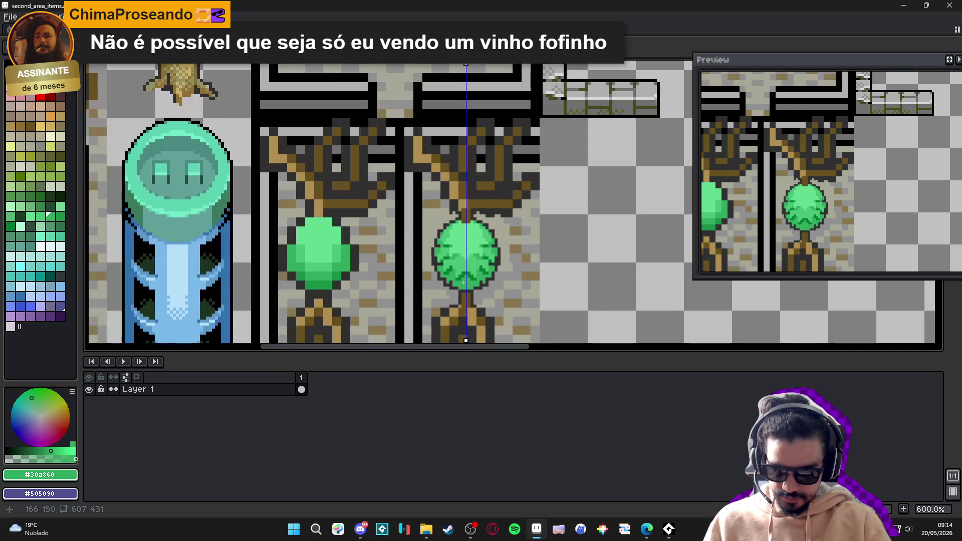
scroll(455, 270, "up", 1)
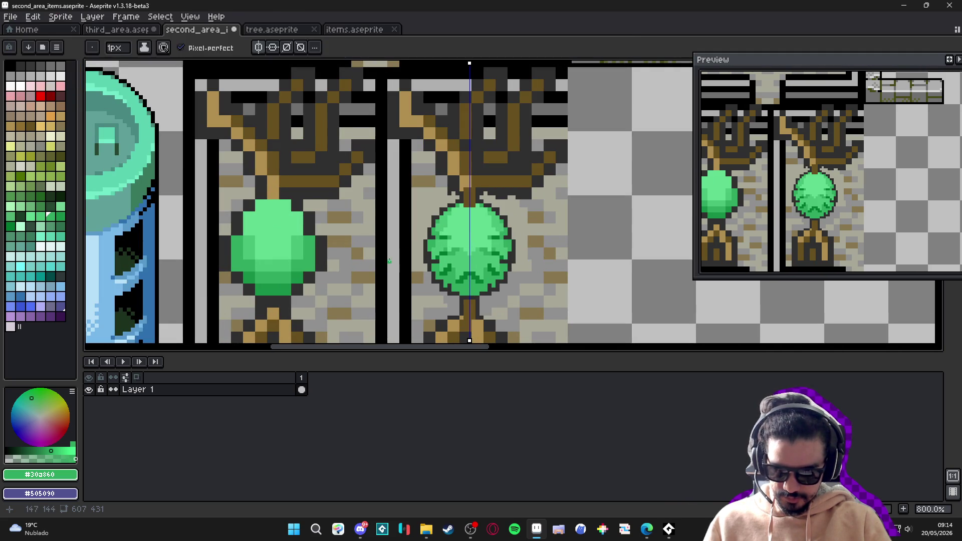
Shade the foliage's bottom centre and left side dark green, then sample mid green #30a860
scroll(439, 226, "up", 4)
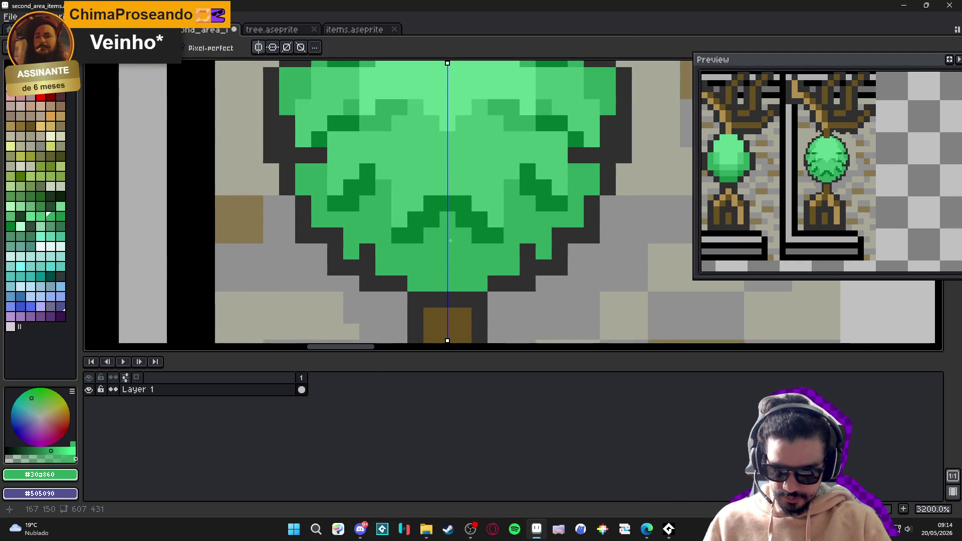
left_click(441, 203, "alt")
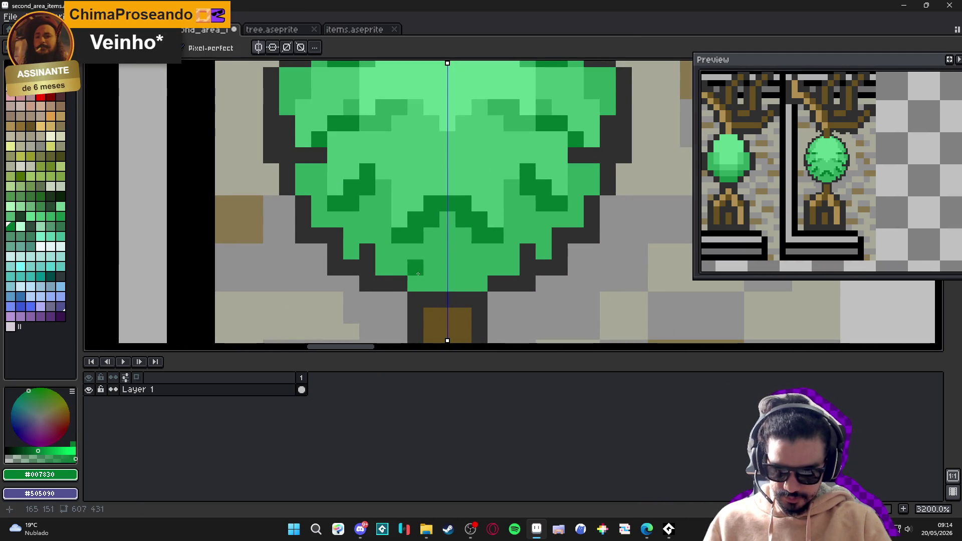
mouse_move(437, 286)
left_mouse_down()
mouse_move(448, 264)
mouse_move(399, 268)
mouse_move(383, 235)
mouse_move(383, 250)
mouse_move(420, 244)
left_mouse_up()
left_click(353, 215)
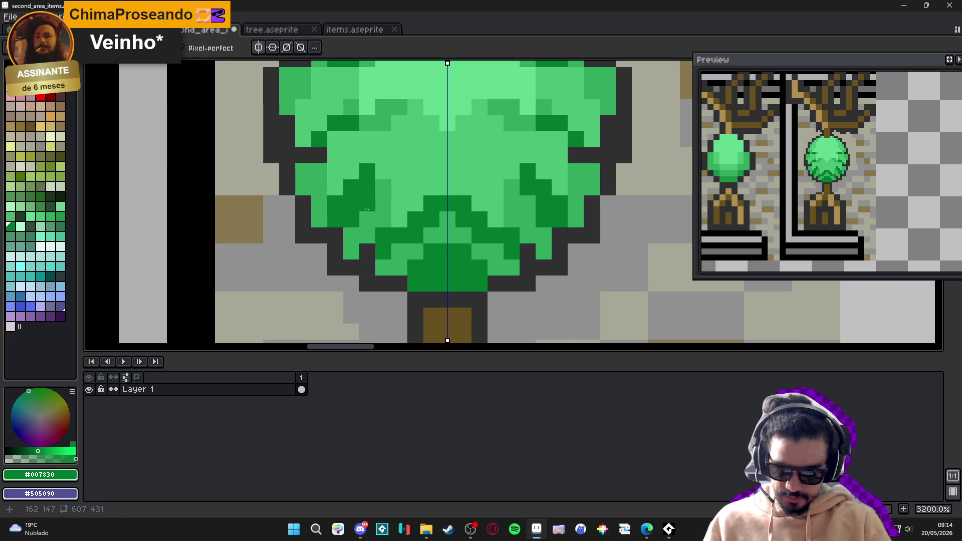
left_click(402, 271, "alt")
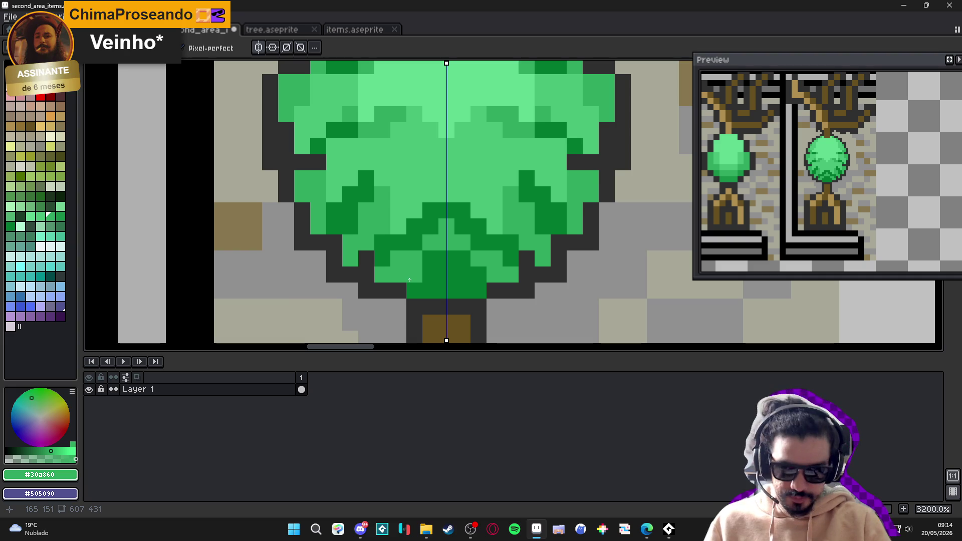
Reposition the view so the trees sit higher and save the sprite sheet
left_click_drag(467, 191, 464, 206)
scroll(464, 206, "down", 6)
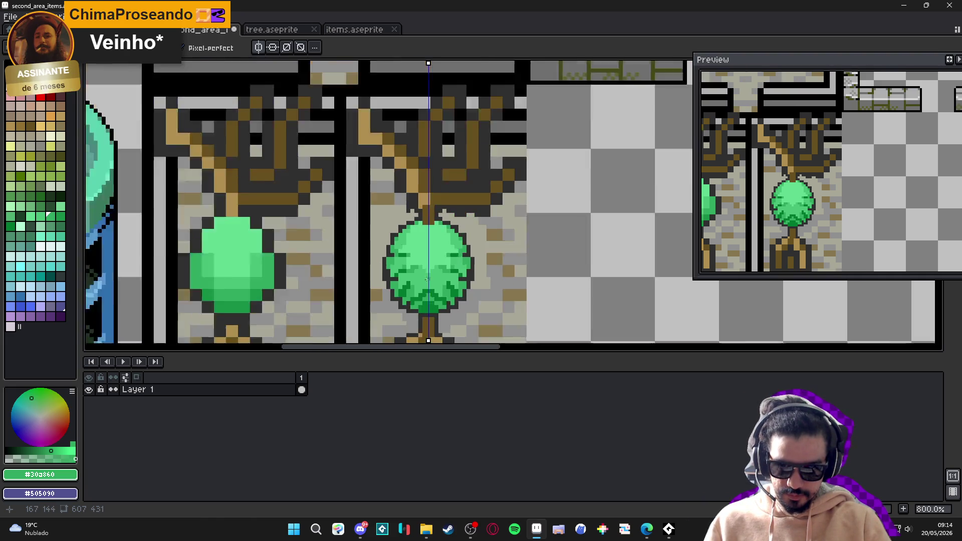
scroll(427, 279, "down", 1)
left_click_drag(426, 279, 428, 238)
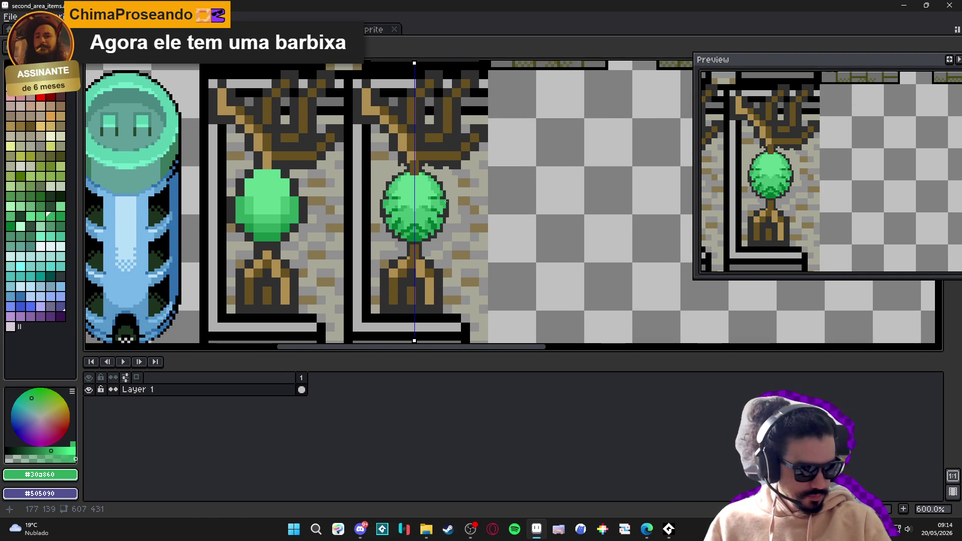
key("ctrl+s")
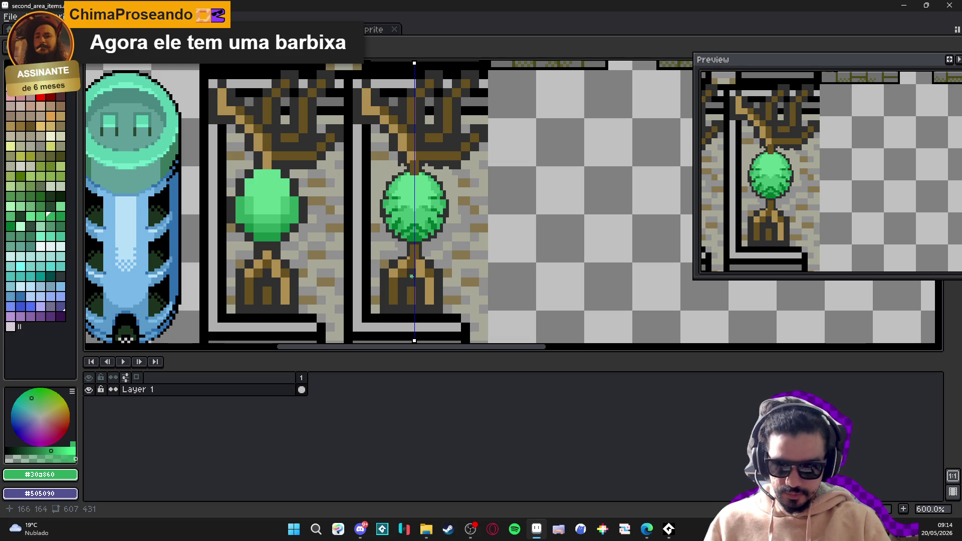
Sample the trunk brown and paint tan and dark outline pixels onto the trunk's roots
scroll(431, 241, "up", 3)
scroll(428, 211, "left", 1)
mouse_move(426, 198)
left_mouse_down()
mouse_move(432, 217)
mouse_move(408, 214)
left_mouse_up()
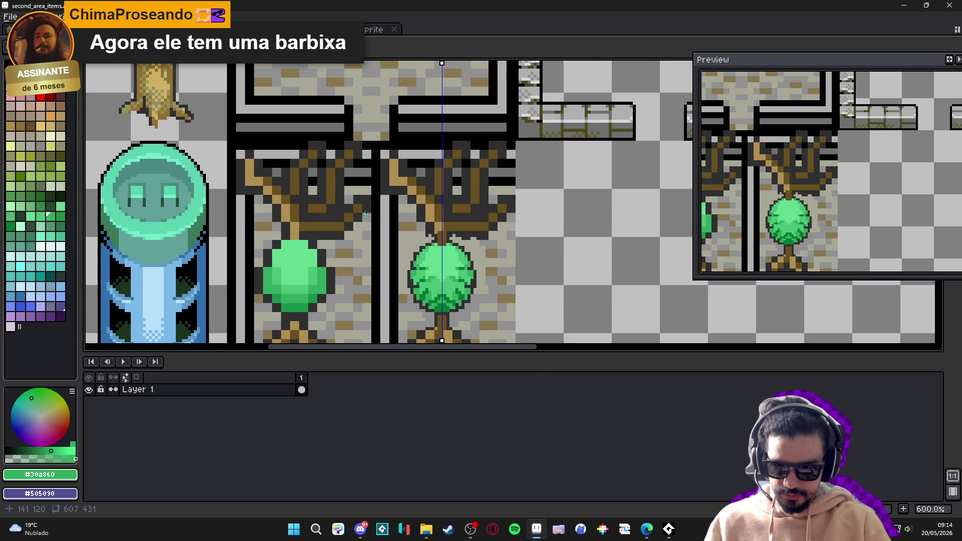
scroll(385, 231, "down", 1)
scroll(417, 258, "down", 2)
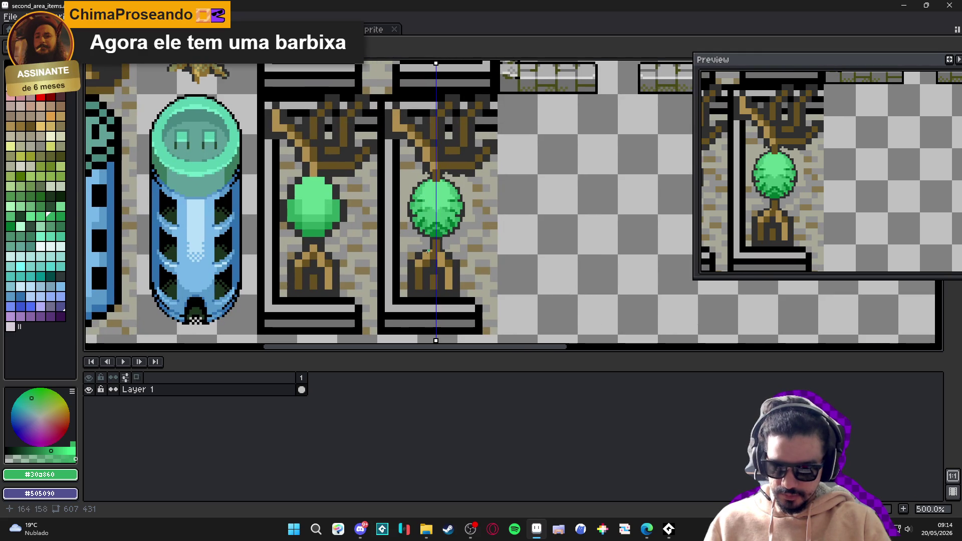
scroll(426, 250, "up", 2)
scroll(425, 252, "up", 2)
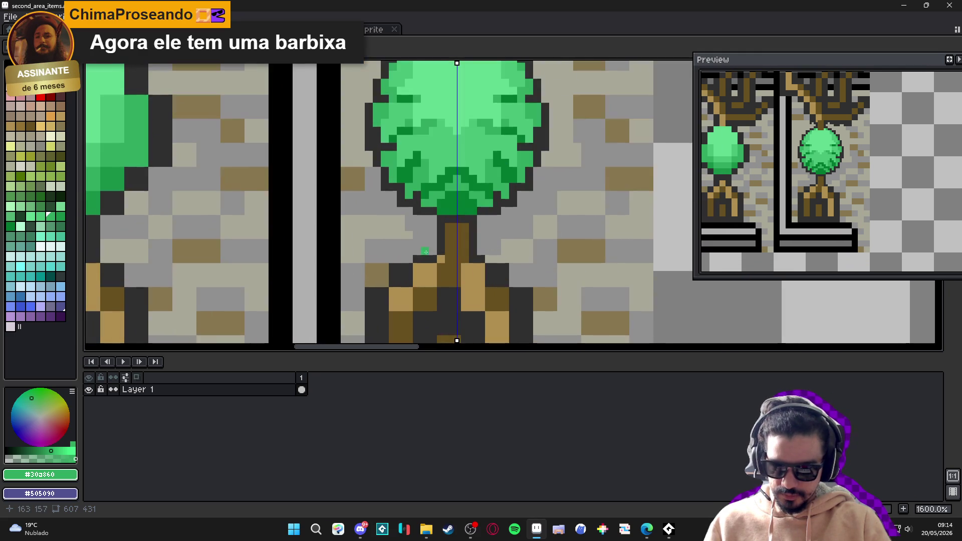
scroll(435, 235, "down", 2)
scroll(444, 215, "up", 2)
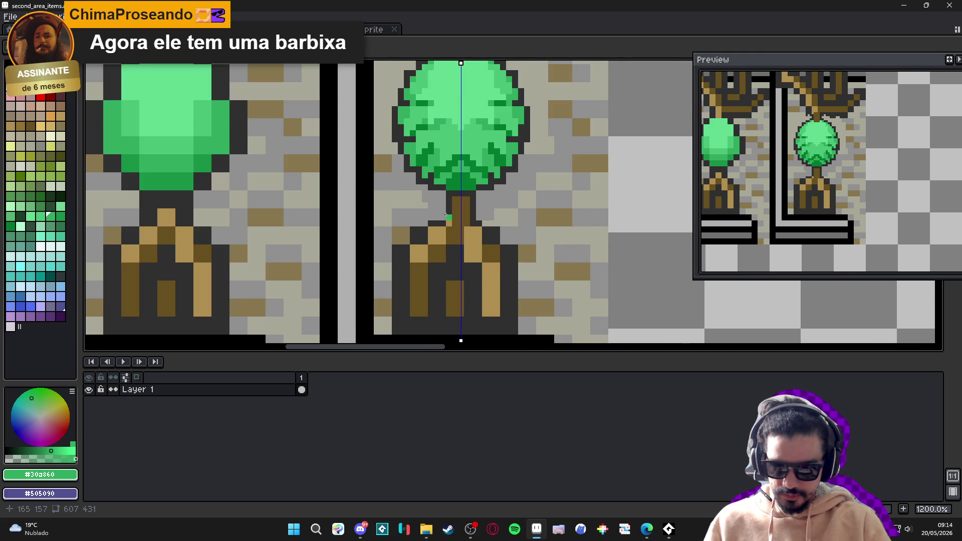
left_click(457, 206, "alt")
scroll(449, 222, "up", 1)
scroll(449, 222, "down", 2)
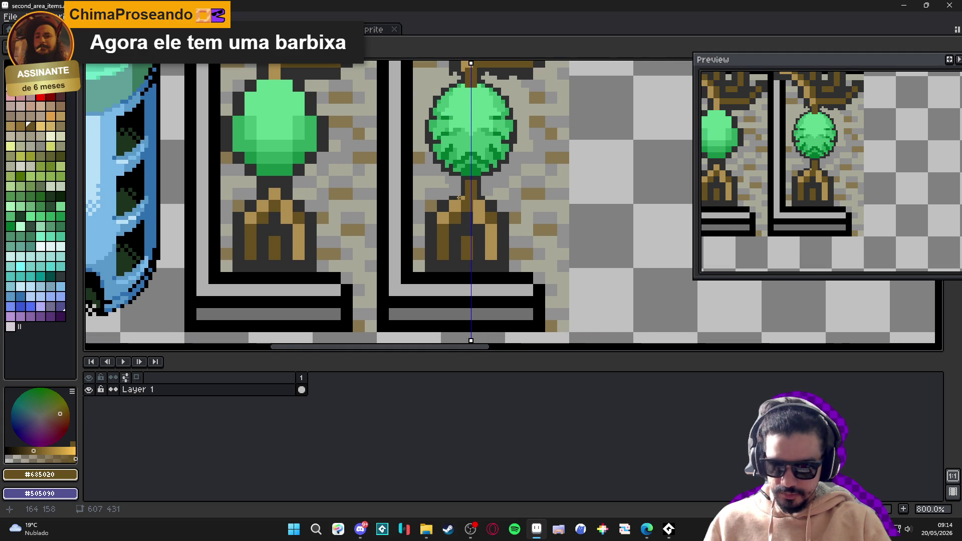
scroll(459, 197, "up", 1)
mouse_move(457, 200)
left_mouse_down()
mouse_move(471, 182)
mouse_move(426, 234)
left_mouse_up()
mouse_move(515, 191)
left_mouse_down()
mouse_move(533, 210)
mouse_move(556, 306)
mouse_move(539, 286)
left_mouse_up()
left_click(419, 239)
Undo the dark outline stroke and repaint both mirrored roots brown
key("ctrl+z")
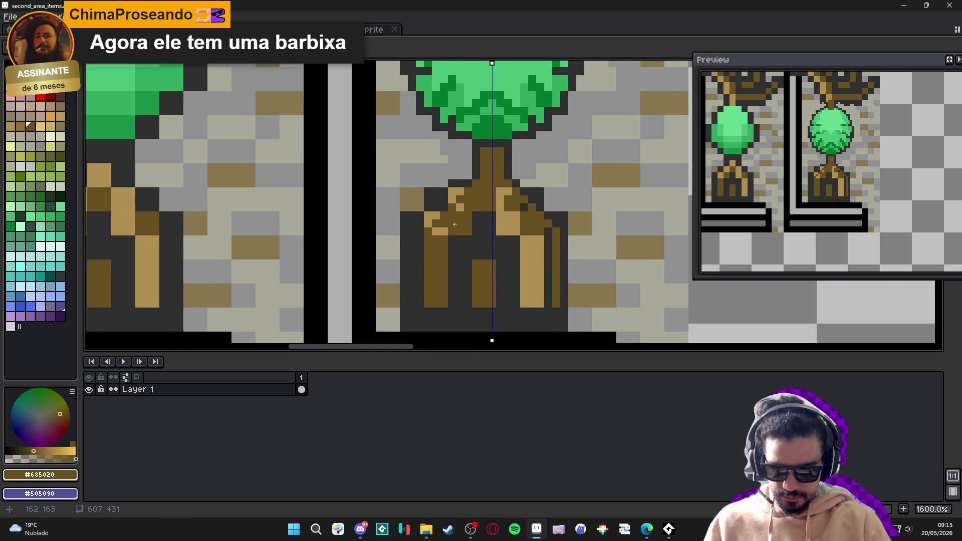
left_click_drag(543, 235, 551, 310)
left_click_drag(436, 220, 443, 231)
key("ctrl+z")
left_click(431, 318)
scroll(426, 274, "down", 2)
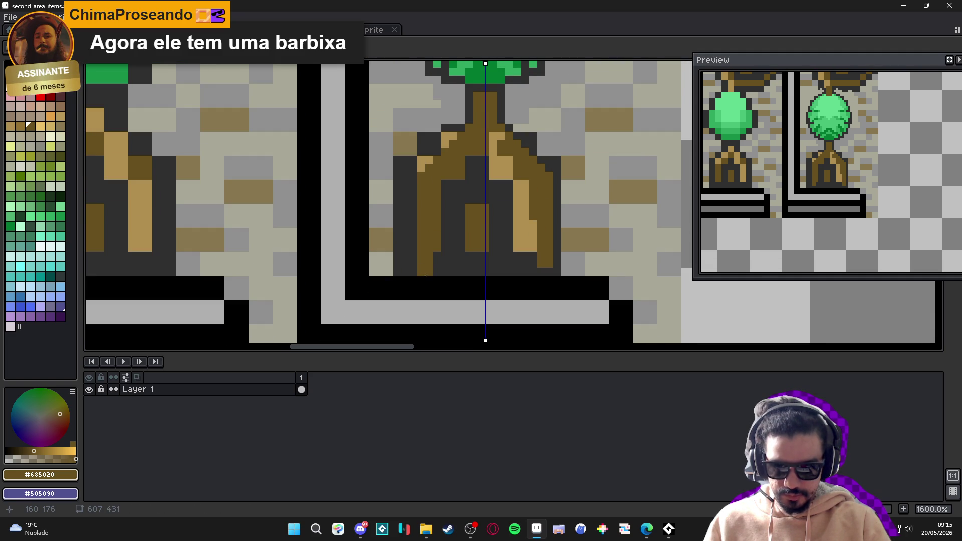
Widen the roots, bridge them with a brown band, and fill the trunk opening
mouse_move(428, 267)
left_mouse_down()
mouse_move(444, 261)
mouse_move(447, 200)
mouse_move(453, 226)
left_mouse_up()
mouse_move(453, 188)
left_mouse_down()
mouse_move(482, 187)
mouse_move(476, 165)
left_mouse_up()
left_click(493, 135)
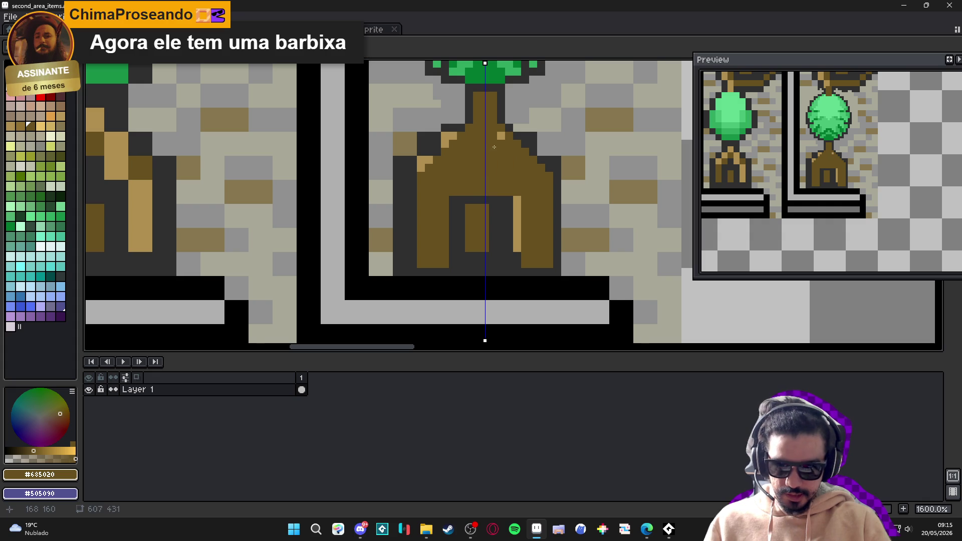
left_click_drag(517, 208, 519, 250)
key("ctrl+z")
left_click_drag(521, 206, 520, 253)
key("ctrl+z")
left_click(522, 269)
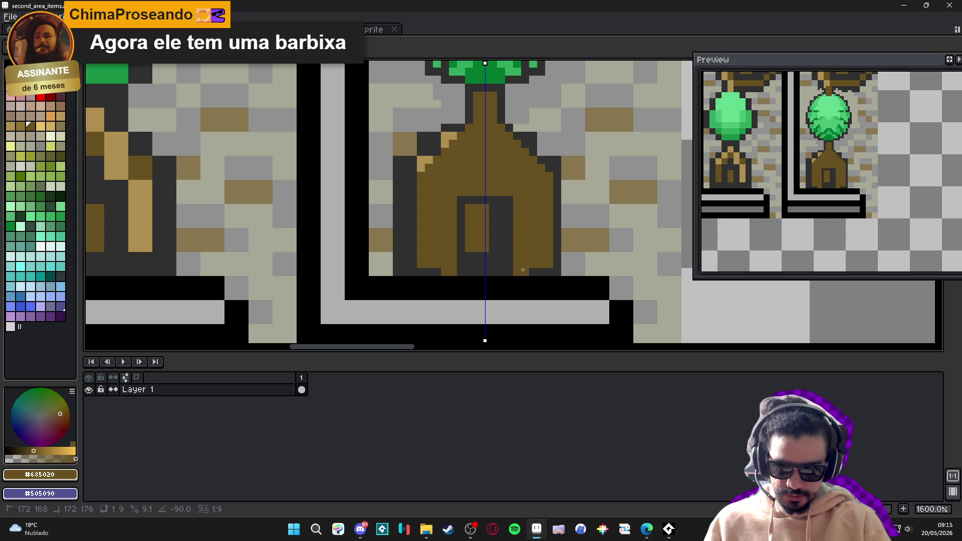
left_click_drag(495, 221, 502, 264)
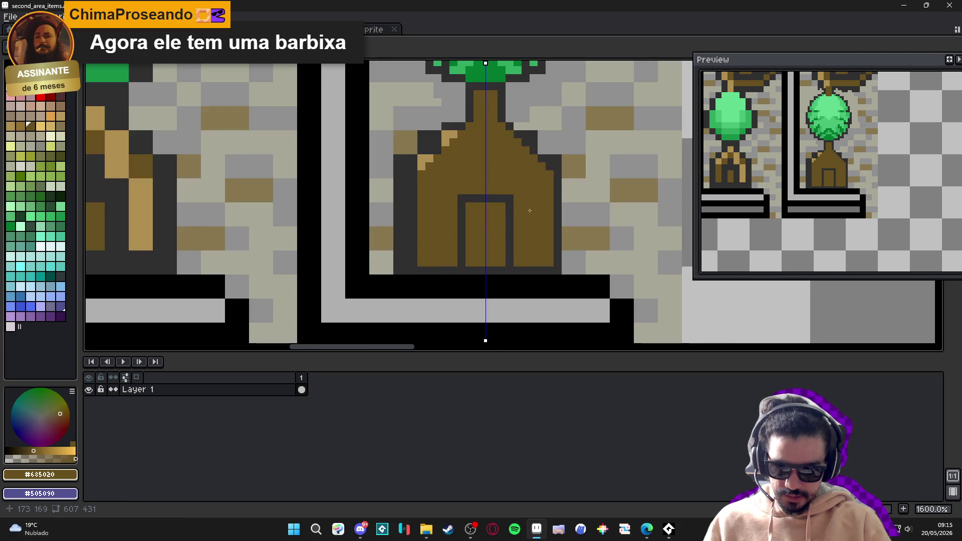
Draw dark grey pixels above the arch and turn its top corners brown
left_click(508, 205, "alt")
left_click(496, 191)
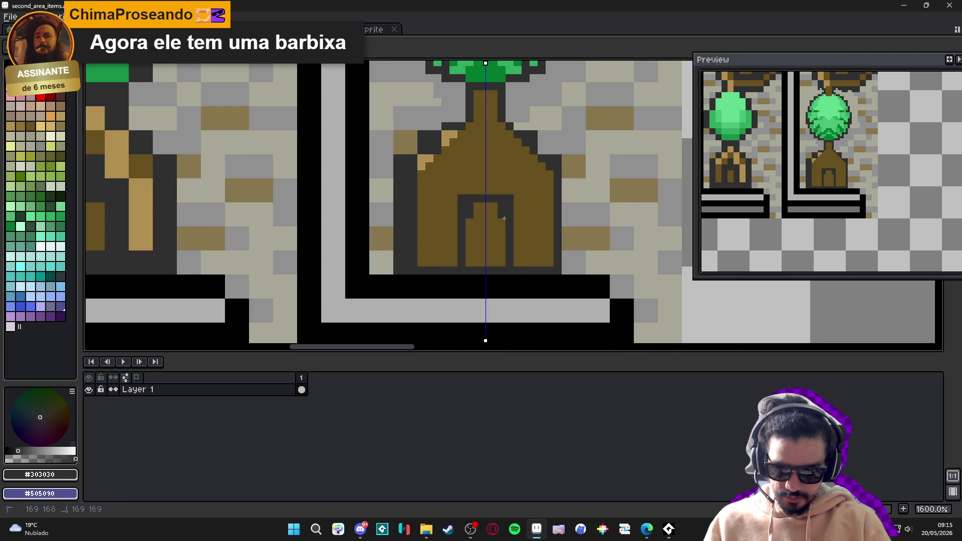
left_click(516, 190, "alt")
left_click(510, 198)
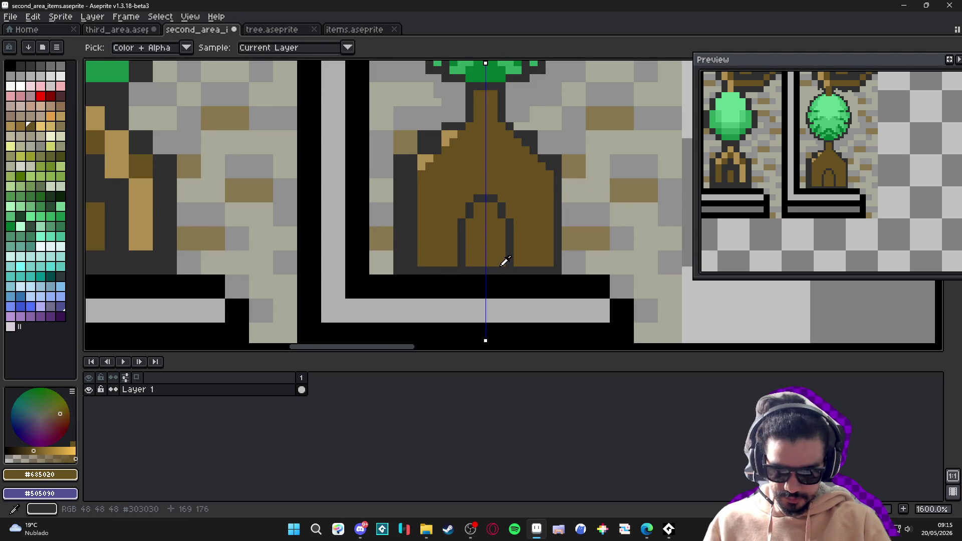
scroll(502, 263, "down", 3)
With the pencil, draw mirrored light-grey diagonal highlights and pixels beside the trunk
scroll(502, 263, "up", 3)
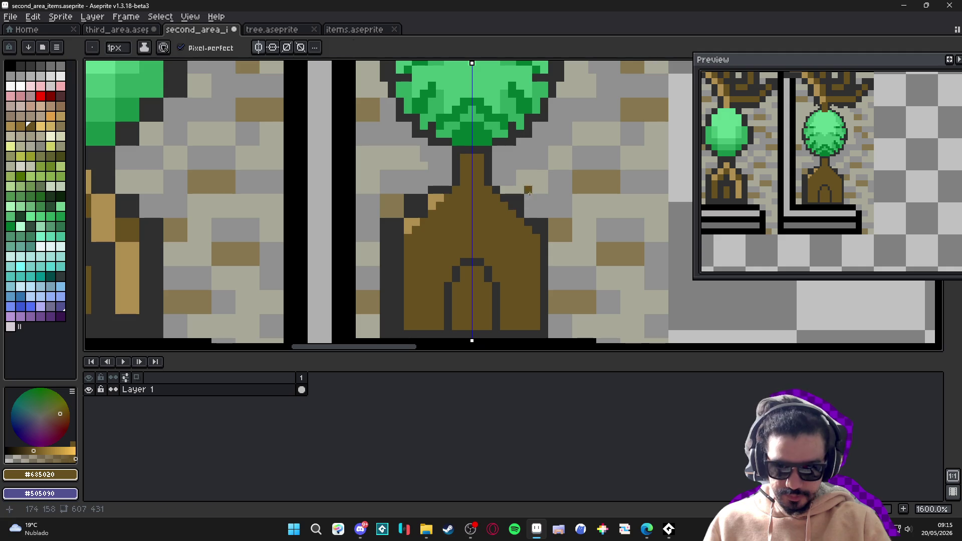
key("b")
left_click_drag(523, 194, 556, 234)
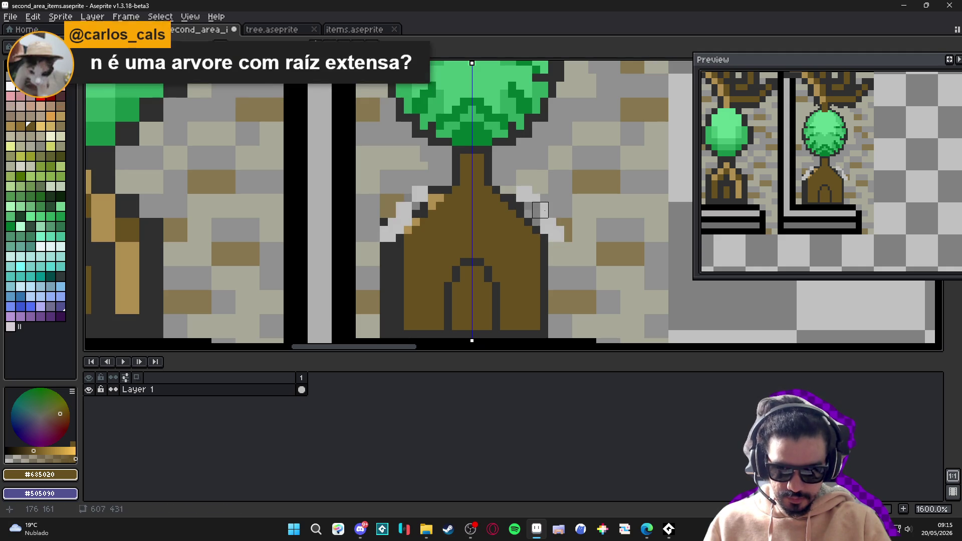
scroll(532, 211, "up", 2)
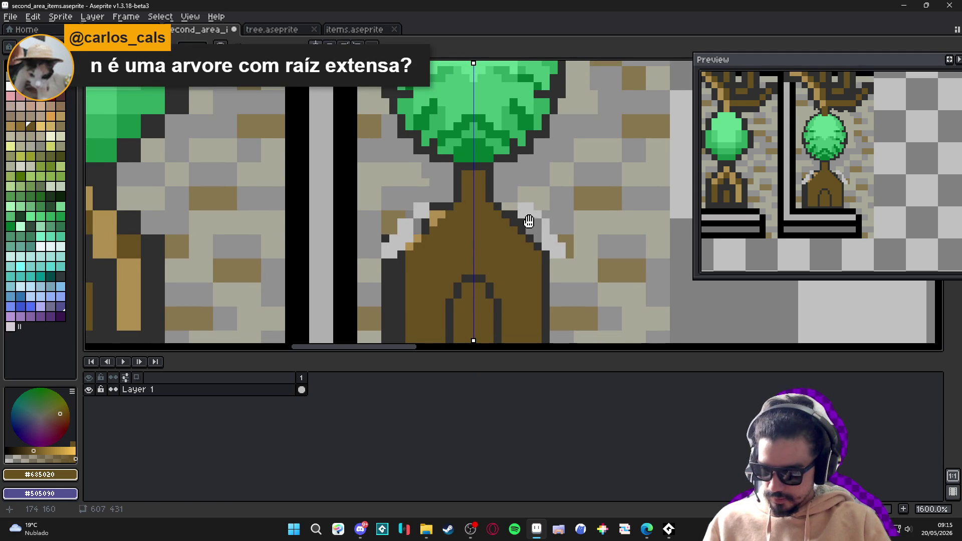
left_click(509, 221)
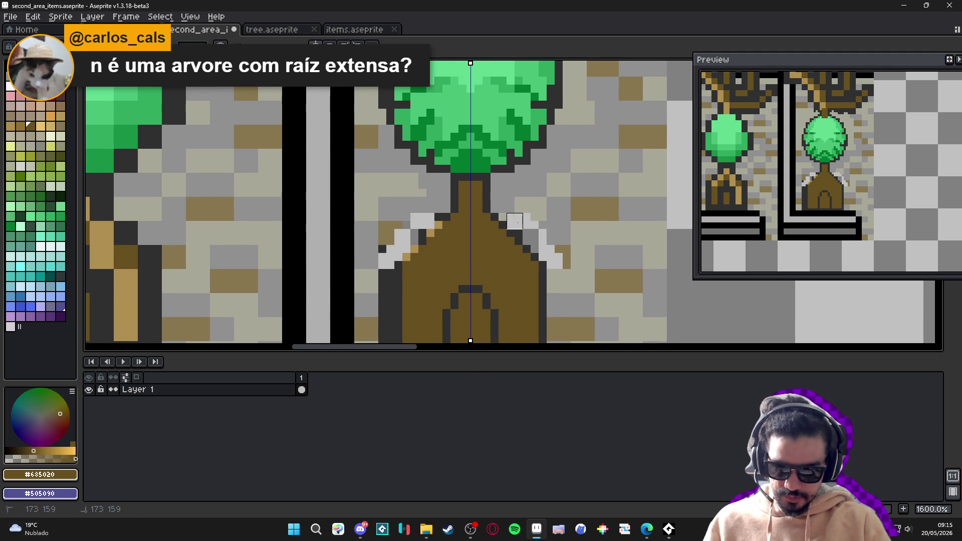
left_click(522, 229)
scroll(506, 215, "up", 2)
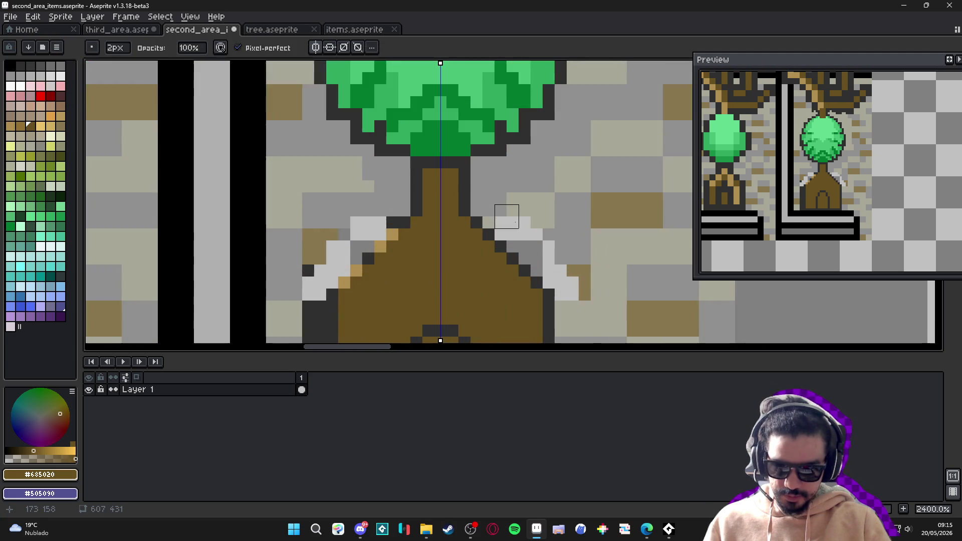
scroll(478, 220, "down", 5)
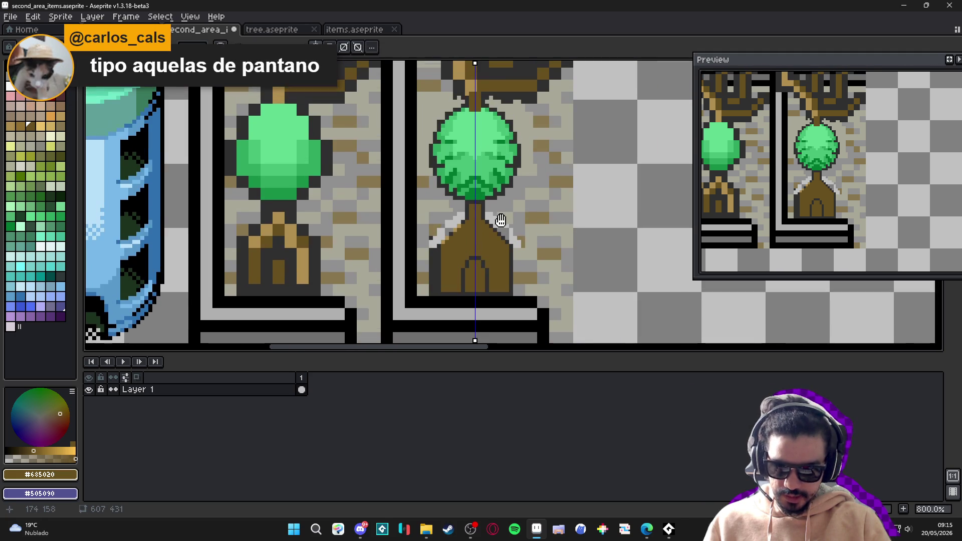
scroll(408, 83, "down", 1)
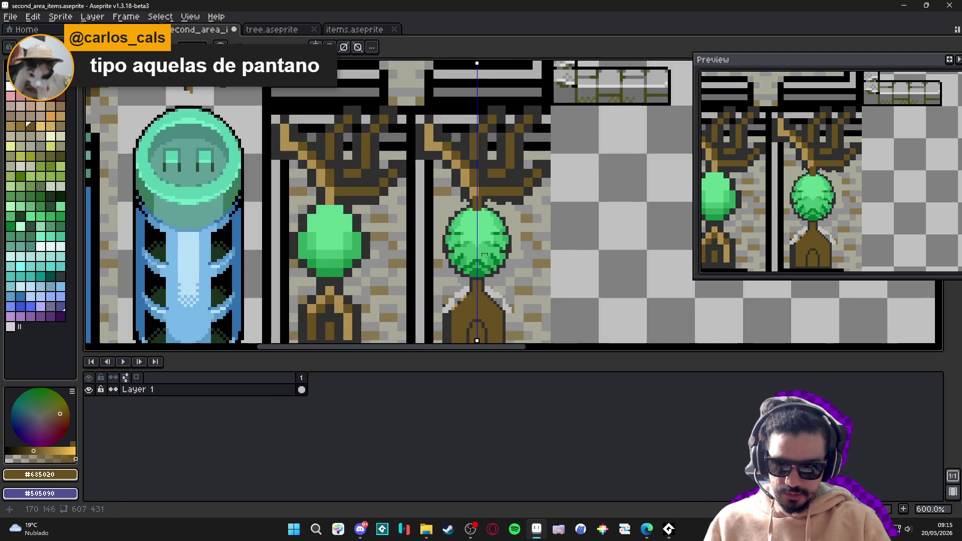
scroll(460, 261, "up", 4)
Extend the light-grey line toward the canopy, then undo the stray canopy strokes and erasing
left_click(459, 245)
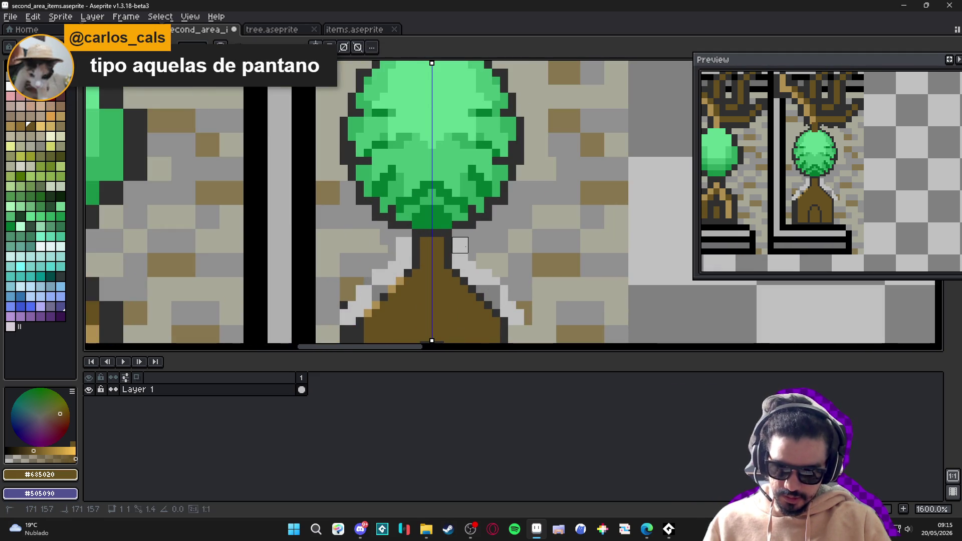
left_click_drag(460, 237, 523, 213)
left_click(516, 189)
left_click(540, 212)
left_click_drag(524, 173, 548, 173)
scroll(548, 173, "up", 2)
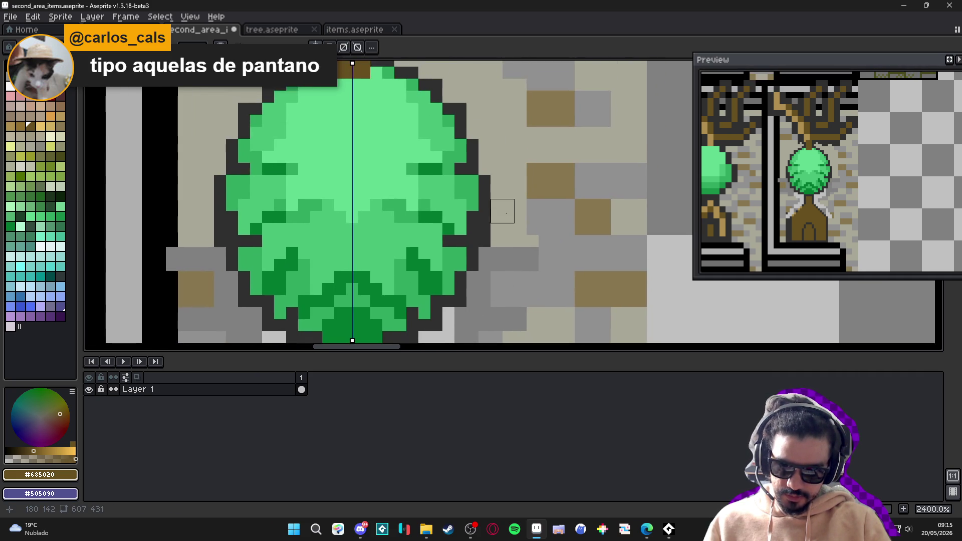
key("ctrl+z")
key("ctrl+z")
key("ctrl+z")
key("ctrl+z")
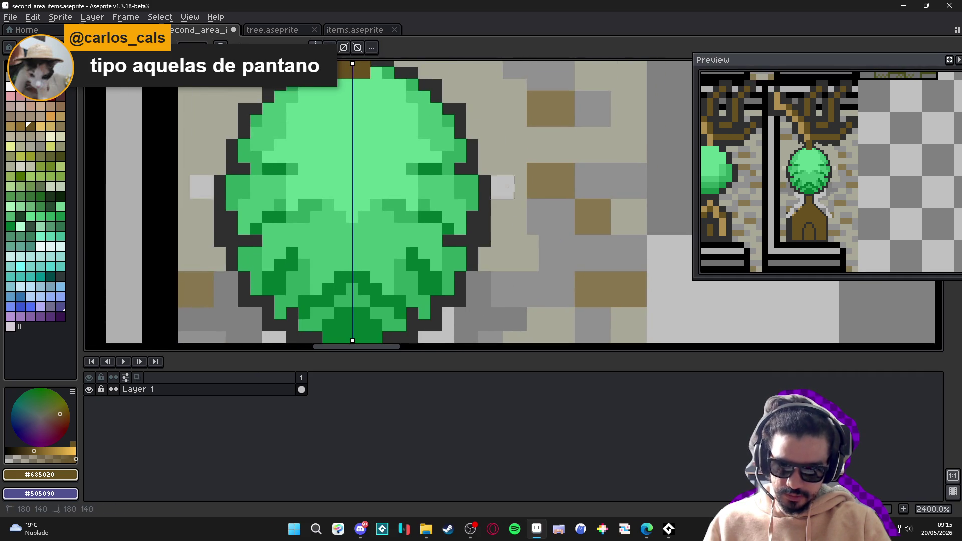
key("ctrl+z")
scroll(493, 225, "up", 1)
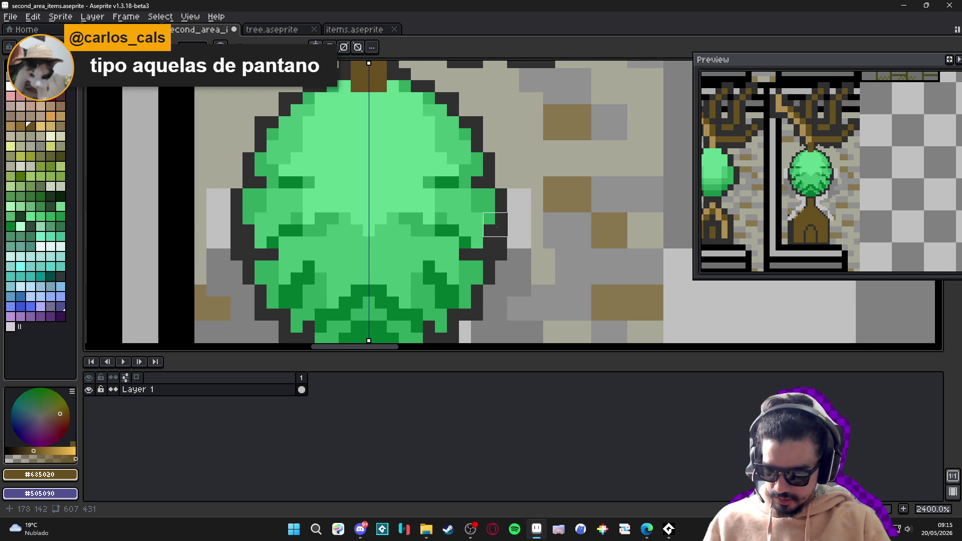
scroll(501, 211, "up", 3)
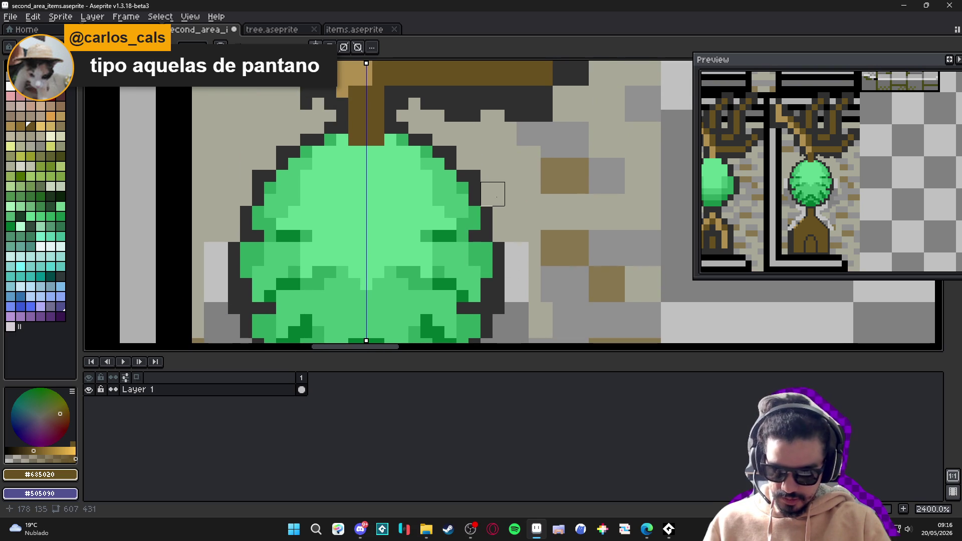
Paint light-grey rows beside and above the canopy
left_click_drag(500, 198, 546, 199)
mouse_move(511, 236)
left_mouse_down()
mouse_move(535, 235)
mouse_move(543, 208)
left_mouse_up()
mouse_move(468, 156)
left_mouse_down()
mouse_move(502, 181)
mouse_move(558, 179)
left_mouse_up()
left_click(443, 134)
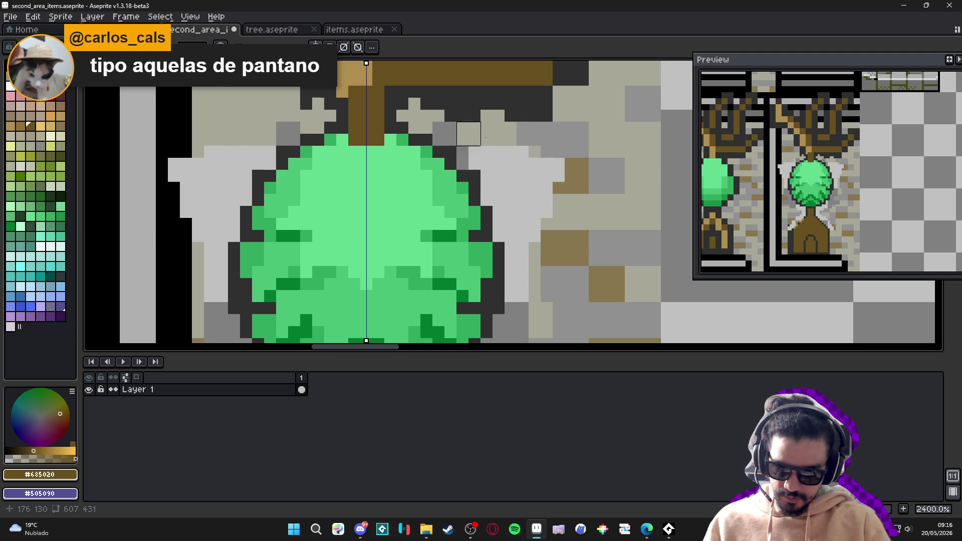
left_click_drag(468, 134, 541, 133)
mouse_move(426, 129)
left_mouse_down()
mouse_move(480, 109)
mouse_move(553, 110)
left_mouse_up()
scroll(553, 157, "down", 3)
scroll(511, 249, "down", 3)
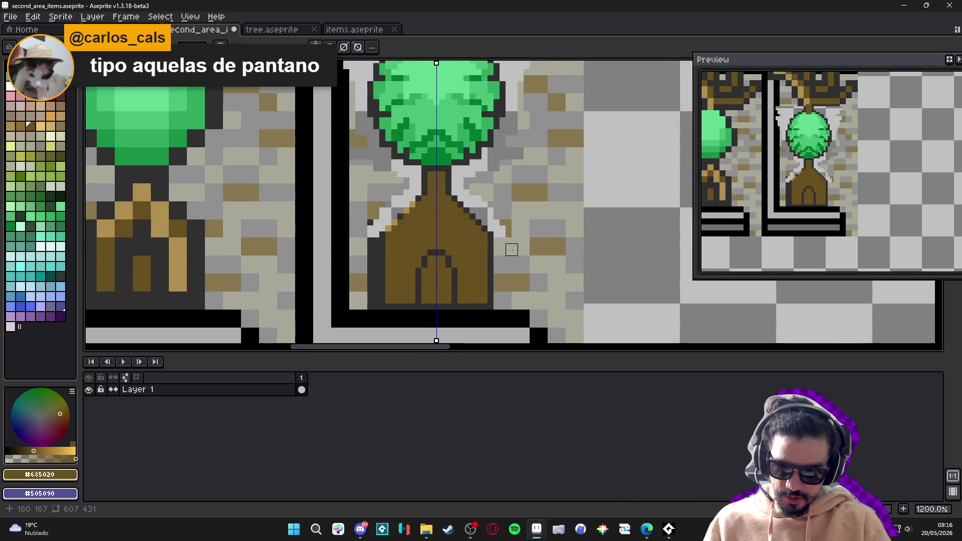
scroll(511, 250, "up", 1)
Draw mirrored diagonal grey lines beside the trunk and tree, lightening the backdrop on both sides
mouse_move(497, 238)
left_mouse_down()
mouse_move(498, 317)
mouse_move(602, 320)
left_mouse_up()
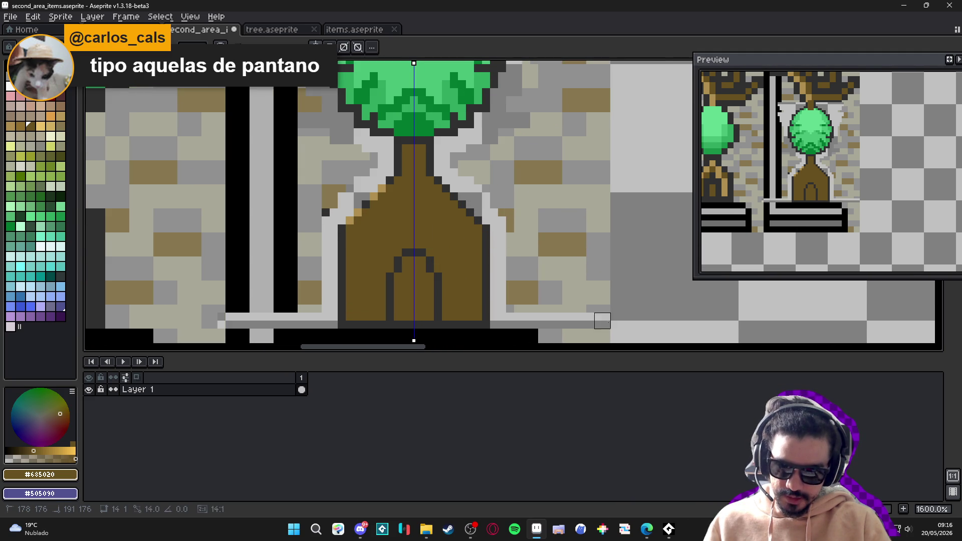
left_click_drag(602, 219, 584, 242)
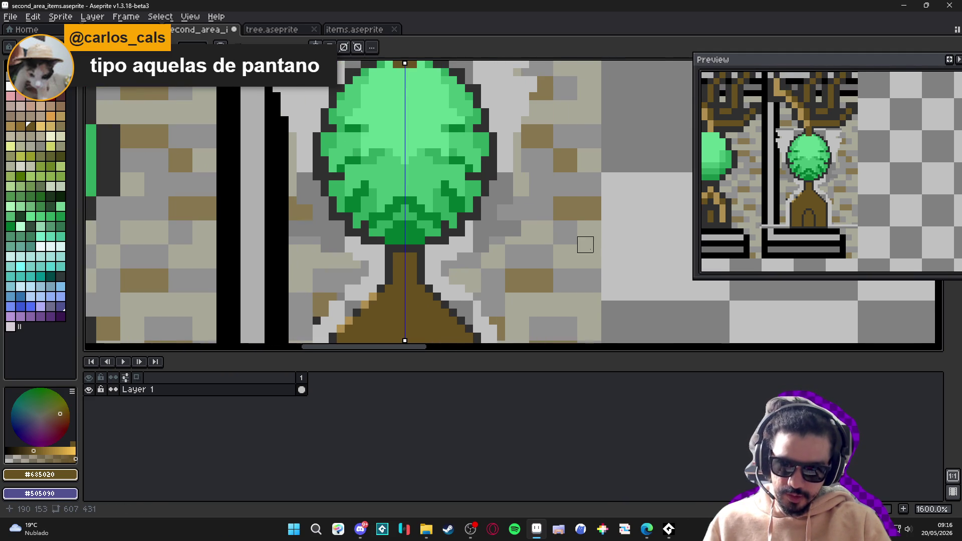
scroll(588, 255, "down", 1)
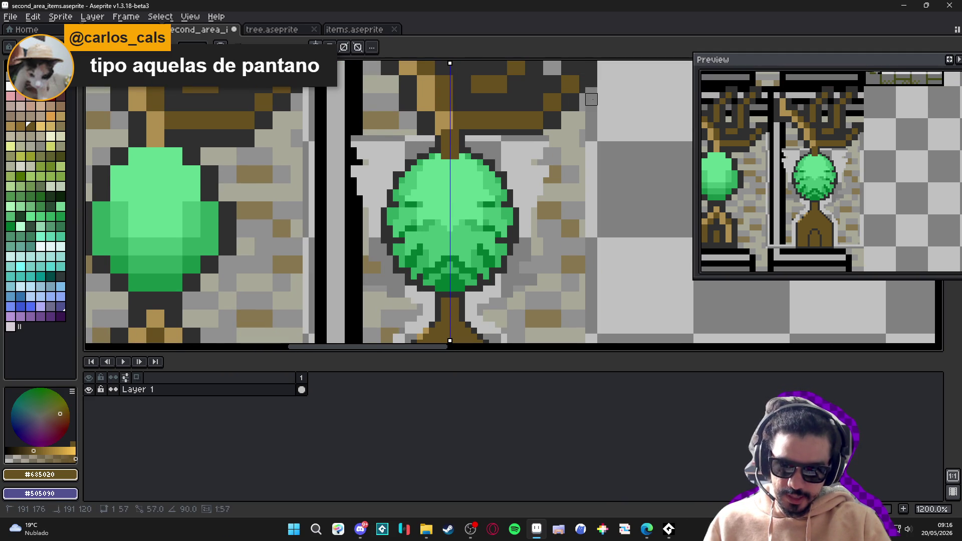
mouse_move(585, 99)
left_mouse_down()
mouse_move(543, 147)
mouse_move(547, 230)
mouse_move(541, 150)
mouse_move(499, 210)
mouse_move(543, 199)
mouse_move(528, 208)
left_mouse_up()
left_click_drag(581, 101, 581, 126)
mouse_move(566, 229)
left_mouse_down()
mouse_move(557, 150)
mouse_move(572, 235)
mouse_move(519, 241)
mouse_move(511, 232)
mouse_move(554, 118)
mouse_move(560, 204)
mouse_move(524, 217)
mouse_move(511, 157)
mouse_move(517, 181)
mouse_move(536, 181)
left_mouse_up()
Save the sprite sheet and sample the dark outline grey #303030
key("ctrl+s")
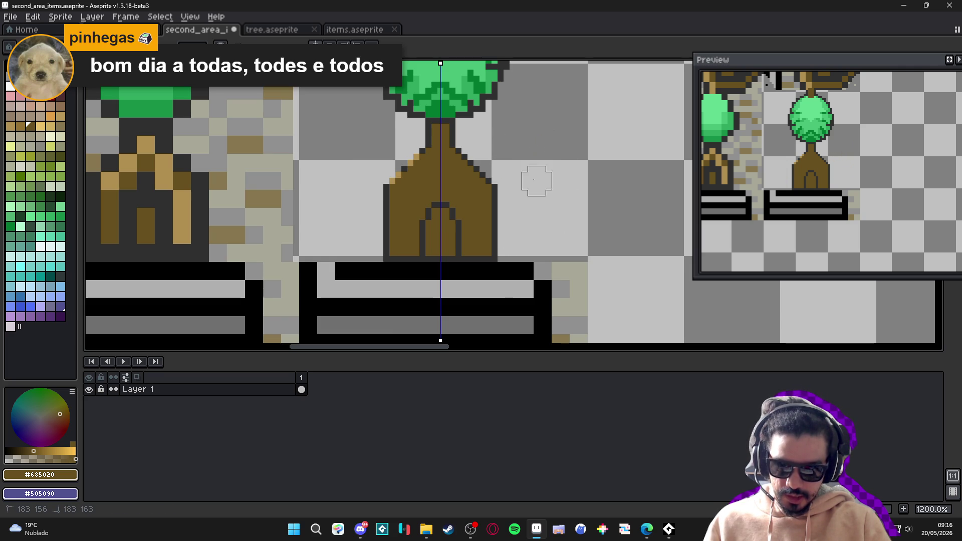
scroll(412, 153, "up", 3)
left_click(431, 145, "alt")
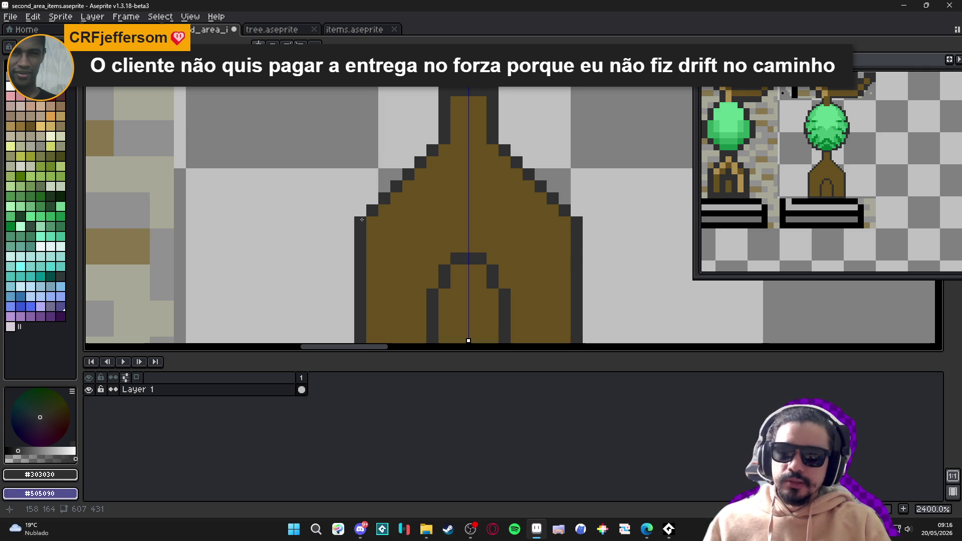
scroll(362, 220, "down", 3)
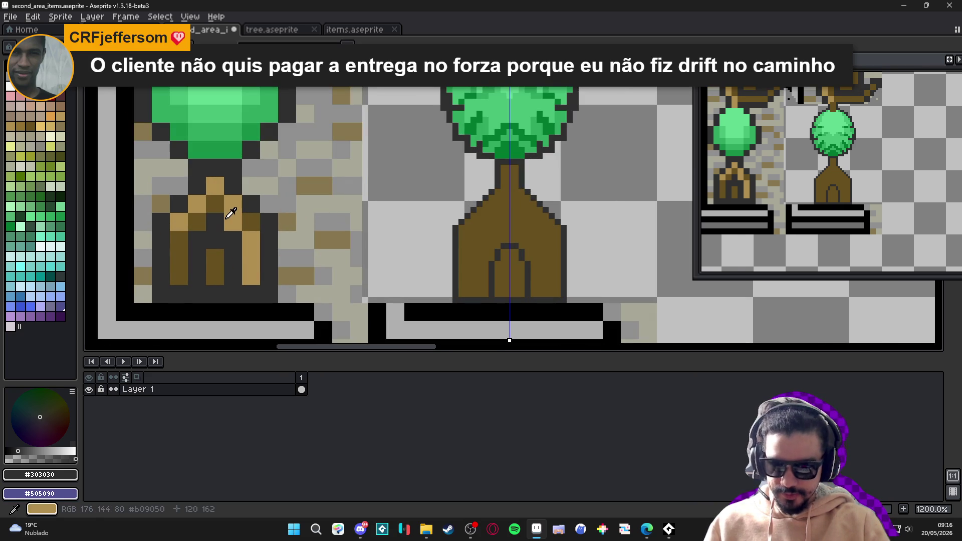
Sample the trunk browns #b09050 and the darker brown, then undo a stray light pixel
left_click(231, 213)
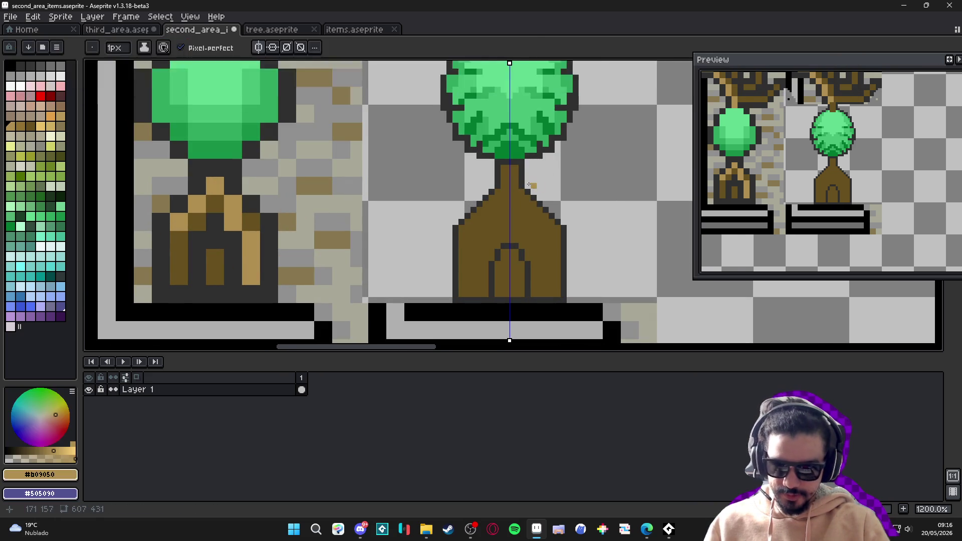
scroll(523, 207, "up", 2)
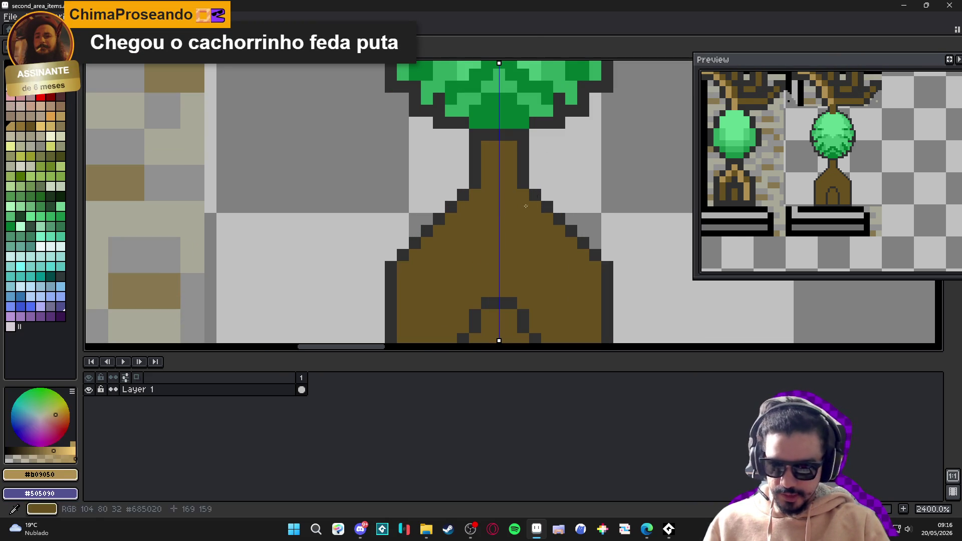
left_click(514, 221, "alt")
scroll(514, 221, "down", 2)
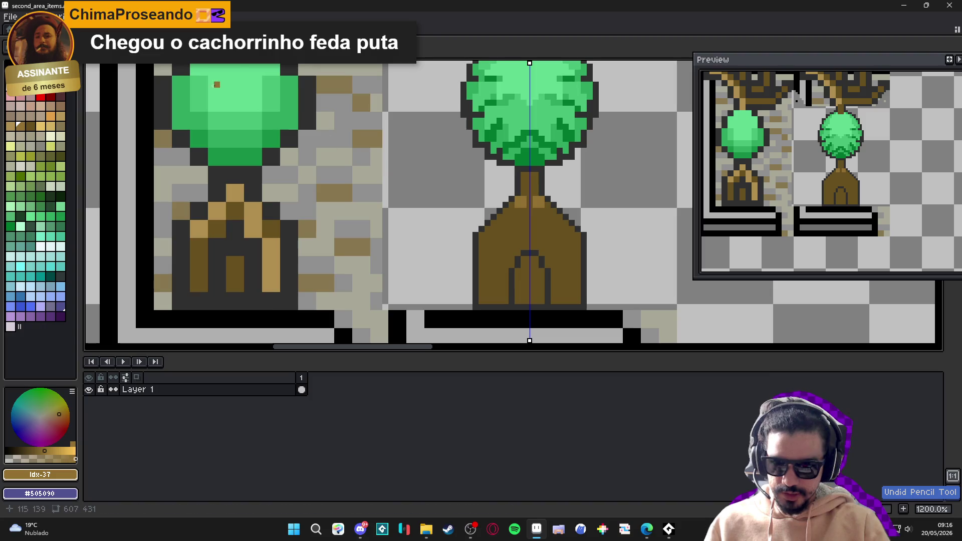
key("ctrl+z")
Paint a light-brown #b09050 highlight down the trunk's upper right, correcting misplaced pixels
scroll(611, 241, "up", 2)
mouse_move(469, 136)
left_mouse_down()
mouse_move(471, 154)
mouse_move(517, 213)
mouse_move(519, 235)
left_mouse_up()
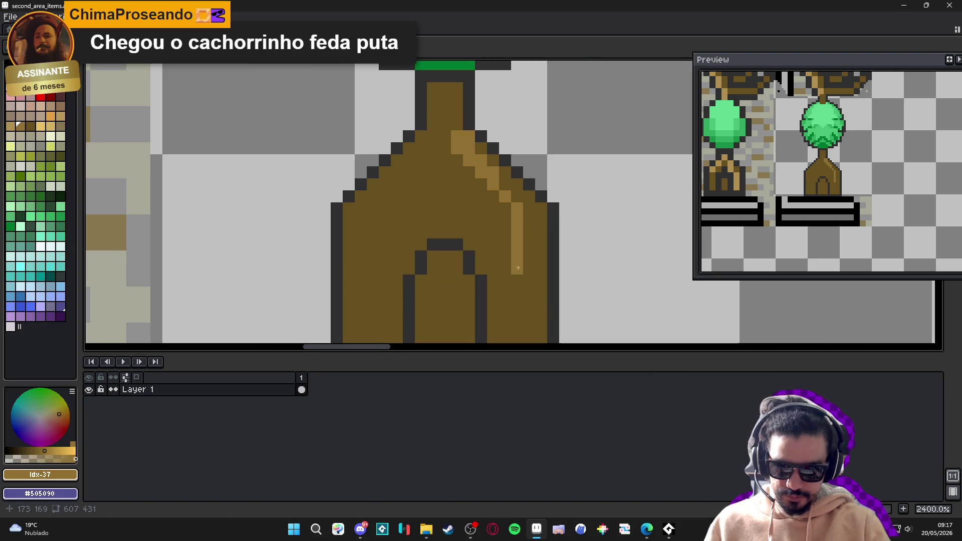
mouse_move(505, 274)
left_mouse_down()
mouse_move(493, 281)
mouse_move(495, 310)
mouse_move(505, 303)
left_mouse_up()
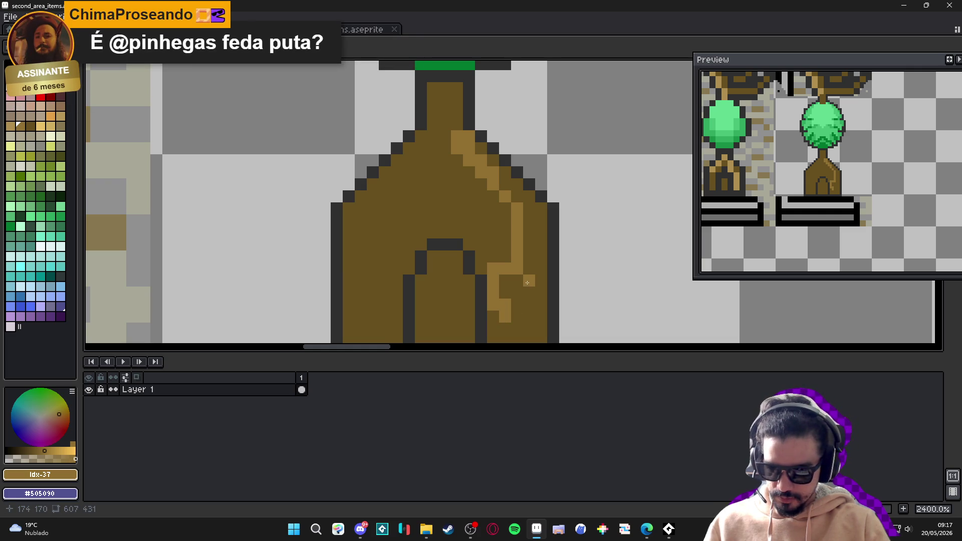
scroll(527, 280, "down", 2)
key("ctrl+z")
scroll(510, 264, "up", 1)
left_click(493, 266)
key("ctrl+z")
scroll(455, 216, "up", 1)
left_click(477, 232)
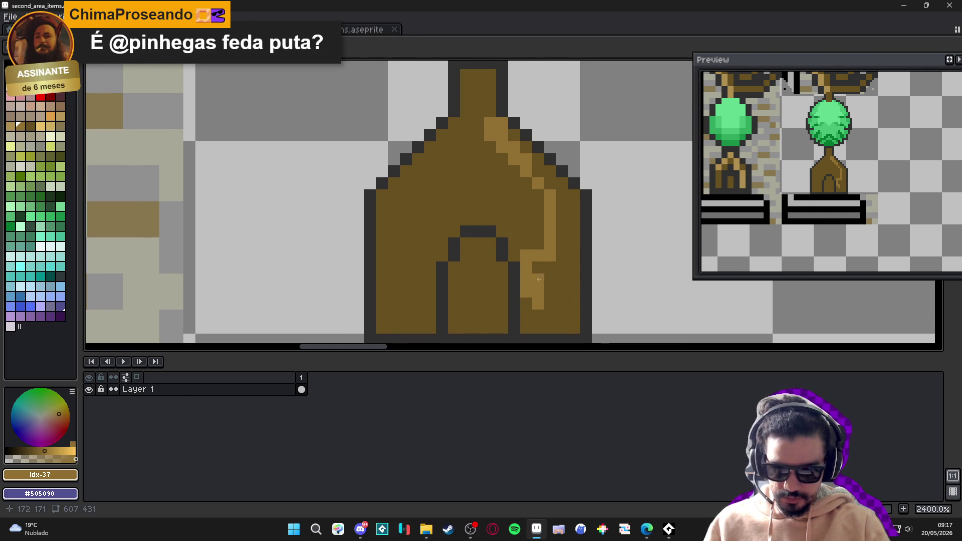
scroll(557, 188, "up", 3)
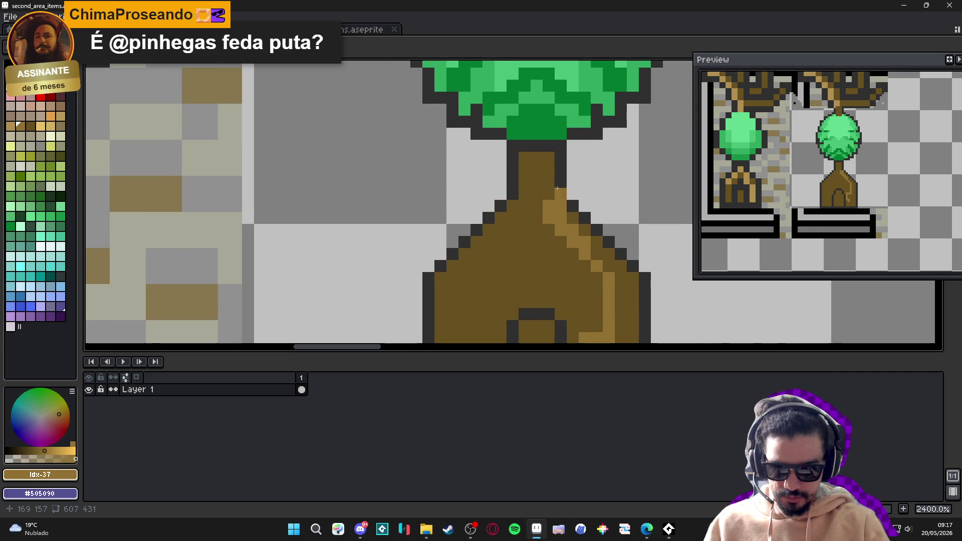
Add light-brown root pixels down the trunk, undoing and erasing stray ones
left_click(537, 226)
key("ctrl+z")
left_click(561, 254)
scroll(562, 253, "down", 1)
key("ctrl+z")
left_click(589, 233)
scroll(589, 234, "down", 1)
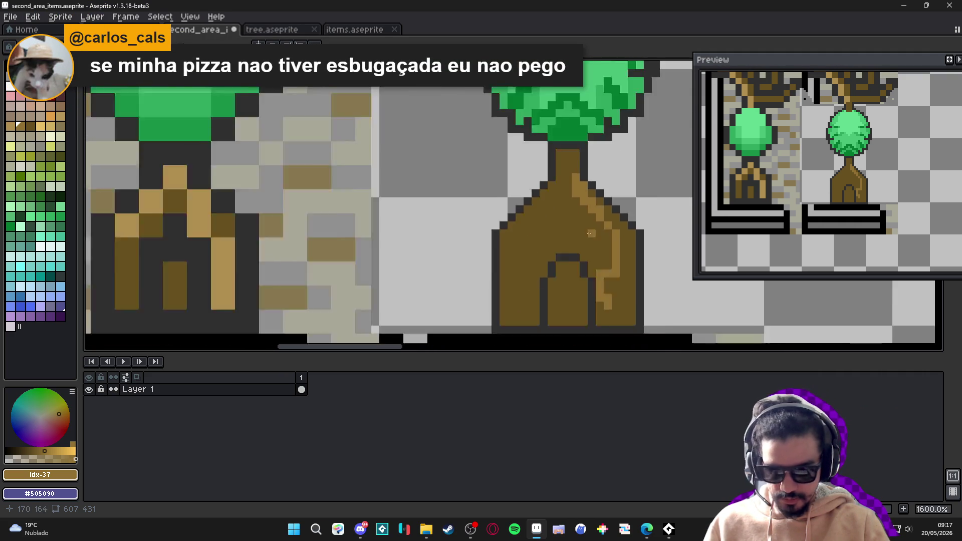
scroll(588, 233, "down", 1)
scroll(603, 240, "up", 2)
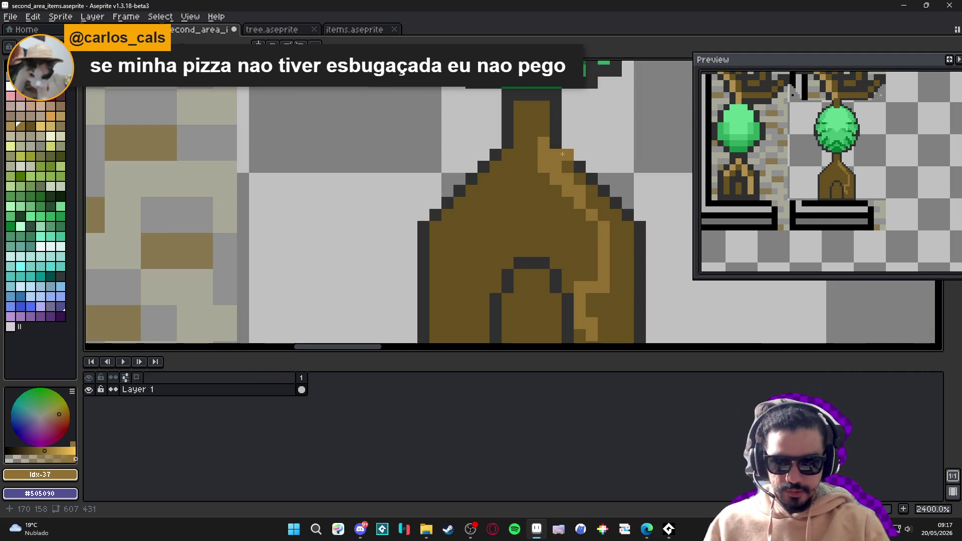
left_click(605, 172)
left_click_drag(604, 179, 623, 172)
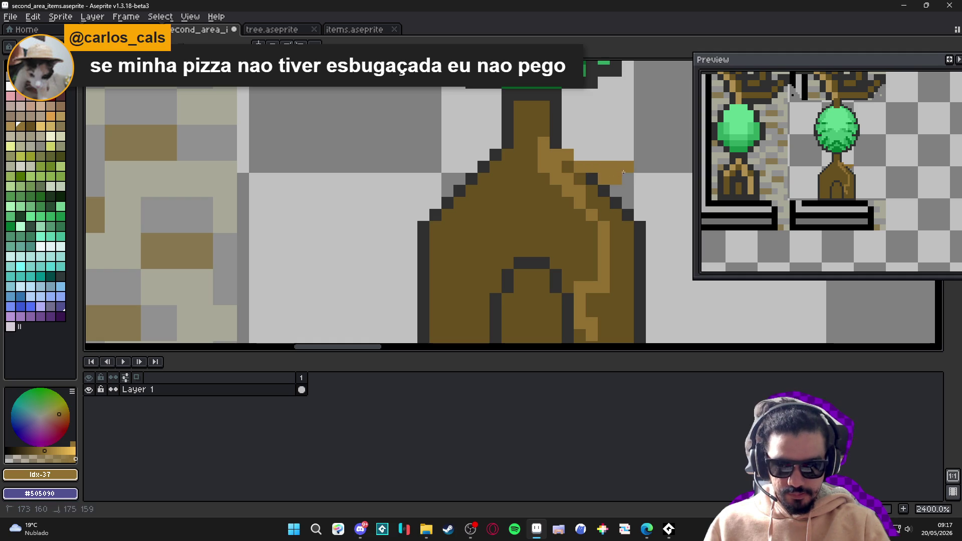
right_click(630, 164)
left_click(630, 218)
scroll(631, 218, "up", 1)
Outline the root in dark #303030 along the trunk's right edge
left_click(642, 210, "alt")
mouse_move(642, 202)
left_mouse_down()
mouse_move(631, 153)
mouse_move(563, 137)
mouse_move(561, 165)
mouse_move(574, 188)
left_mouse_up()
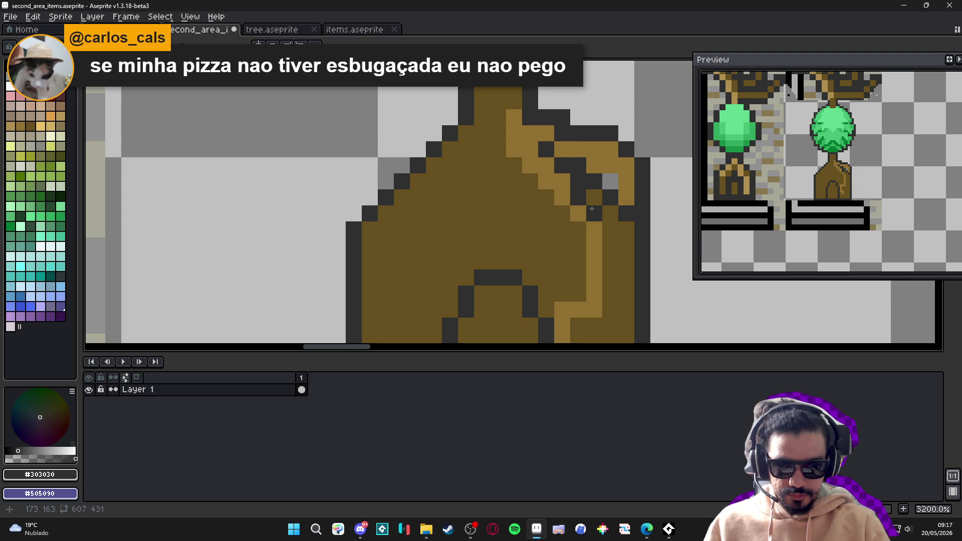
mouse_move(608, 216)
left_mouse_down()
mouse_move(602, 300)
mouse_move(566, 294)
left_mouse_up()
scroll(551, 315, "down", 2)
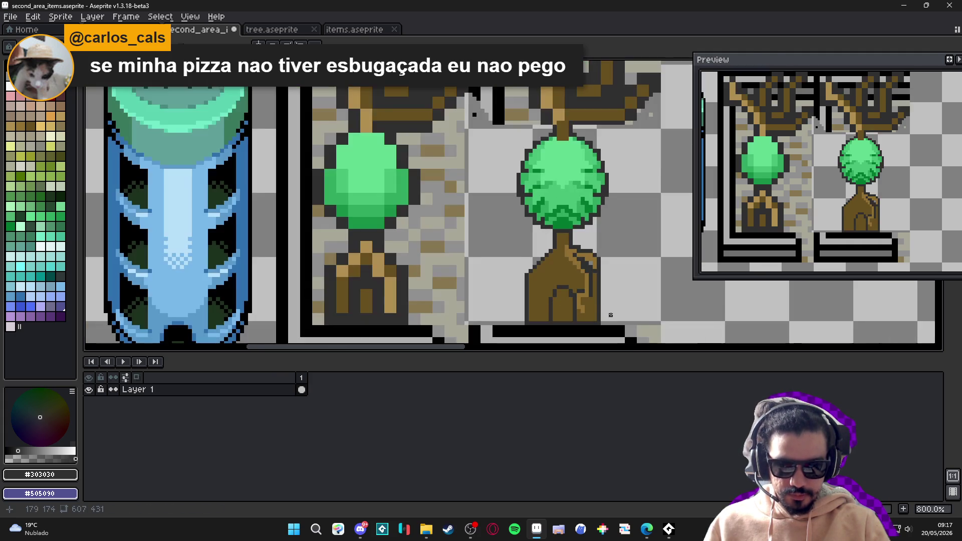
scroll(561, 216, "up", 3)
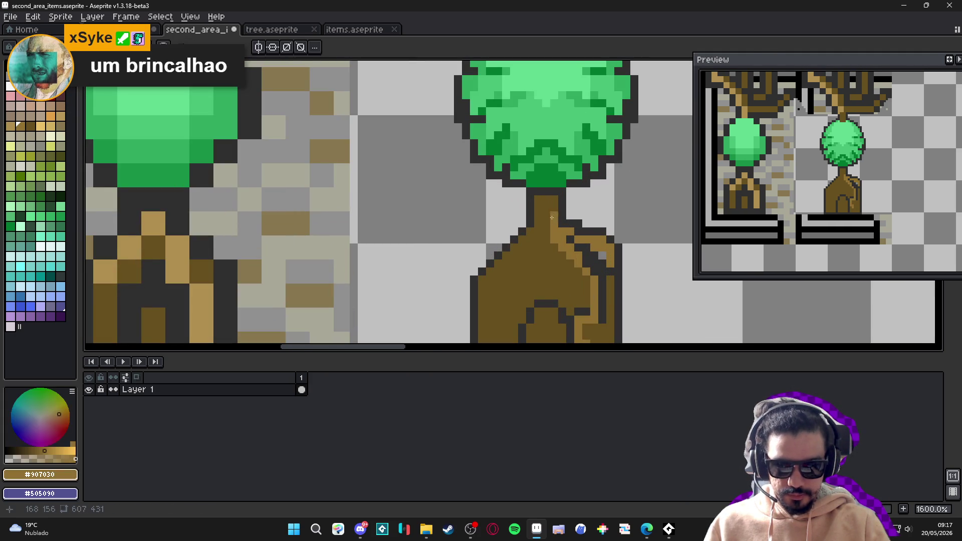
left_click(549, 216, "shift")
left_click(555, 208)
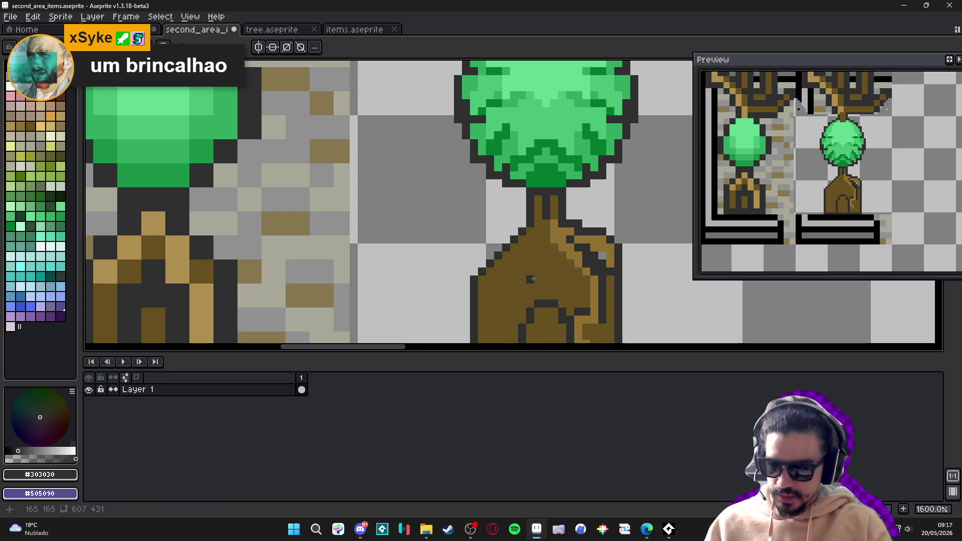
scroll(532, 279, "up", 2)
Sample the lighter trunk brown #907030 and paint a patch on the trunk's upper left
left_click(560, 257, "alt")
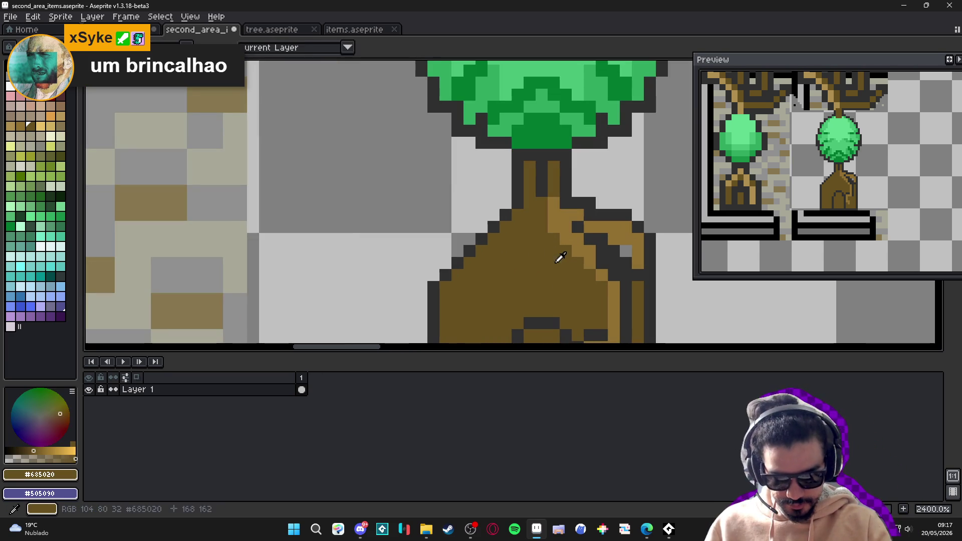
left_click(560, 218, "alt")
left_click(530, 225)
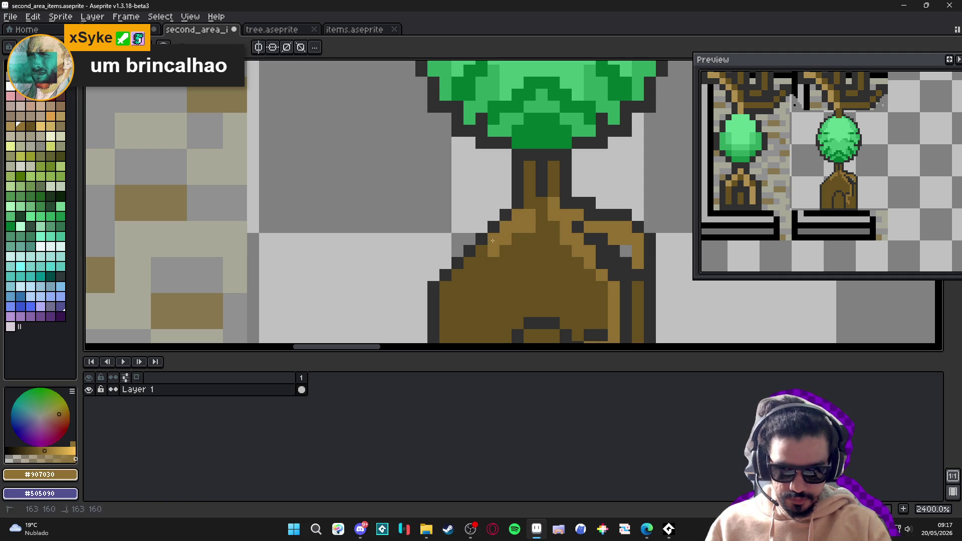
scroll(467, 273, "down", 3)
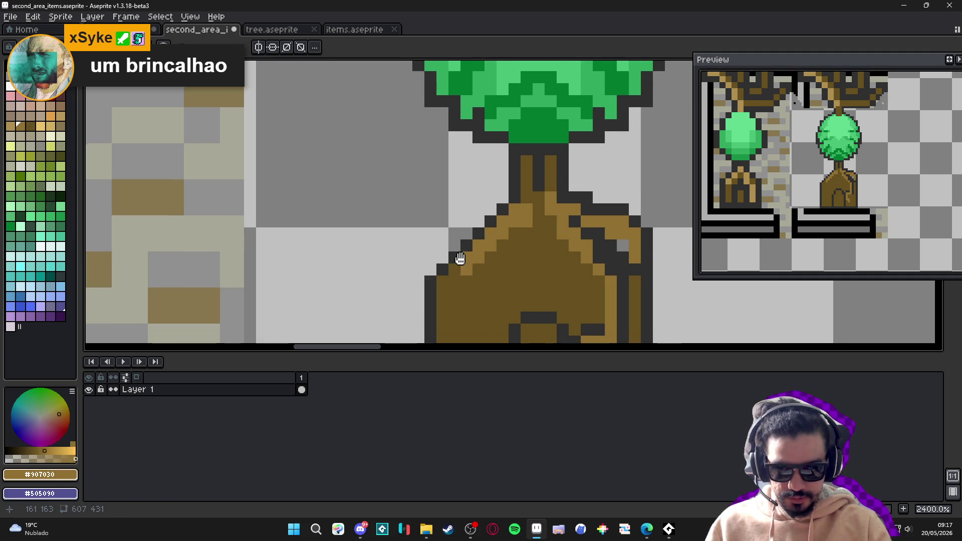
mouse_move(467, 237)
left_mouse_down()
mouse_move(462, 271)
mouse_move(479, 271)
mouse_move(480, 299)
mouse_move(443, 273)
mouse_move(444, 296)
left_mouse_up()
Trace dark #303030 outlines along the trunk's left roots, then switch to another taskbar app
scroll(474, 281, "down", 2)
left_click(431, 261, "alt")
mouse_move(443, 261)
left_mouse_down()
mouse_move(467, 261)
mouse_move(455, 248)
mouse_move(455, 173)
mouse_move(473, 157)
left_mouse_up()
left_click(491, 189)
left_click(520, 163, "shift")
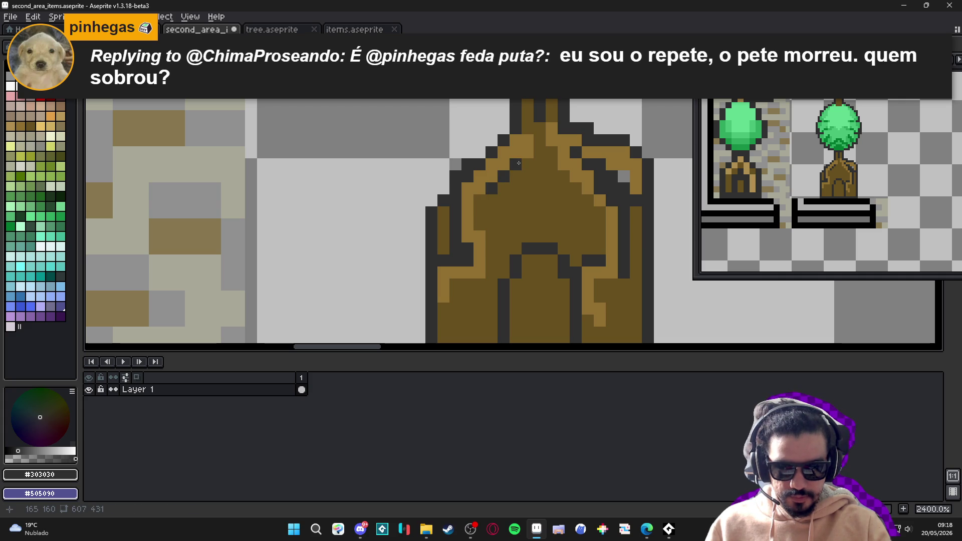
left_click(480, 196)
left_click_drag(480, 214, 516, 171)
scroll(503, 215, "down", 5)
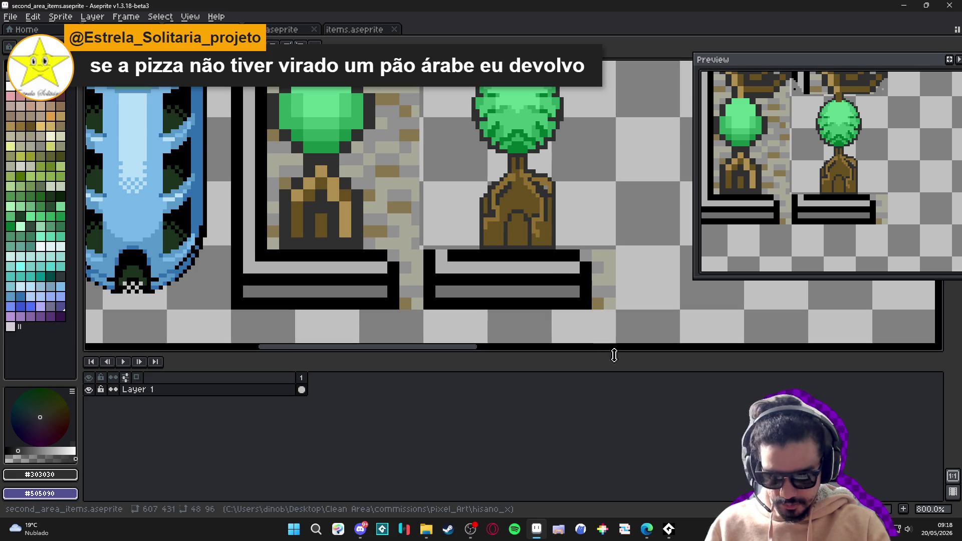
left_click(470, 529)
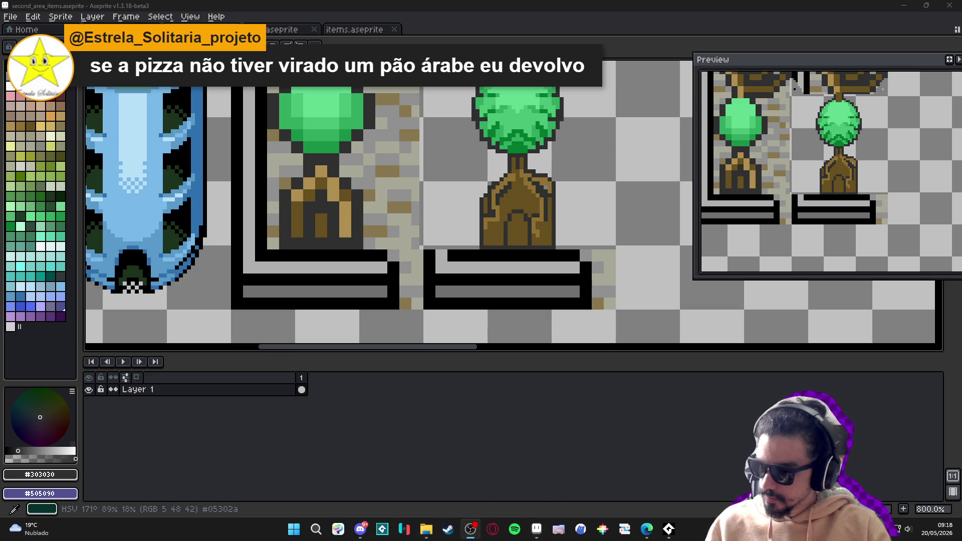
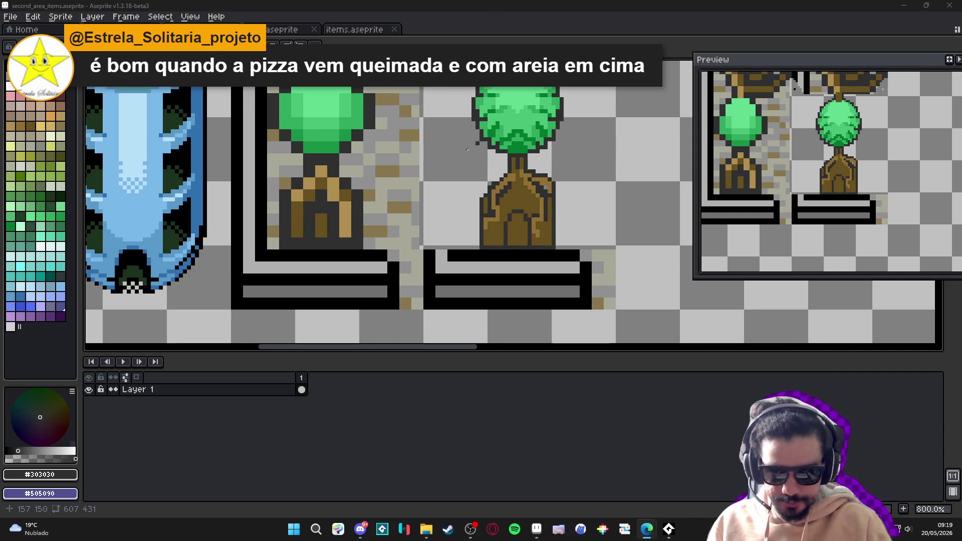
Paint a tan diagonal along the trunk's left outline
scroll(376, 183, "up", 2)
left_click(366, 202, "alt")
scroll(593, 197, "up", 3)
left_click_drag(524, 183, 549, 166)
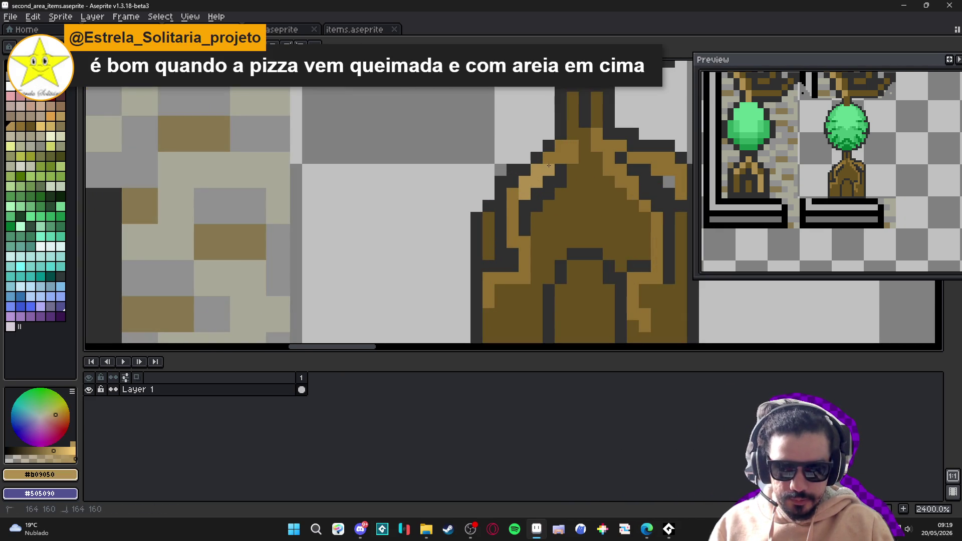
left_click(520, 202, "alt")
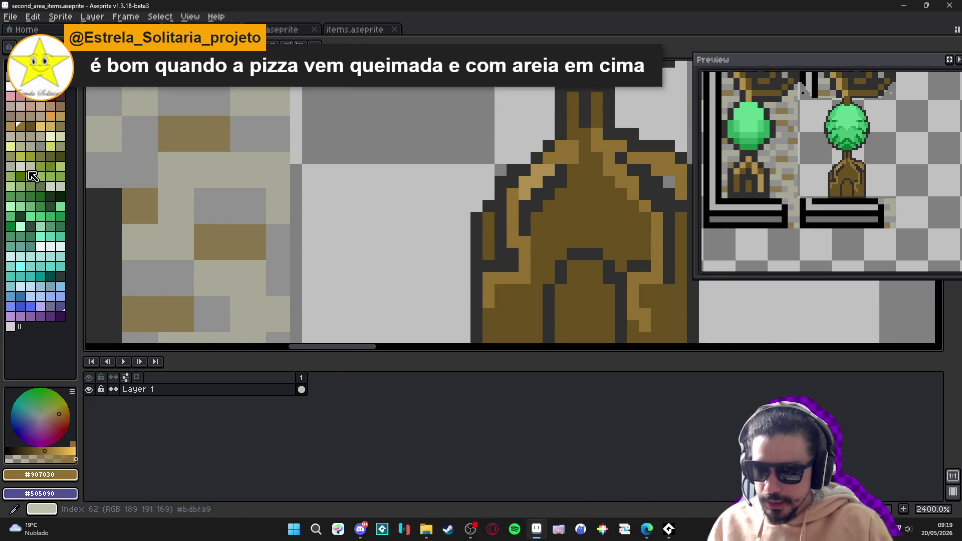
Draw yellow-green highlight pixels diagonally up the trunk's left branch edge
left_click(20, 156)
left_click(525, 181)
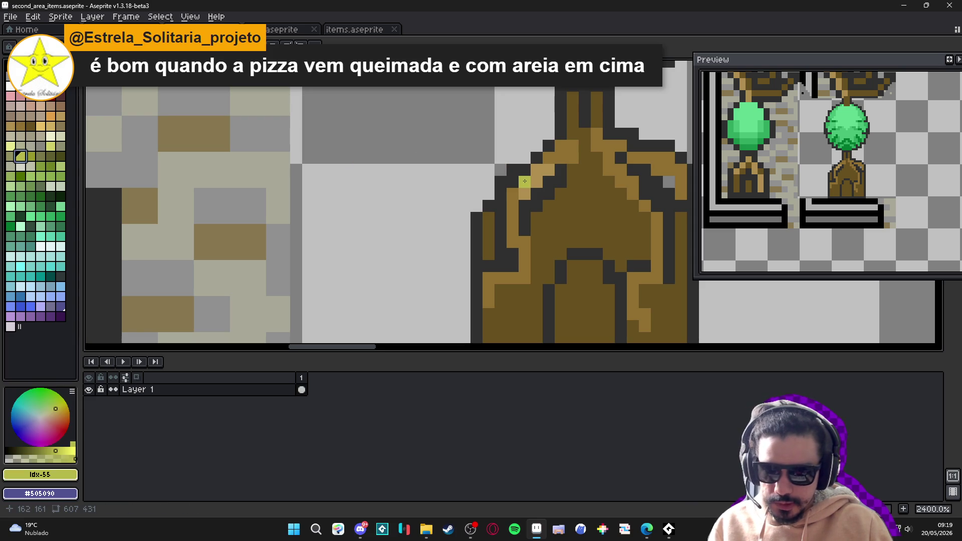
left_click(524, 194)
left_click(537, 182)
left_click(537, 170)
left_click(548, 169)
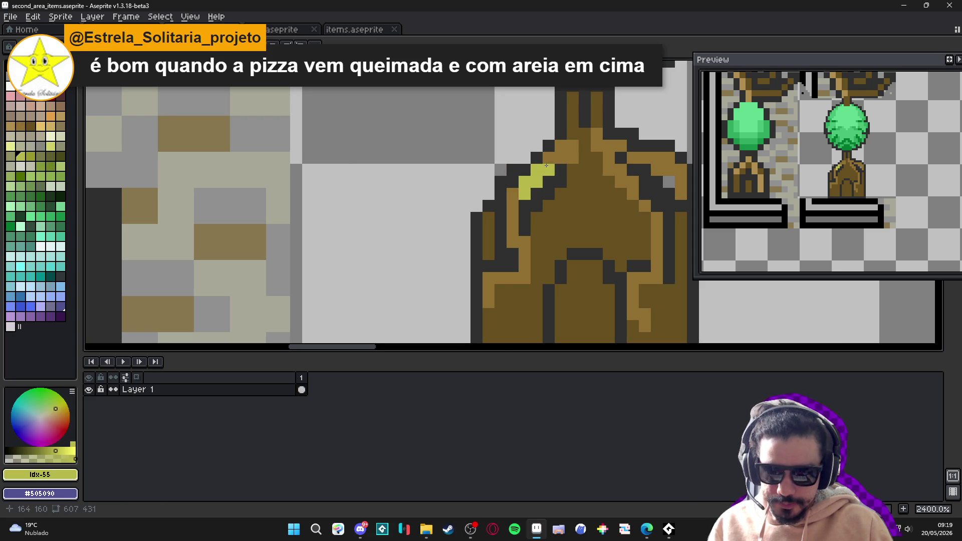
scroll(546, 166, "down", 3)
scroll(557, 166, "up", 3)
Add yellow-green highlight pixels along the right branch, undoing the last stroke
left_click(594, 183)
left_click(594, 196)
left_click(618, 159)
left_click(630, 171)
left_click(641, 182)
scroll(610, 203, "down", 3)
scroll(611, 203, "down", 3)
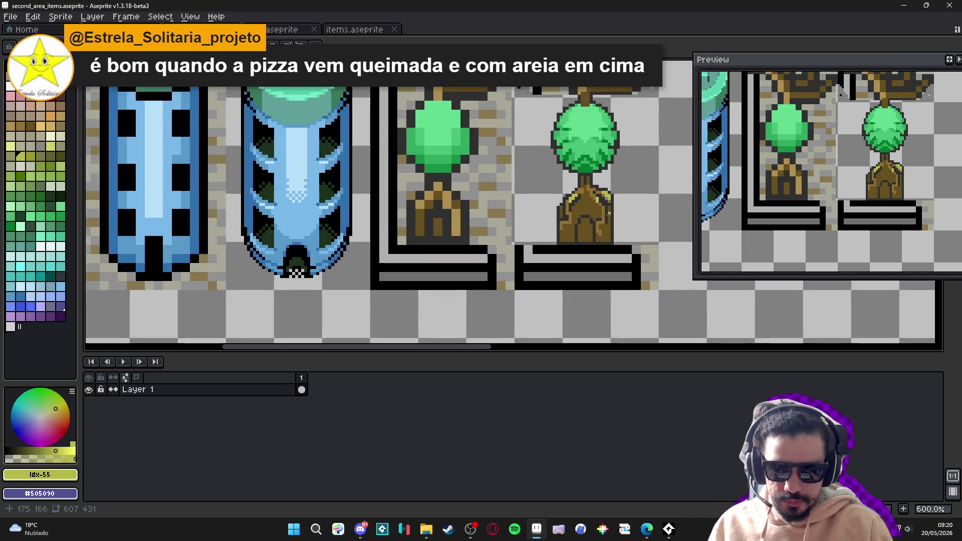
left_click_drag(610, 203, 578, 220)
key("ctrl+z")
key("ctrl+z")
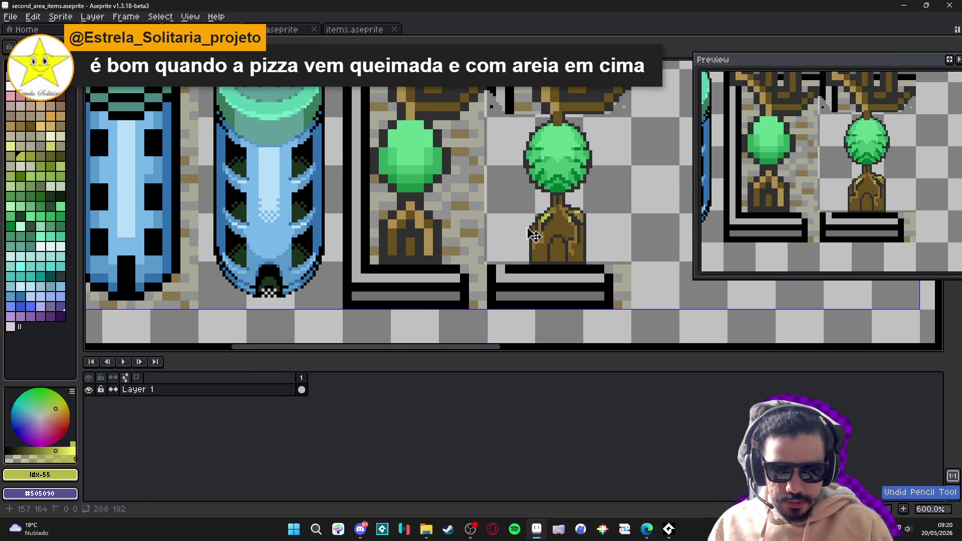
Repaint trunk pixels in darker brown, stepping up-left along the trunk
scroll(573, 225, "up", 6)
left_click(594, 212)
left_click(593, 200)
left_click(569, 199)
left_click(558, 188)
left_click(546, 187)
scroll(546, 186, "down", 4)
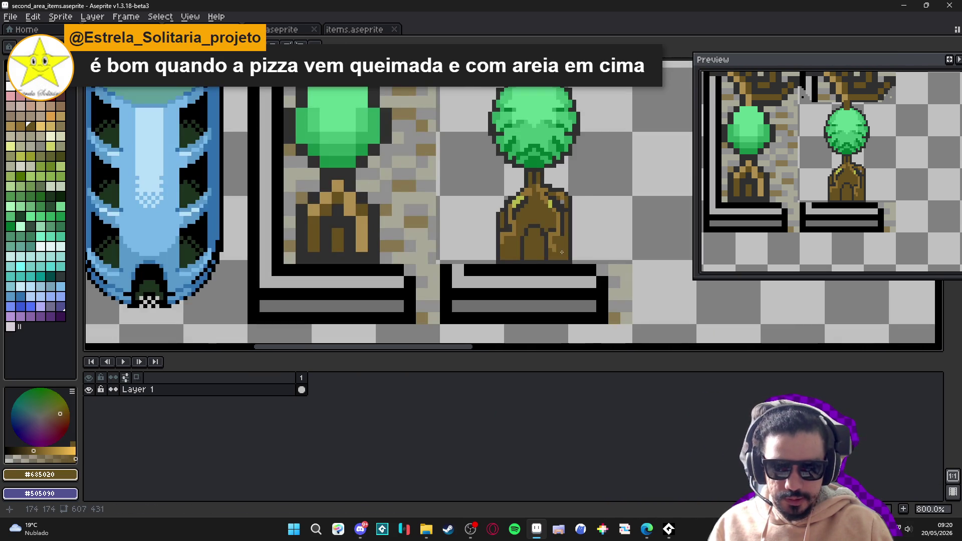
scroll(545, 189, "up", 3)
Sample the yellow highlight and trunk brown colours from the sprite
left_click(544, 193, "alt")
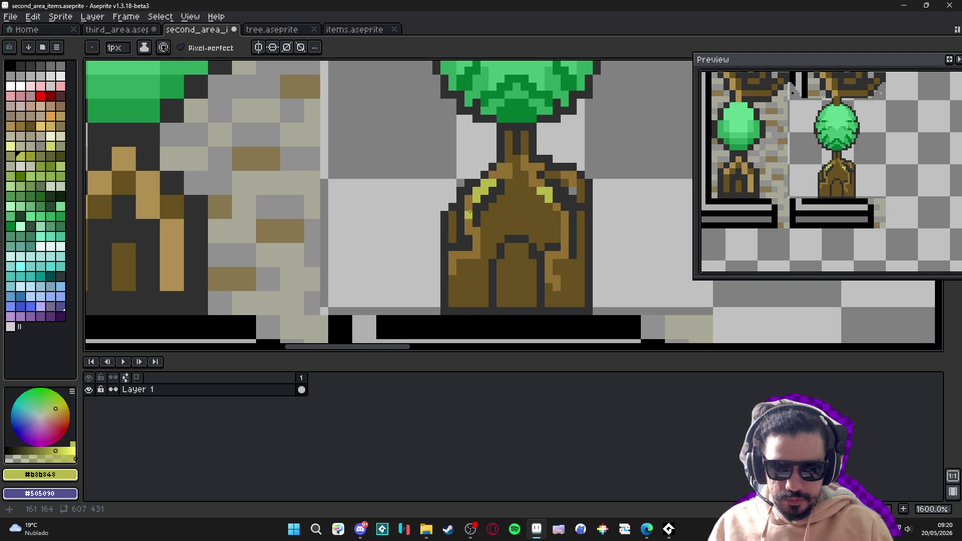
scroll(467, 190, "down", 3)
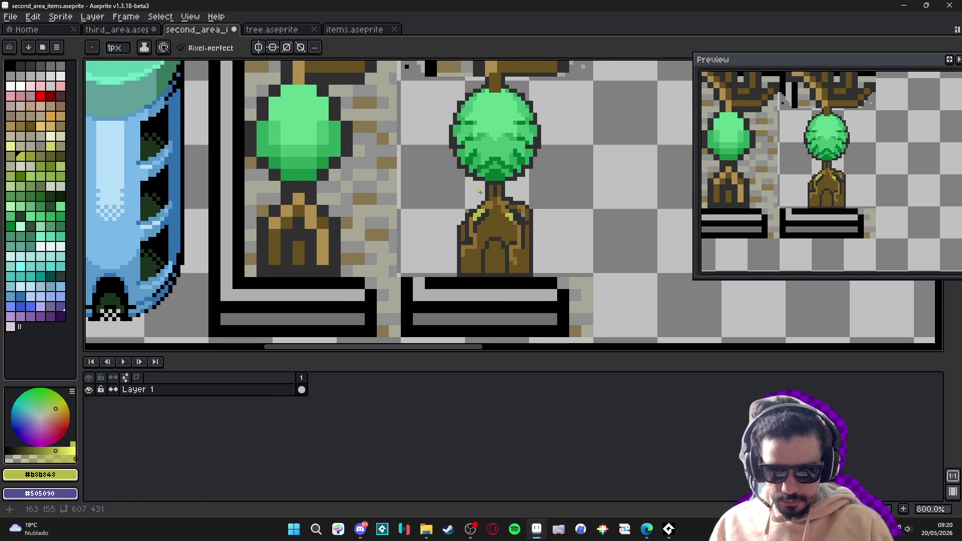
scroll(465, 211, "up", 6)
scroll(464, 236, "down", 5)
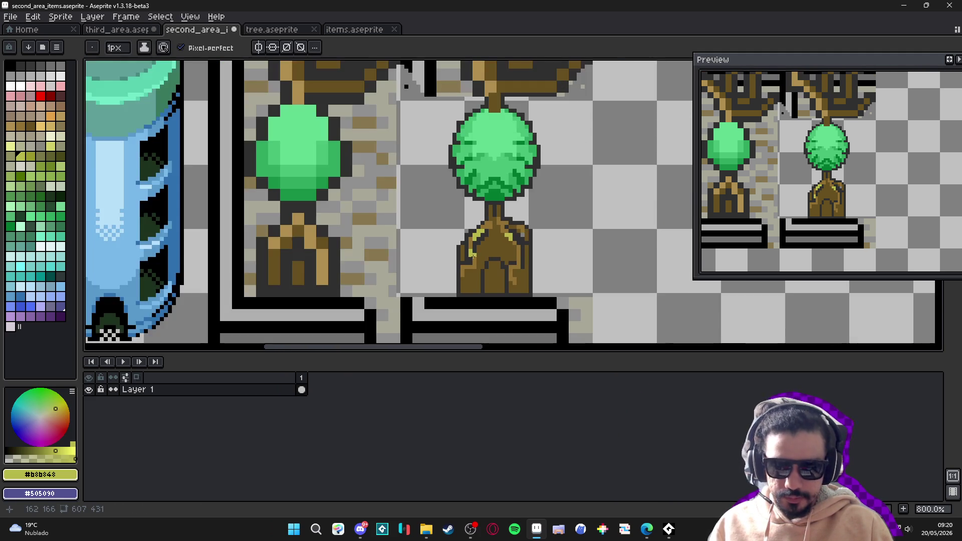
scroll(454, 272, "up", 2)
scroll(454, 272, "up", 2)
left_click(481, 276, "alt")
Patch a brown pixel on the trunk, undoing a stray dark pixel
scroll(483, 286, "down", 2)
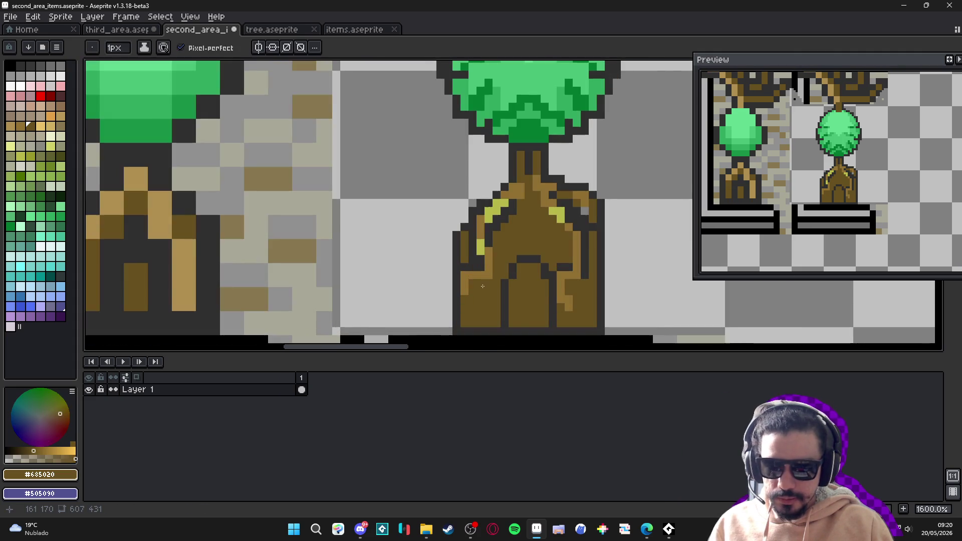
left_click(468, 265, "alt")
left_click(376, 299)
key("ctrl+z")
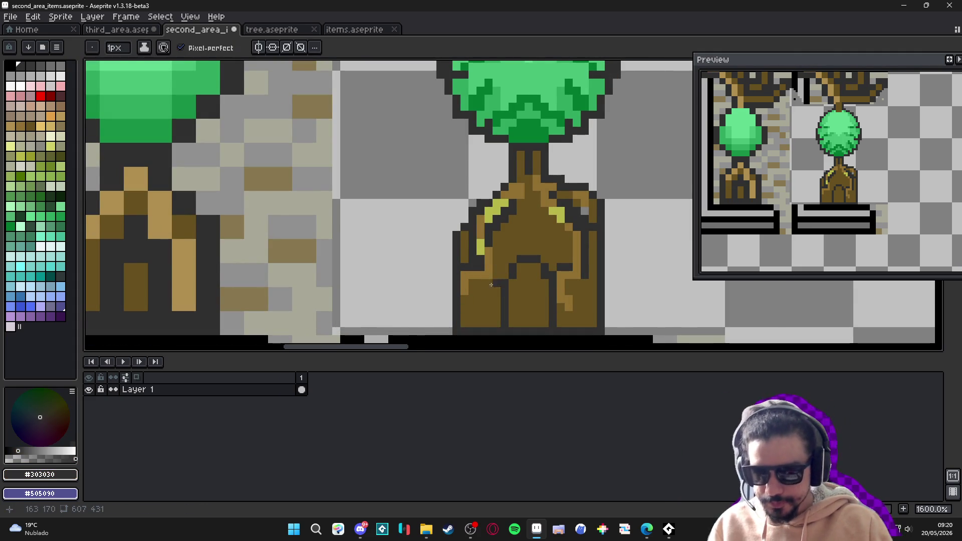
left_click(488, 283, "alt")
left_click(296, 259)
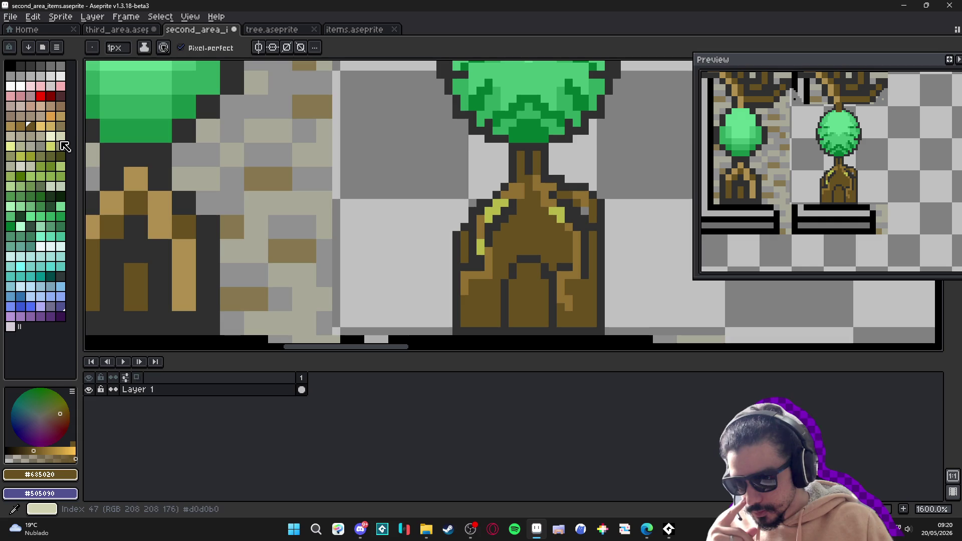
Draw a dark-red (index 23) shading stroke up the trunk's left side
left_click(60, 96)
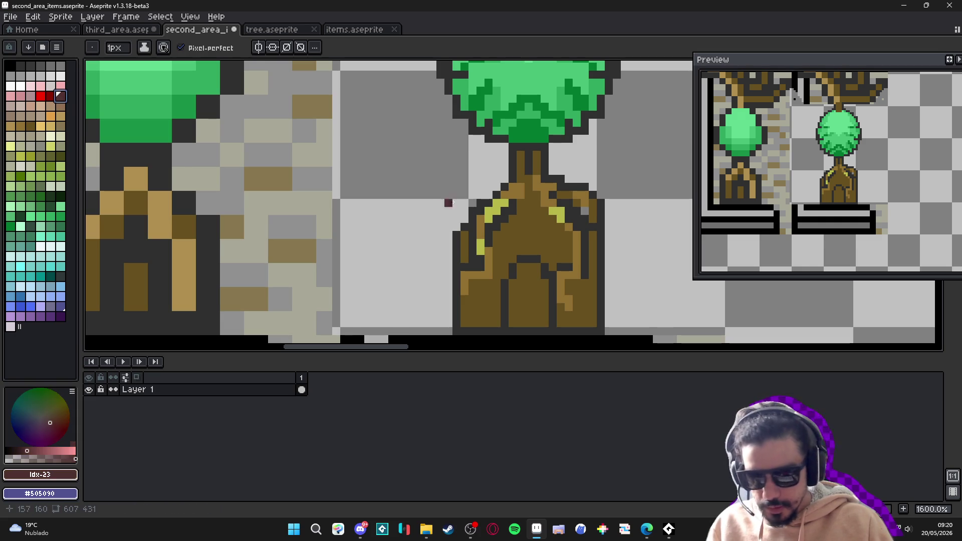
scroll(484, 236, "up", 2)
left_click_drag(491, 224, 512, 185)
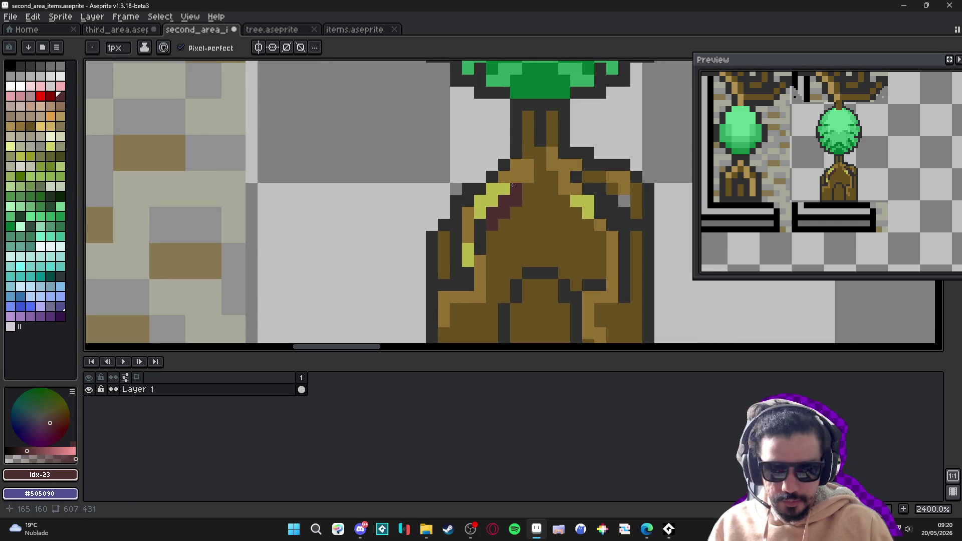
scroll(587, 237, "up", 1)
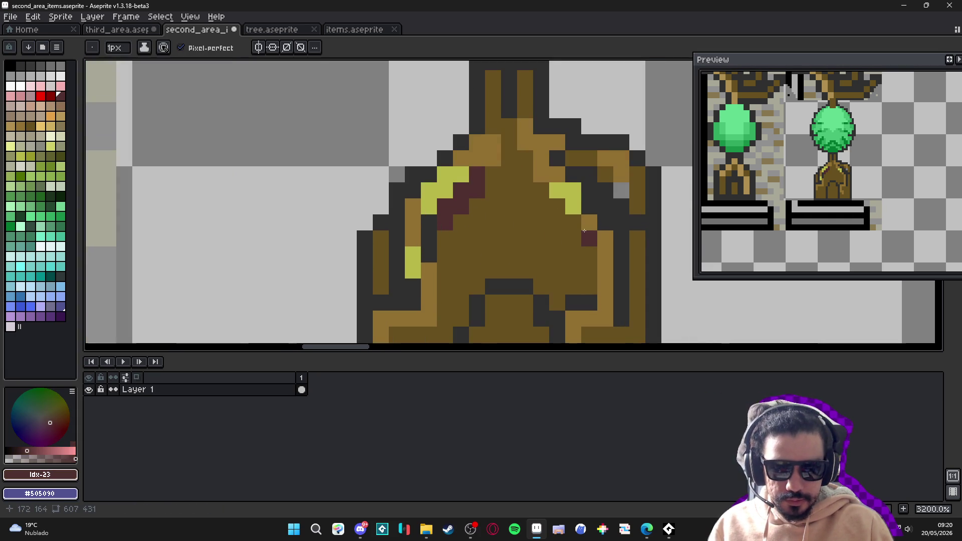
scroll(588, 243, "down", 3)
scroll(588, 243, "up", 2)
Add dark-red shading on the trunk's right side, extending it downward
left_click_drag(574, 215, 534, 164)
scroll(534, 164, "down", 1)
scroll(553, 183, "up", 1)
left_click_drag(566, 215, 566, 227)
Add dark-red pixels near the right edge, then undo the stray ones
scroll(571, 177, "up", 1)
left_click_drag(584, 159, 567, 146)
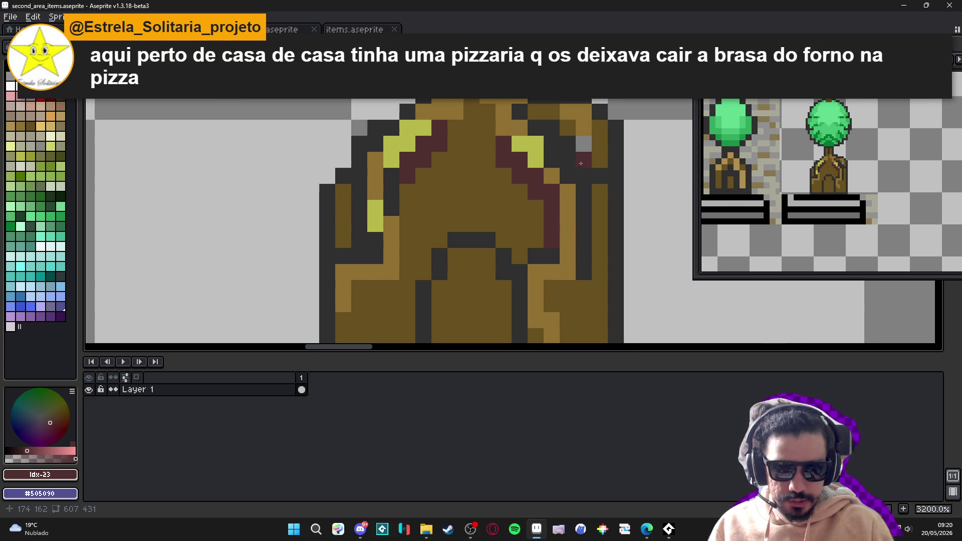
scroll(566, 148, "down", 1)
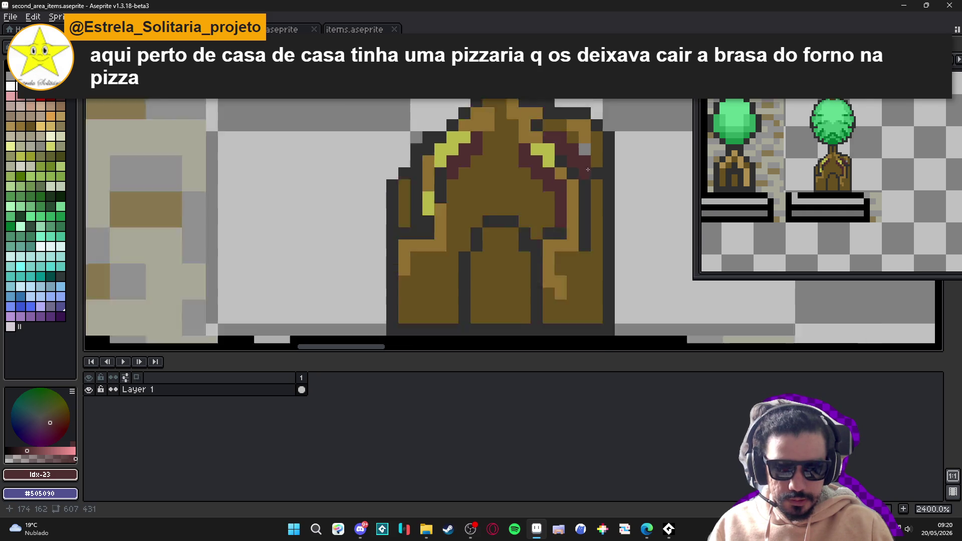
left_click(591, 184)
key("ctrl+z")
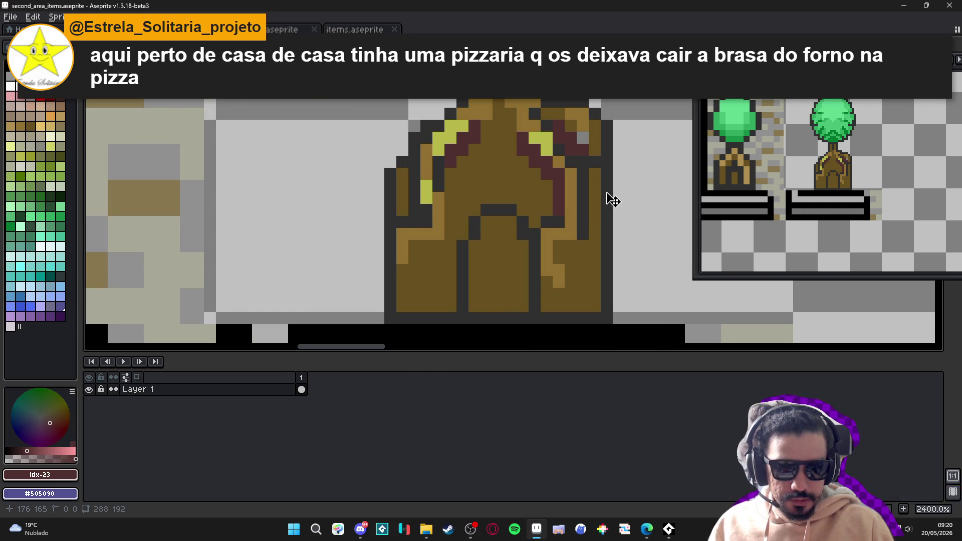
key("ctrl+z")
scroll(536, 232, "down", 1)
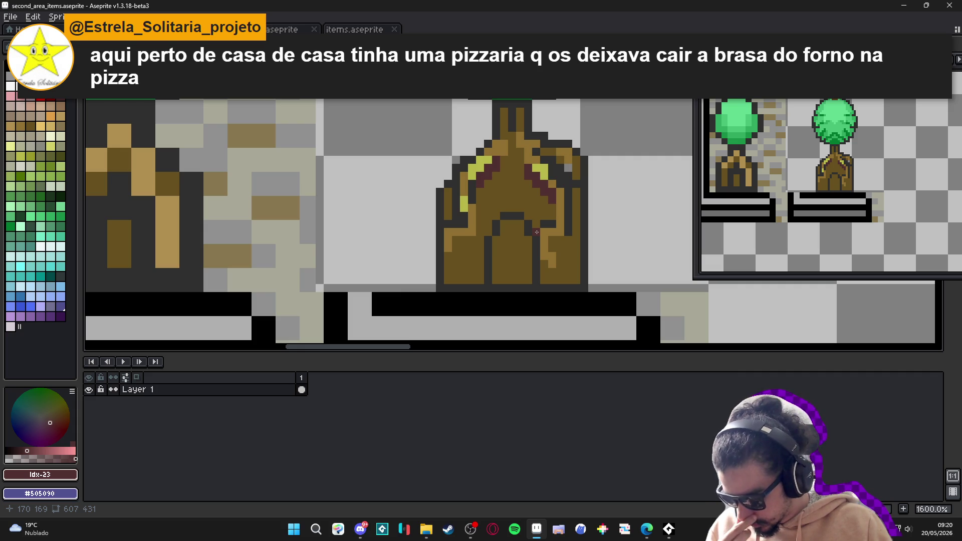
Paint a small dark-red L mark on the lower-left trunk
scroll(481, 239, "up", 3)
mouse_move(470, 239)
left_mouse_down()
mouse_move(437, 239)
mouse_move(438, 255)
left_mouse_up()
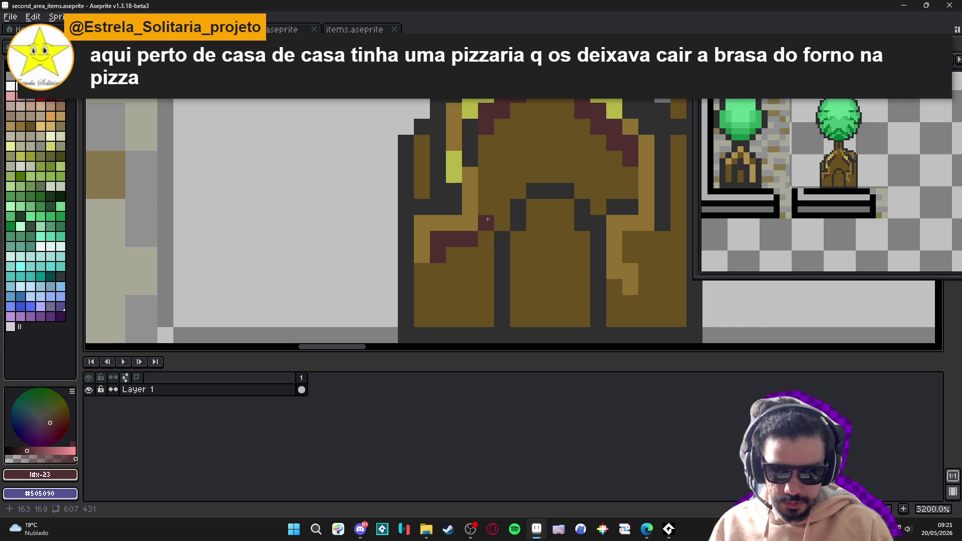
scroll(453, 155, "down", 3)
scroll(479, 225, "down", 2)
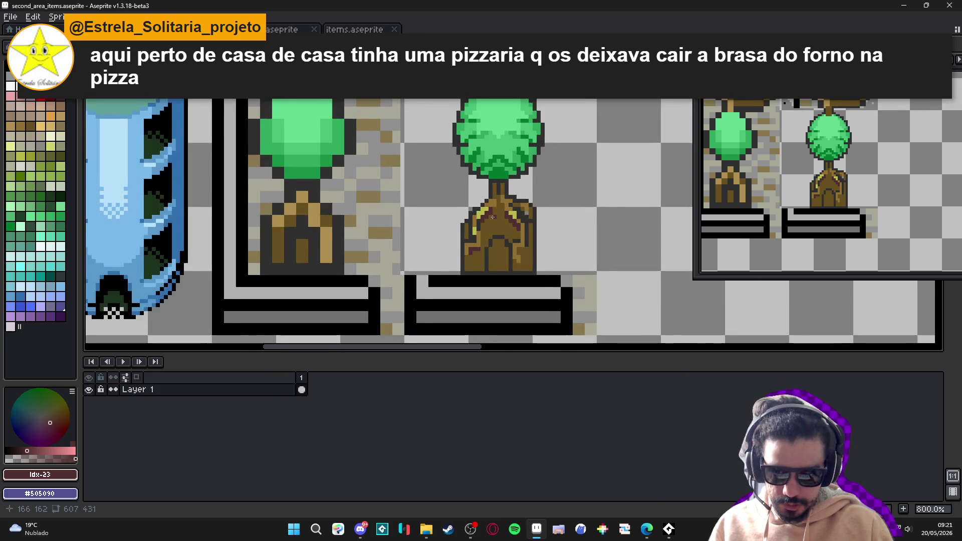
Paint mid-brown pixels along the tree's upper-left and left edges
scroll(406, 206, "up", 4)
left_click(437, 246, "alt")
left_click(421, 198)
left_click(405, 197)
left_click(436, 183)
left_click(421, 182)
left_click(389, 215)
left_click(389, 230)
left_click(388, 198)
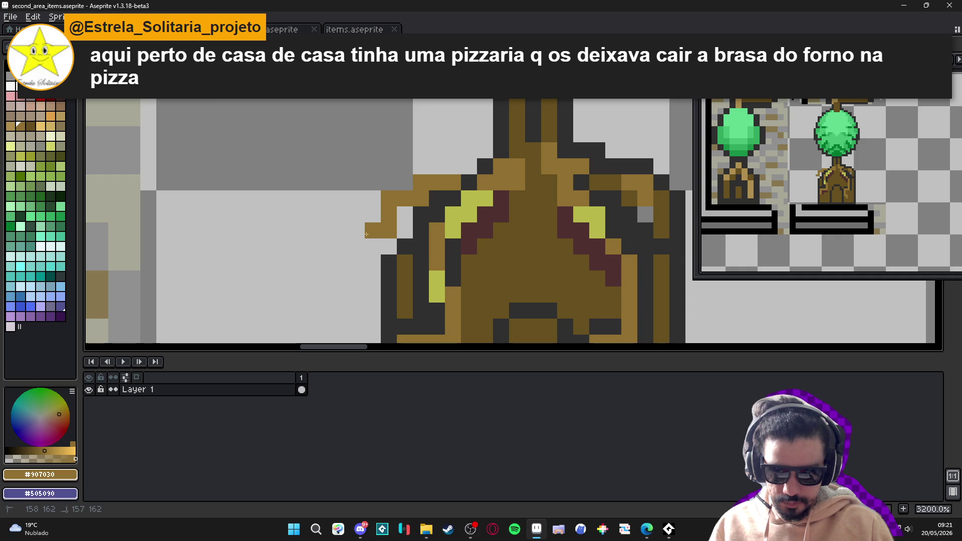
Extend a new brown branch left and downward, erasing stray pixels
left_click(373, 230)
left_click_drag(357, 230, 373, 296)
left_click_drag(357, 279, 359, 300)
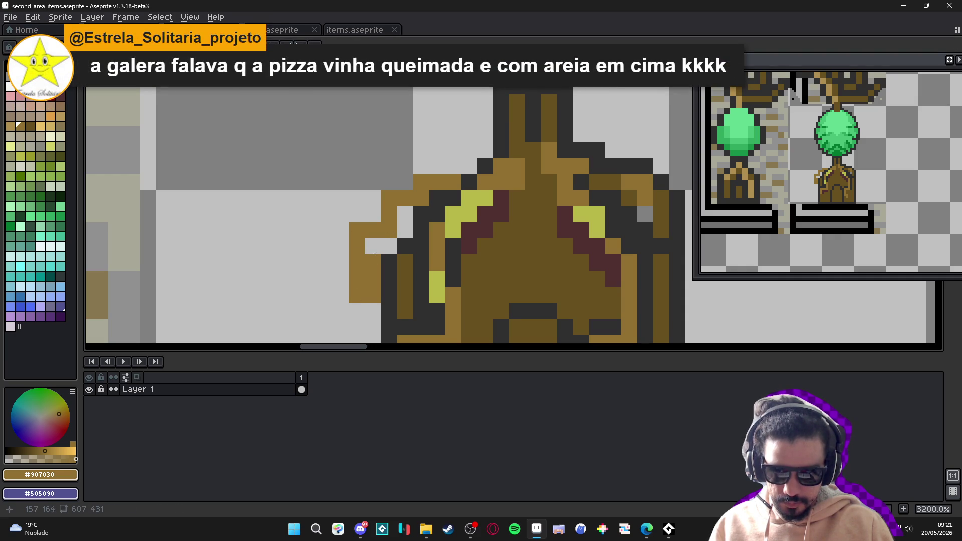
left_click(372, 246, "alt")
left_click(373, 262)
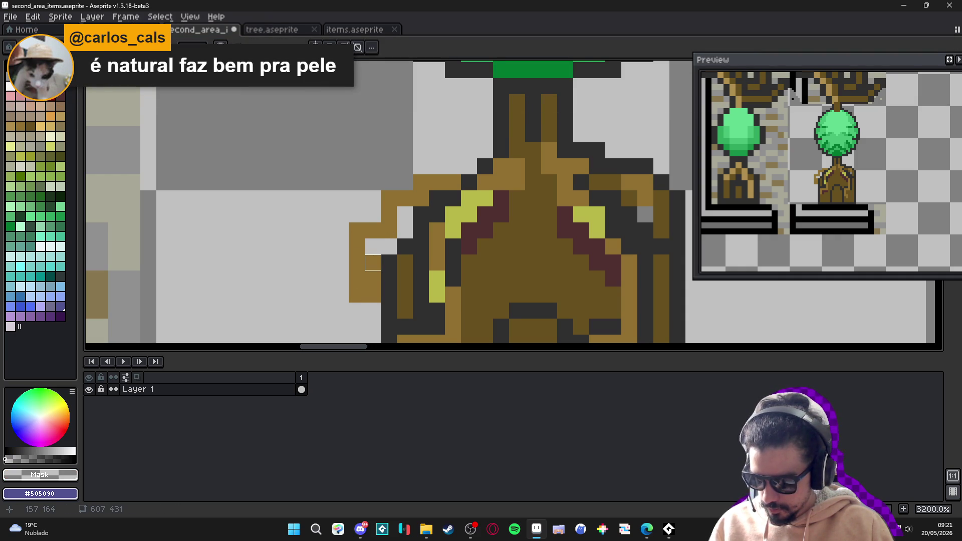
left_click(373, 263)
left_click(372, 279)
key("b")
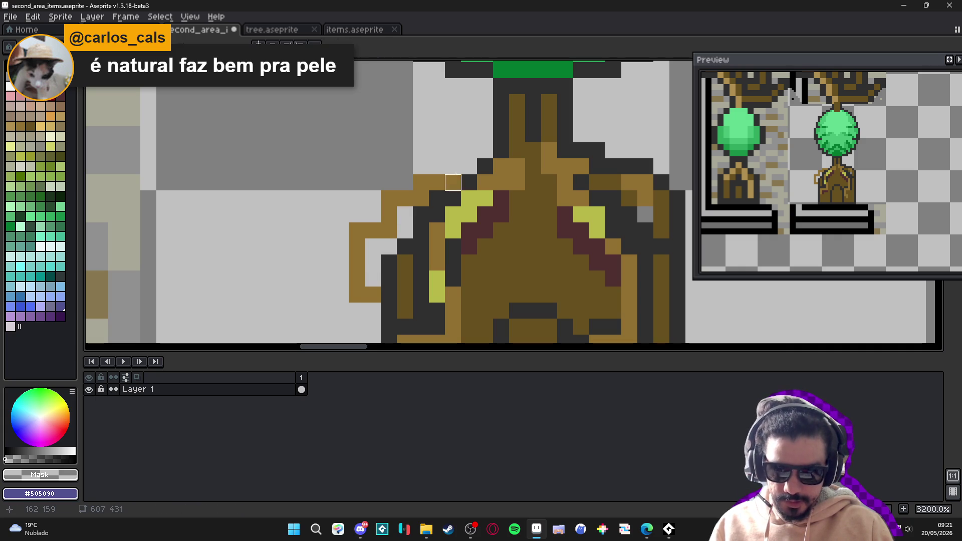
Add sampled mid-brown pixels to the upper branch
left_click(453, 182, "alt")
left_click(463, 168)
left_click(453, 167)
left_click(485, 150)
left_click(469, 150)
Outline the new branch's upper edge in dark pixels running down-left
left_click(484, 165, "alt")
left_click(468, 134)
left_click(453, 150)
left_click(436, 166)
left_click(420, 166)
left_click(405, 182)
left_click(404, 170)
mouse_move(388, 183)
left_mouse_down()
mouse_move(372, 182)
mouse_move(372, 198)
left_mouse_up()
Finish the dark outline around the branch's left edge, bottom and inner side
left_click(356, 214)
left_click(340, 215)
left_click(342, 227)
mouse_move(342, 227)
left_mouse_down()
mouse_move(341, 296)
mouse_move(372, 270)
mouse_move(410, 212)
left_mouse_up()
left_click(357, 310)
left_click(372, 310)
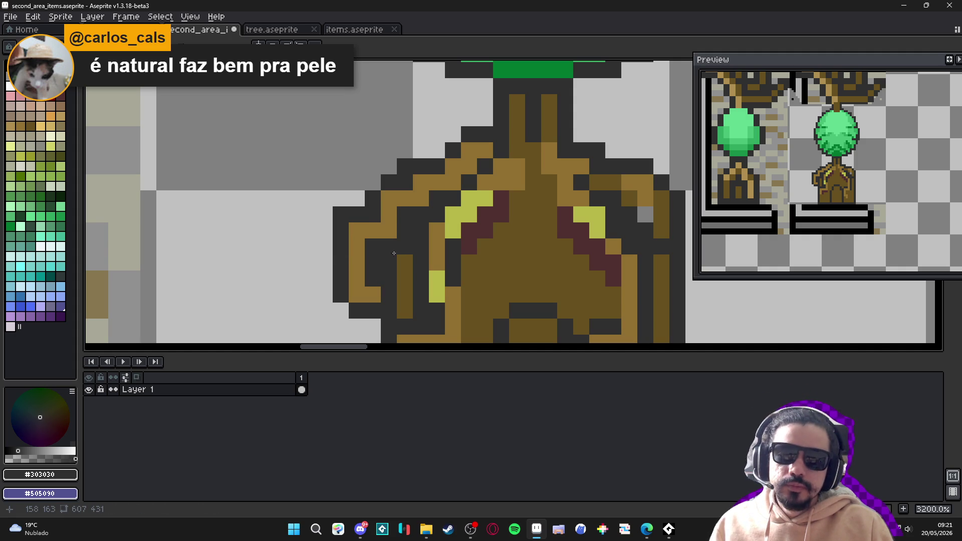
left_click(357, 326)
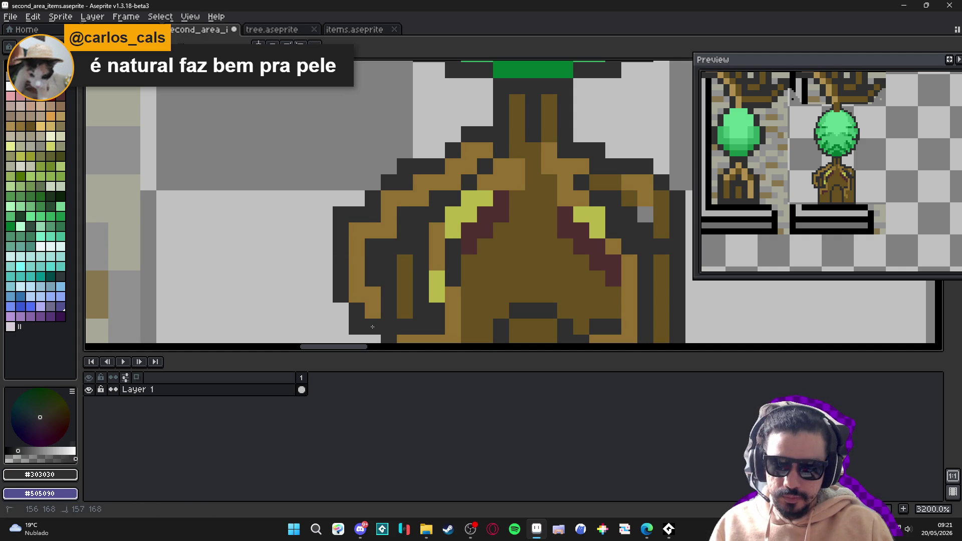
left_click(341, 311)
Draw a #907030 brown root curling from the trunk base, outlined underneath in #303030
scroll(350, 294, "down", 1)
scroll(350, 294, "right", 1)
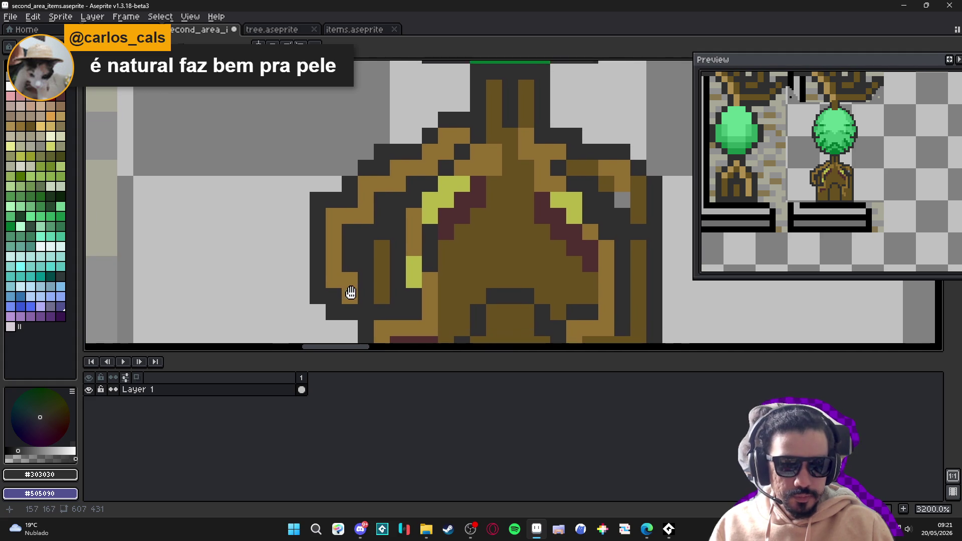
scroll(359, 286, "down", 3)
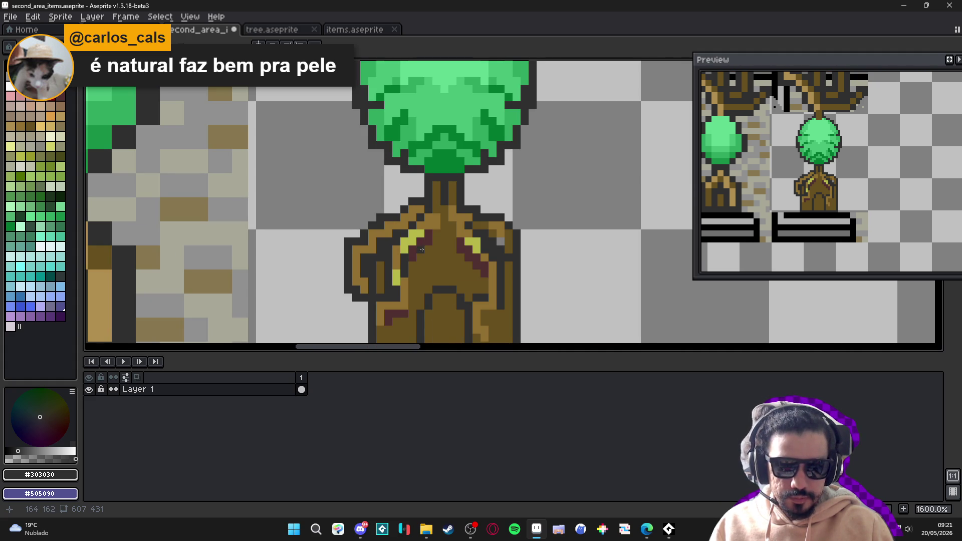
left_click_drag(392, 234, 401, 254)
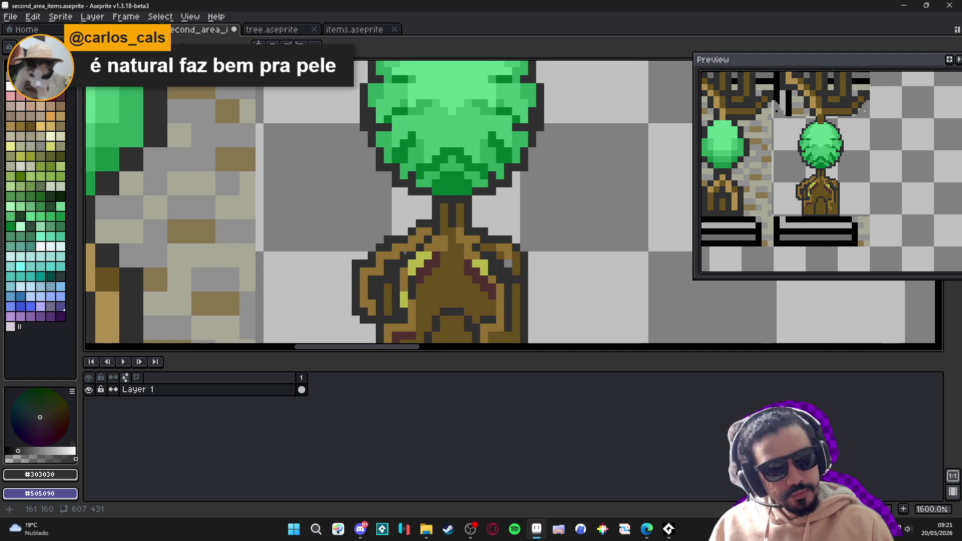
left_click_drag(478, 252, 423, 102)
scroll(451, 215, "up", 2)
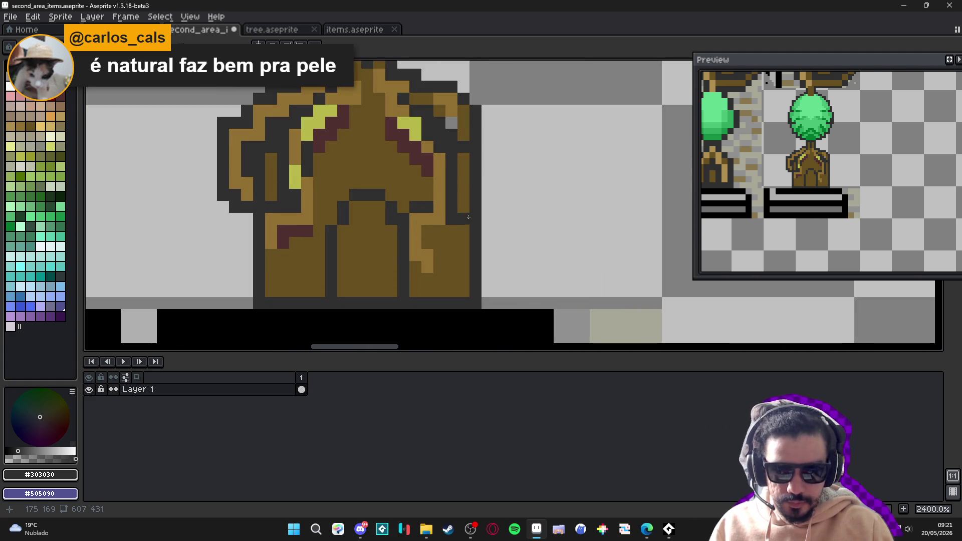
left_click(453, 217, "alt")
mouse_move(489, 276)
left_mouse_down()
mouse_move(515, 260)
mouse_move(512, 243)
mouse_move(523, 263)
mouse_move(485, 290)
mouse_move(500, 272)
left_mouse_up()
left_click(488, 261, "alt")
left_click(487, 278, "alt")
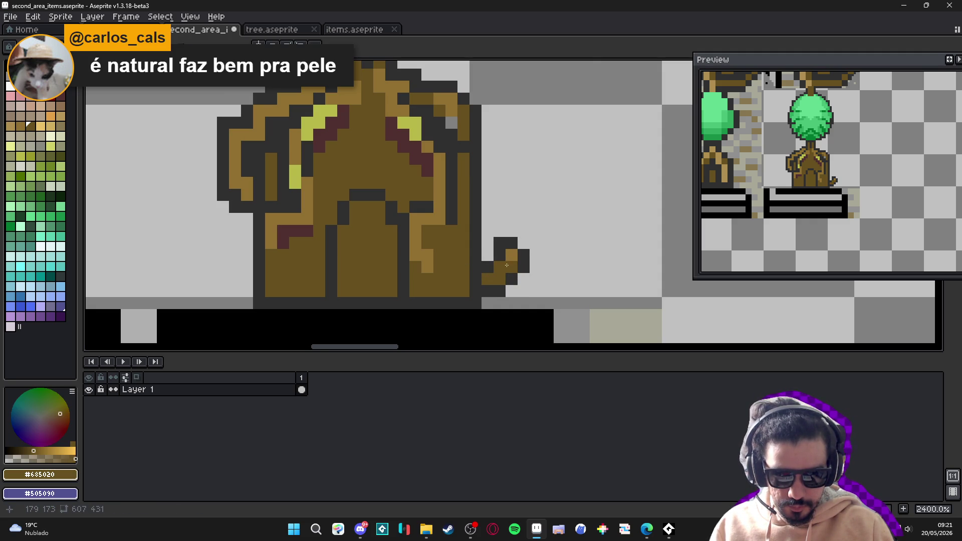
Sample the mid-brown, darker brown and dark outline colours from the trunk
left_click(517, 250, "alt")
scroll(524, 255, "down", 3)
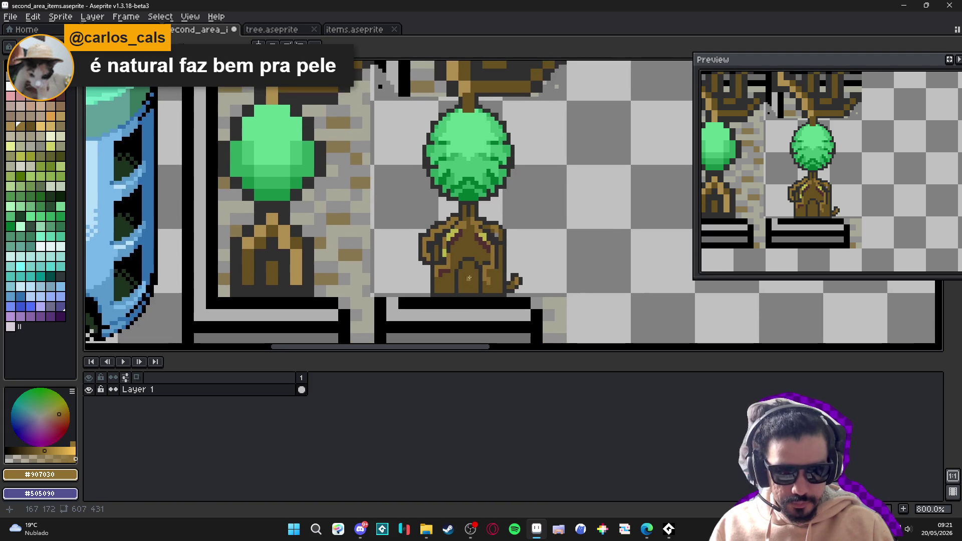
scroll(536, 275, "up", 2)
left_click(462, 265, "alt")
scroll(462, 265, "down", 1)
scroll(462, 265, "up", 2)
scroll(476, 189, "down", 2)
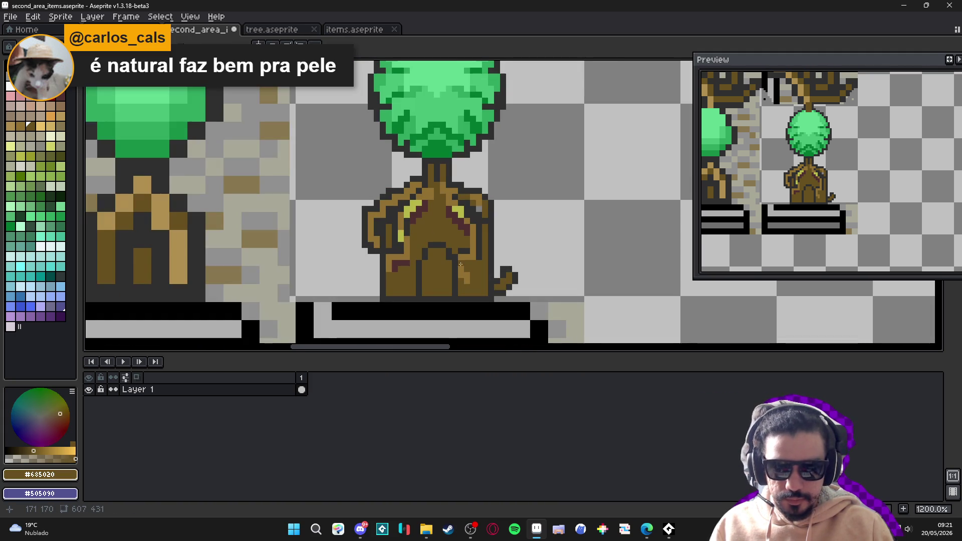
scroll(466, 192, "up", 2)
left_click(422, 155, "alt")
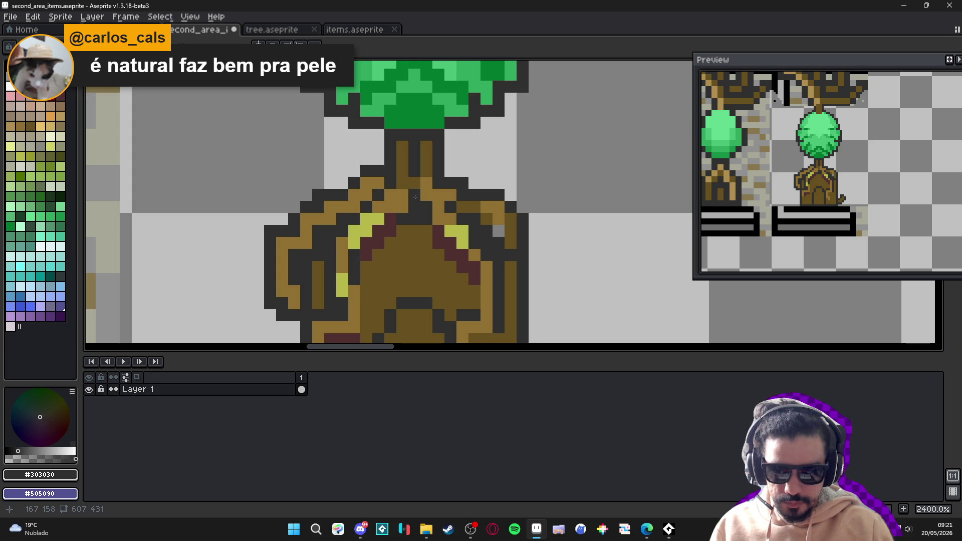
scroll(415, 197, "up", 1)
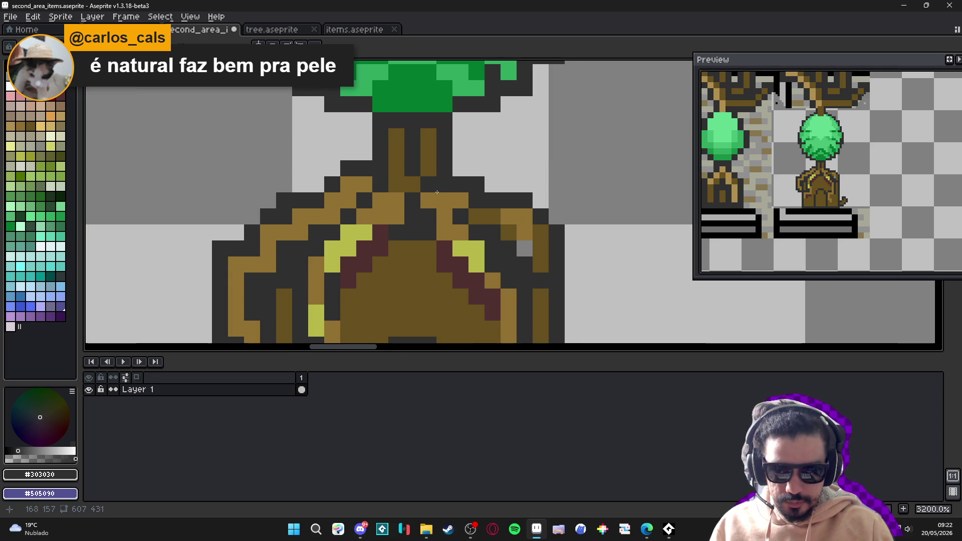
Paint a short dark-red #503030 stripe up the centre of the upper trunk
left_click(411, 165)
left_click(410, 143)
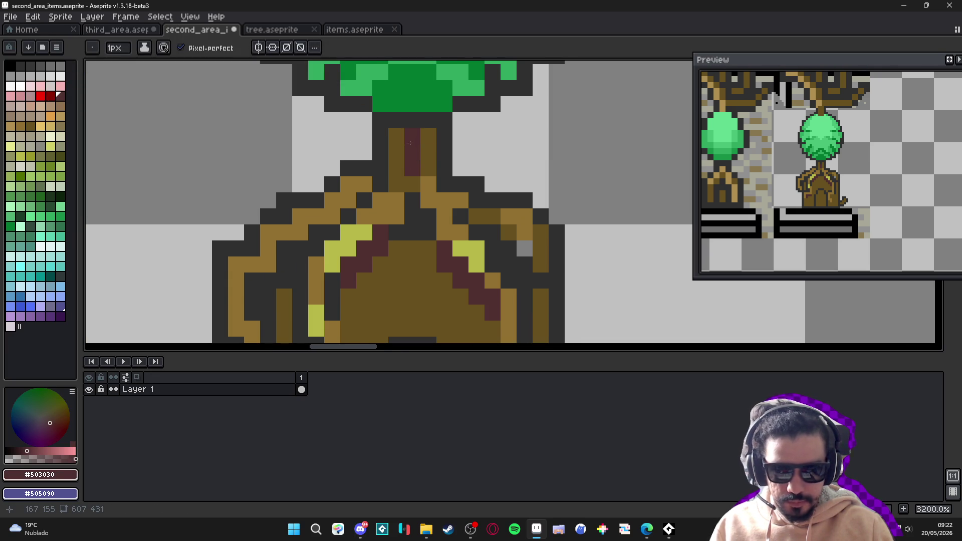
left_click(461, 236)
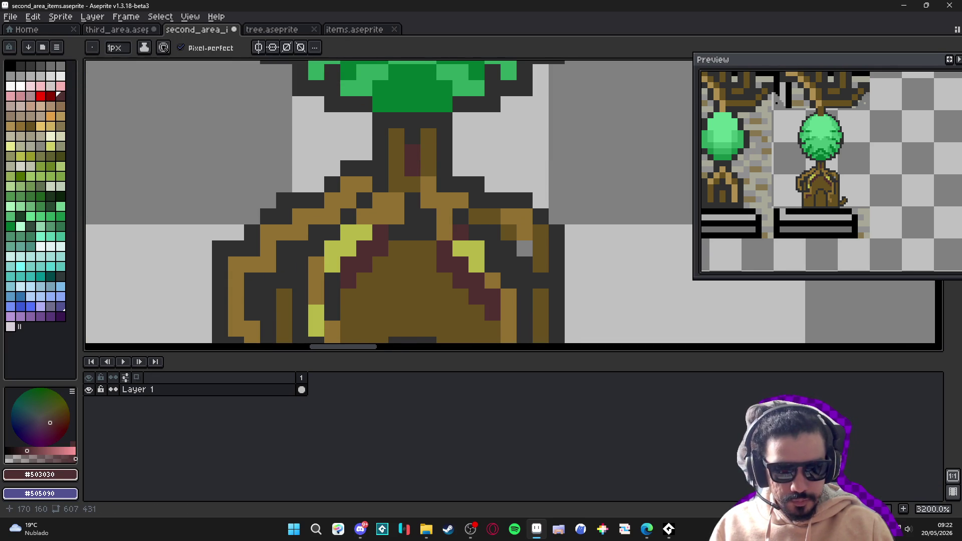
scroll(460, 236, "down", 1)
scroll(459, 232, "down", 1)
scroll(450, 230, "up", 1)
scroll(441, 240, "up", 1)
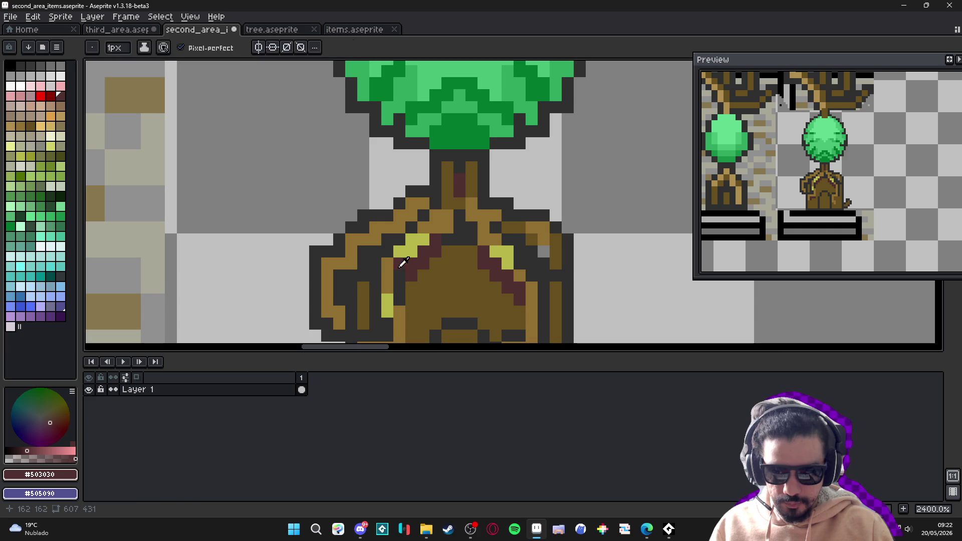
Shade the left branch's upper edge and the trunk's left side in darker brown #685020
left_click(430, 252, "alt")
left_click_drag(429, 204, 400, 221)
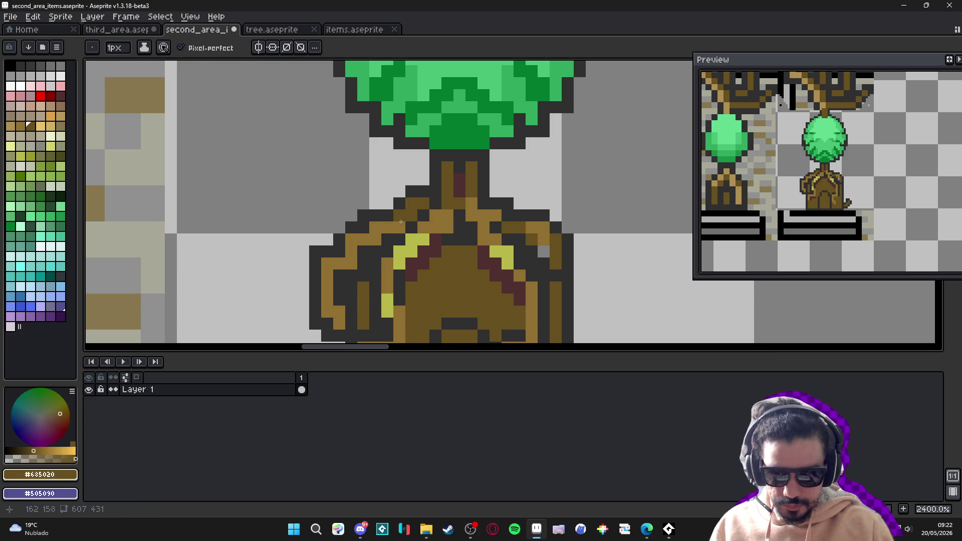
mouse_move(357, 273)
left_mouse_down()
mouse_move(327, 290)
mouse_move(338, 324)
left_mouse_up()
Add #b8b848 yellow highlight pixels along the left branch, undoing one stray stroke
key("alt")
left_click(413, 255, "alt")
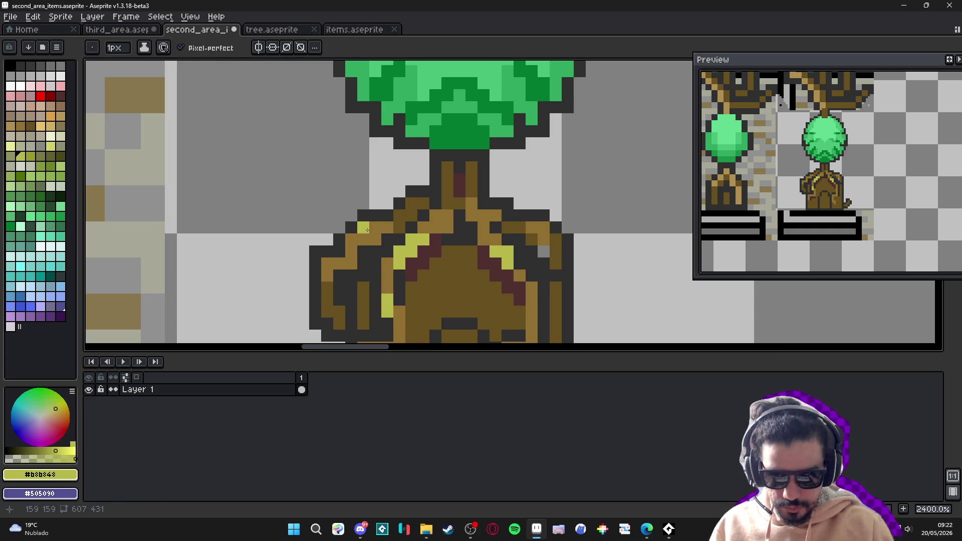
mouse_move(375, 227)
left_mouse_down()
mouse_move(352, 244)
mouse_move(376, 256)
left_mouse_up()
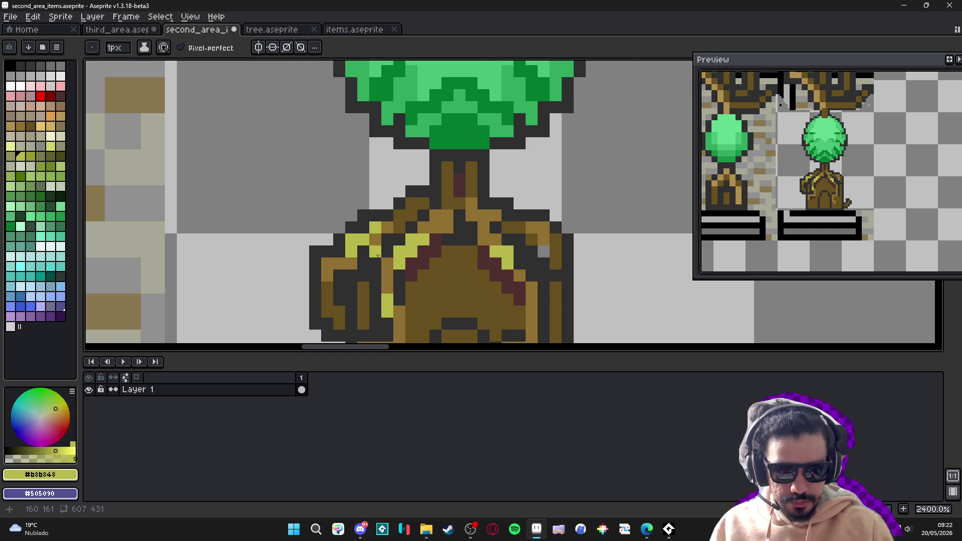
scroll(383, 258, "down", 2)
key("ctrl+z")
key("ctrl+z")
key("ctrl+z")
scroll(361, 254, "up", 1)
left_click(370, 242)
left_click(377, 242)
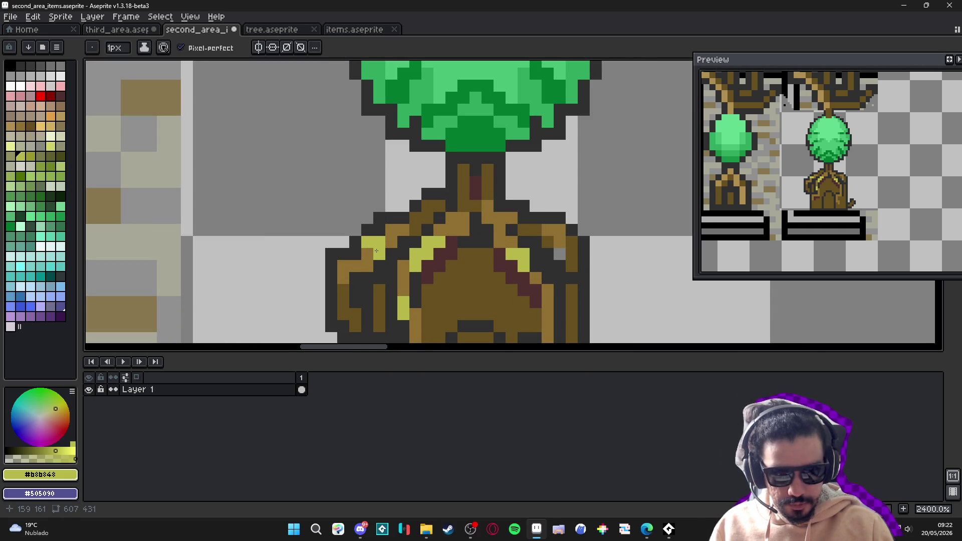
Reposition the view to see the whole tree and sample the trunk's brown
scroll(373, 255, "down", 2)
scroll(353, 263, "up", 1)
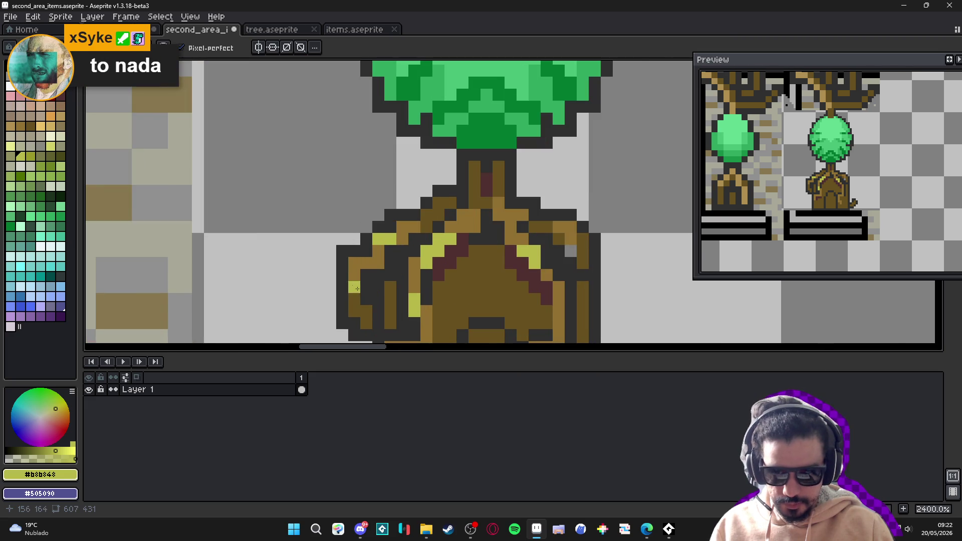
scroll(353, 287, "down", 4)
left_click_drag(388, 298, 387, 272)
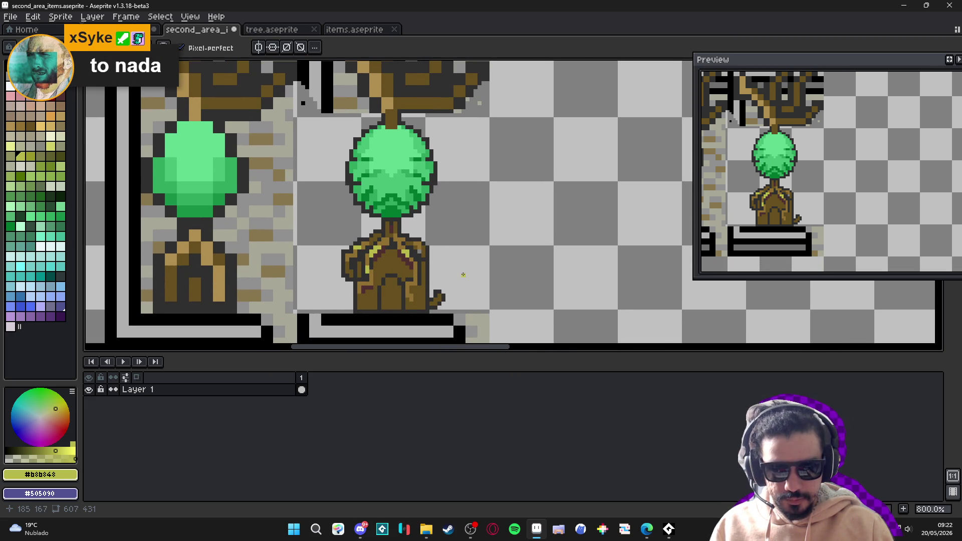
scroll(463, 272, "down", 2)
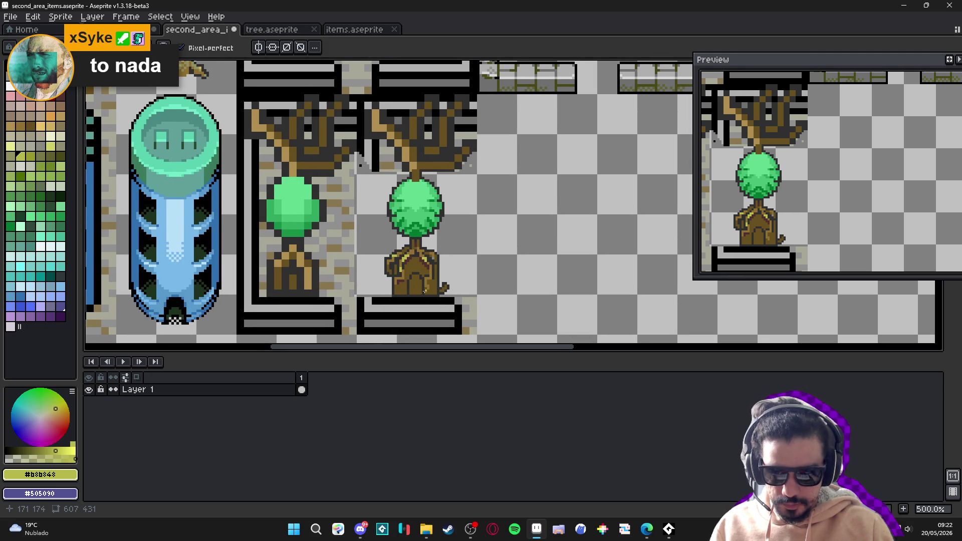
scroll(426, 293, "up", 7)
left_click(418, 293, "alt")
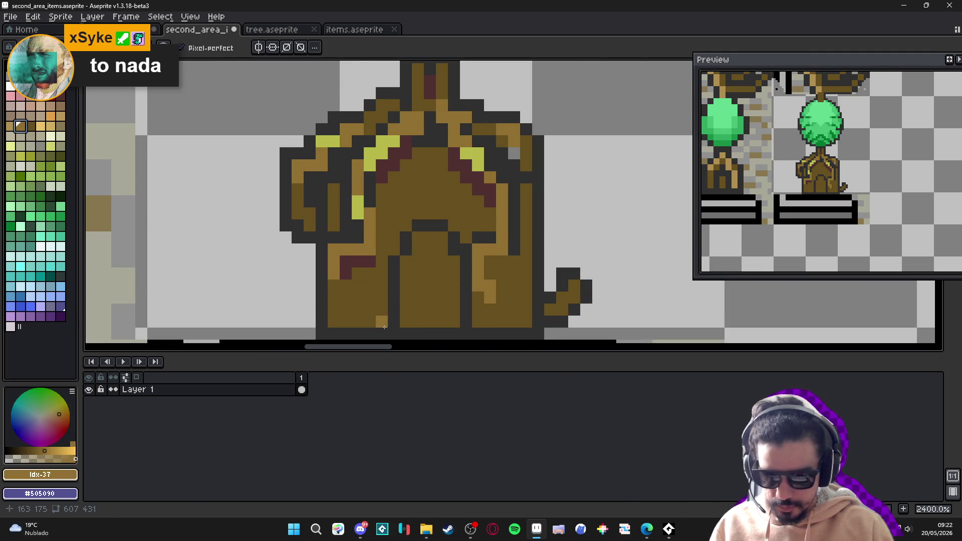
Draw lighter-brown vertical plank lines on the trunk's door opening
mouse_move(405, 321)
left_mouse_down()
mouse_move(406, 258)
mouse_move(429, 324)
left_mouse_up()
left_click(454, 322)
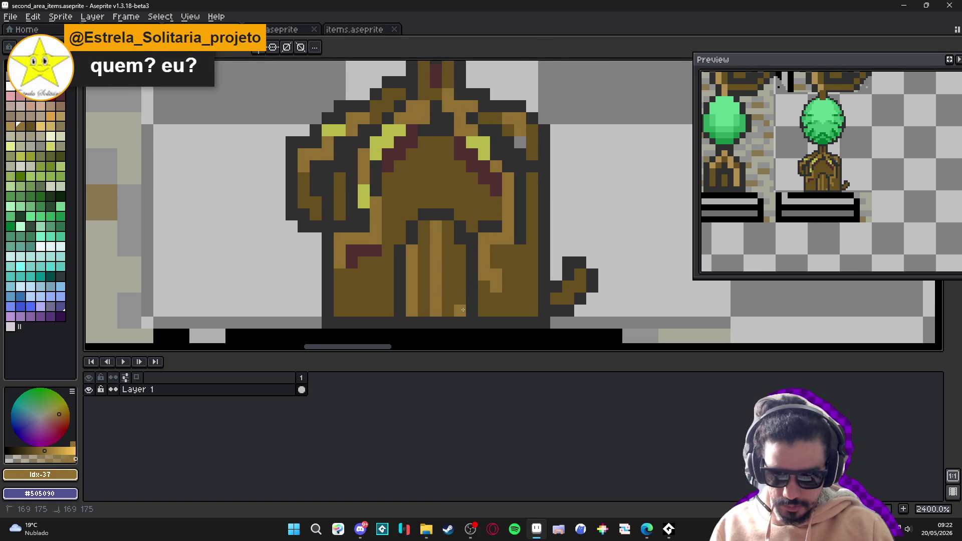
left_click_drag(456, 311, 457, 251)
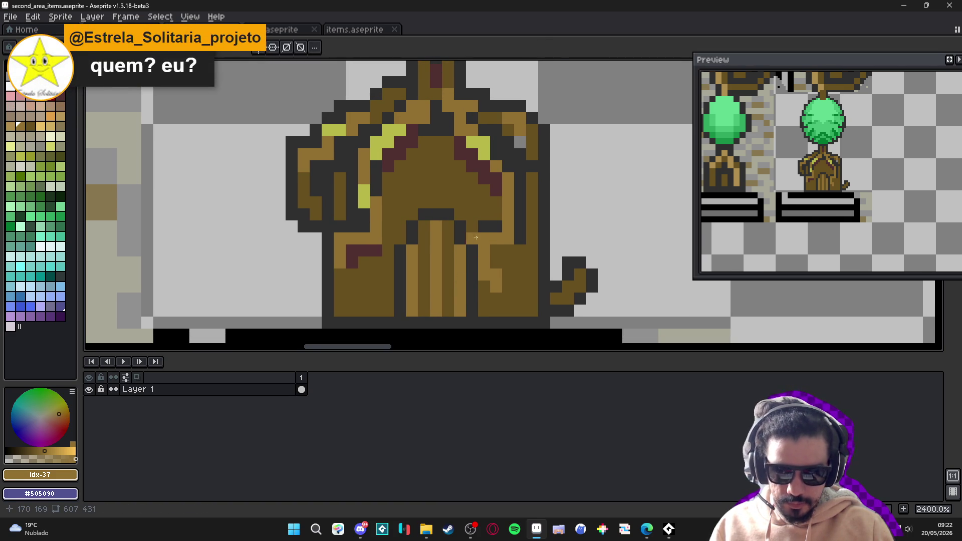
Add darker-brown and dark outline detail pixels to the door planks
left_click(476, 240, "alt")
left_click_drag(468, 254, 456, 275)
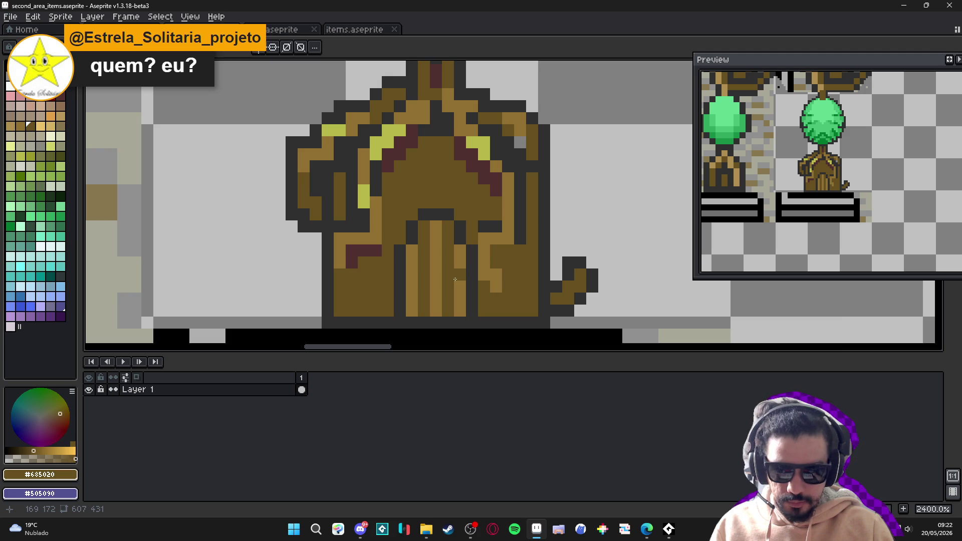
left_click(464, 285, "alt")
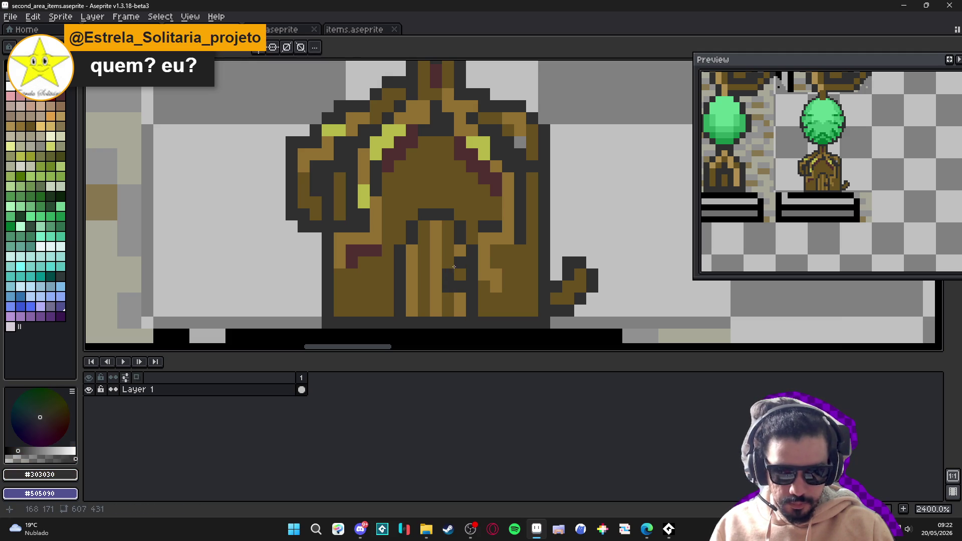
left_click(448, 263)
left_click(460, 275)
left_click(471, 250, "alt")
left_click_drag(460, 275, 459, 286)
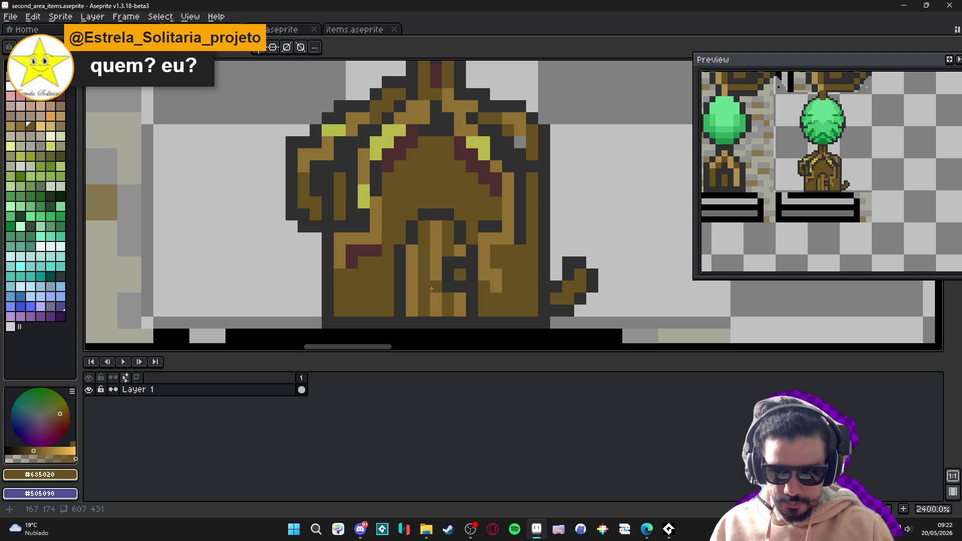
Paint the door's bottom-left pixels tan and a #503030 dark-red strip along its bottom
left_click(445, 212, "alt")
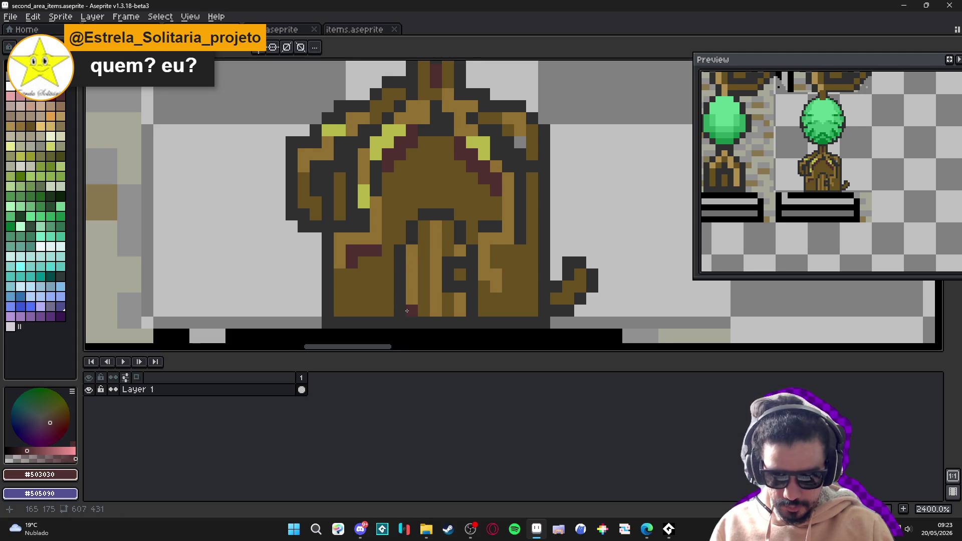
scroll(407, 311, "down", 1)
left_click(412, 285, "alt")
left_click(404, 299)
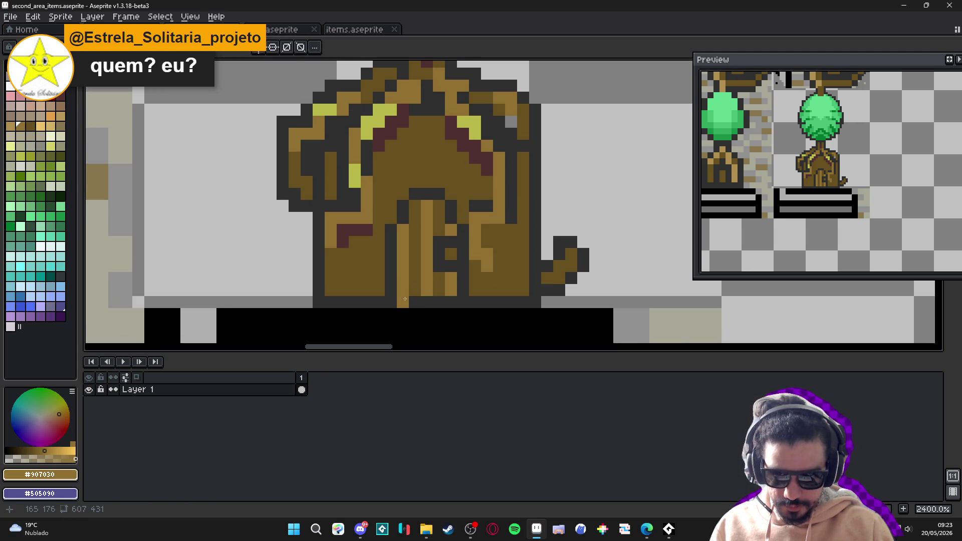
left_click(404, 300, "alt")
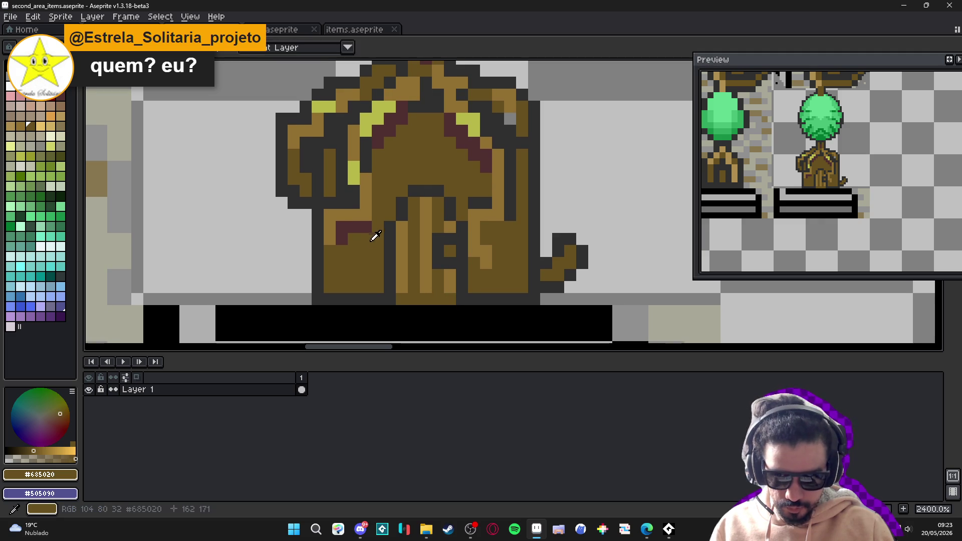
left_click(388, 291, "alt")
left_click_drag(419, 299, 454, 297)
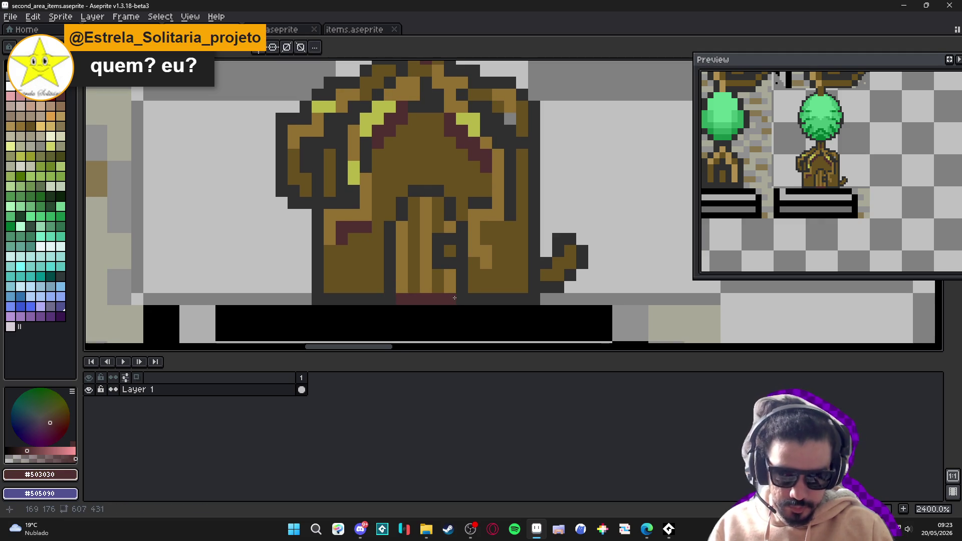
Erase the bottom row beneath the door and the dark corner pixels on both sides
key("e")
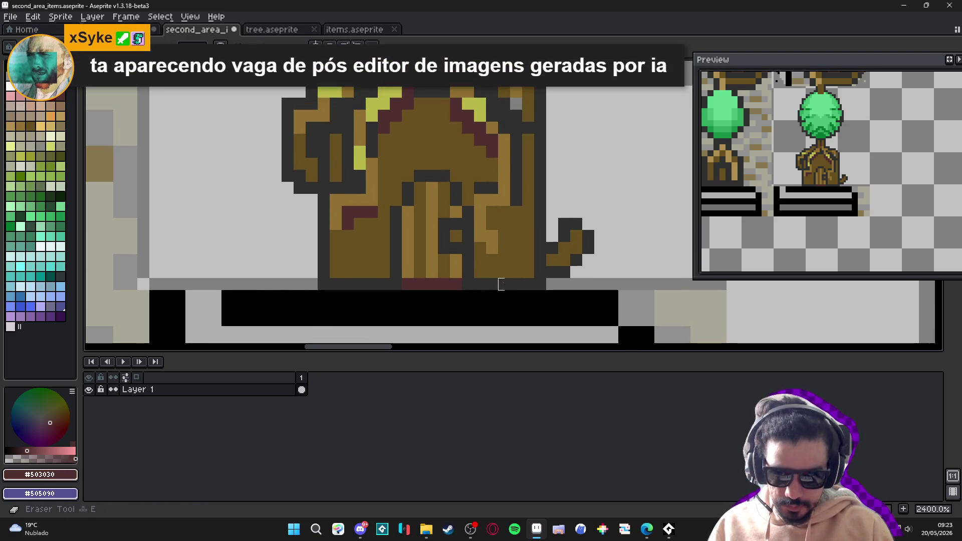
left_click_drag(540, 284, 350, 284)
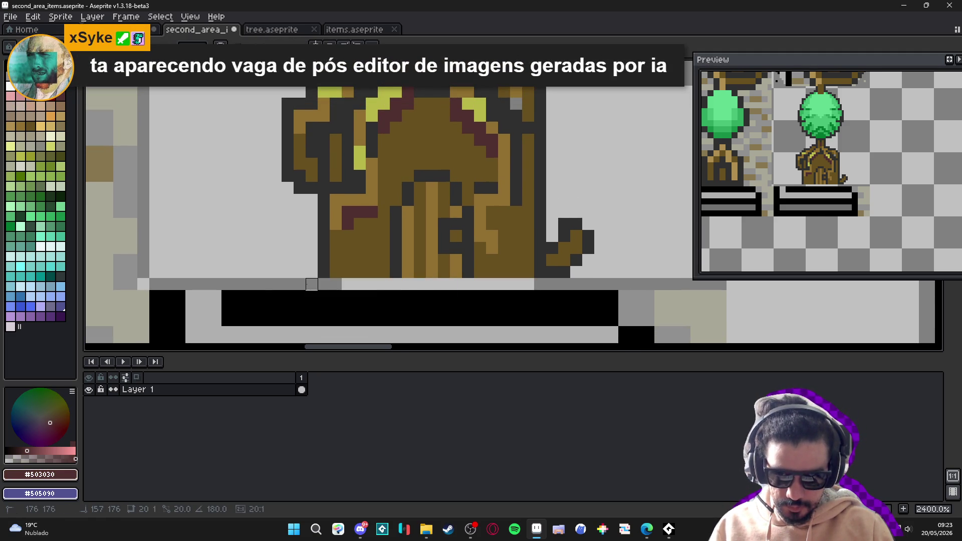
left_click(323, 272)
left_click(540, 272)
key("b")
Paint #503030 dark-red shading at the trunk column's bottom, undoing one stray pixel
left_click(444, 260)
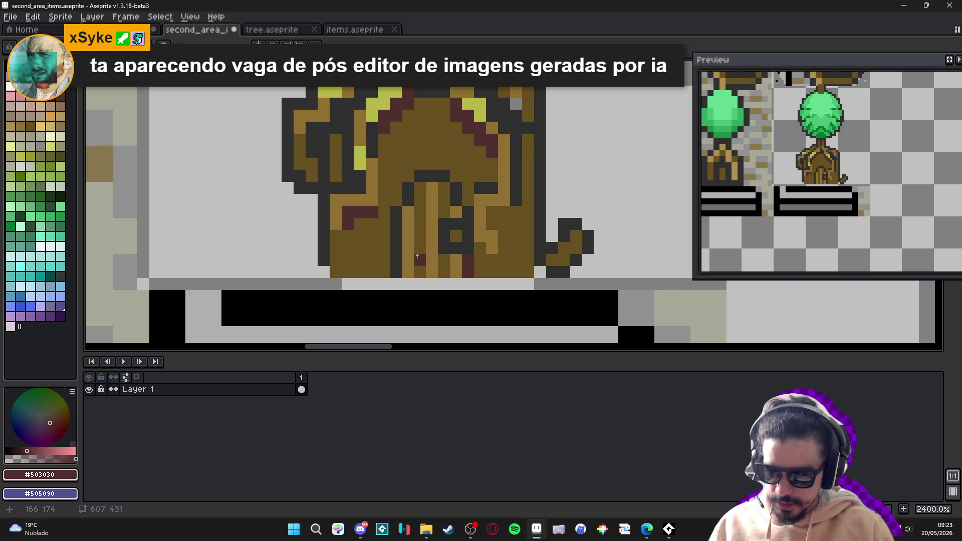
left_click_drag(396, 268, 396, 260)
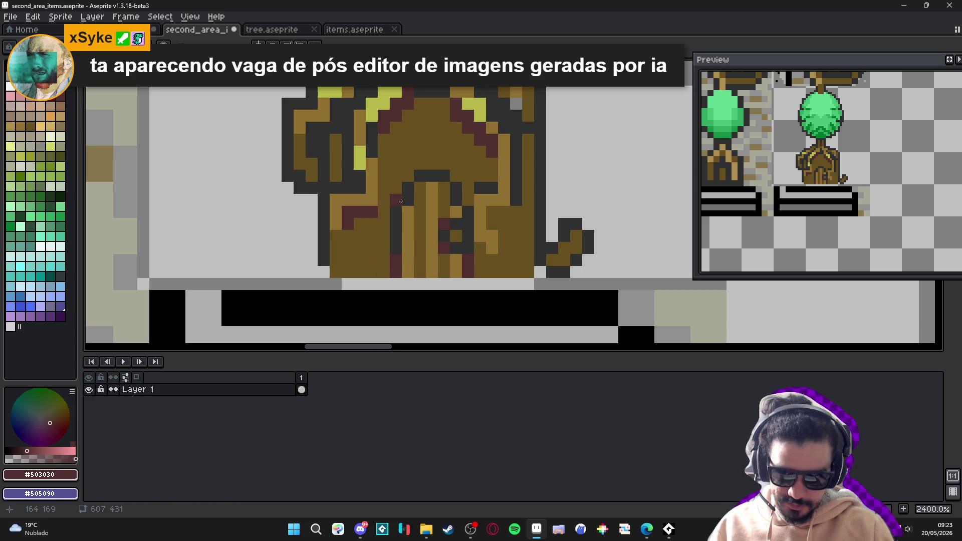
left_click(408, 176)
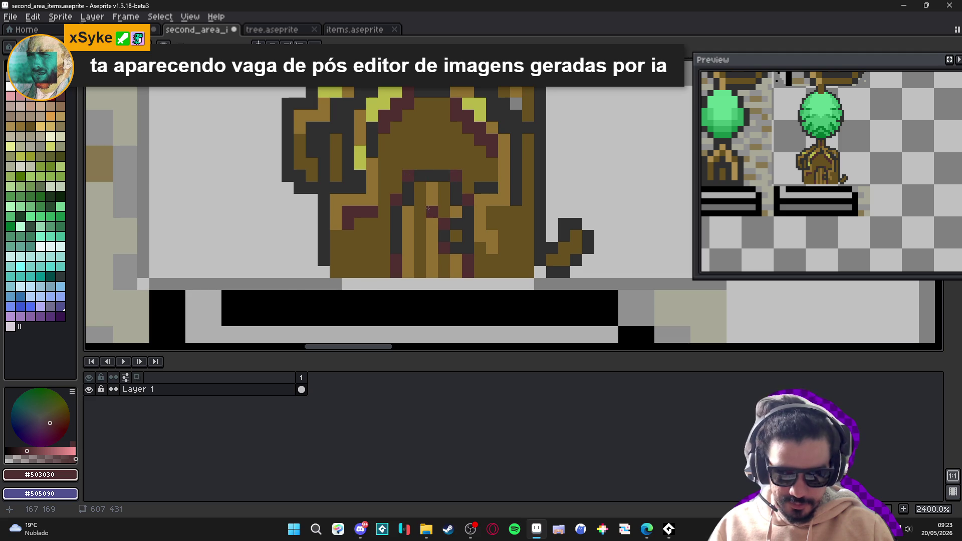
key("ctrl+z")
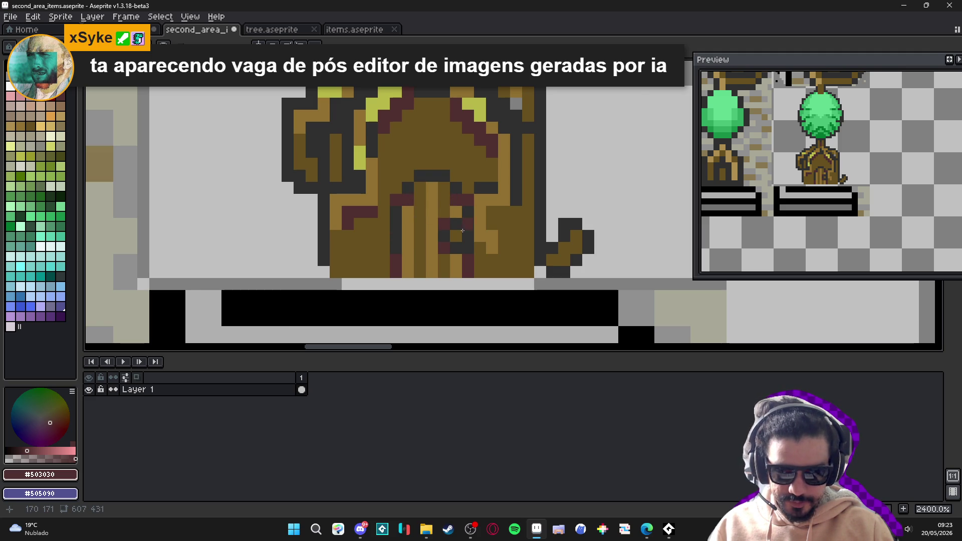
scroll(462, 231, "down", 3)
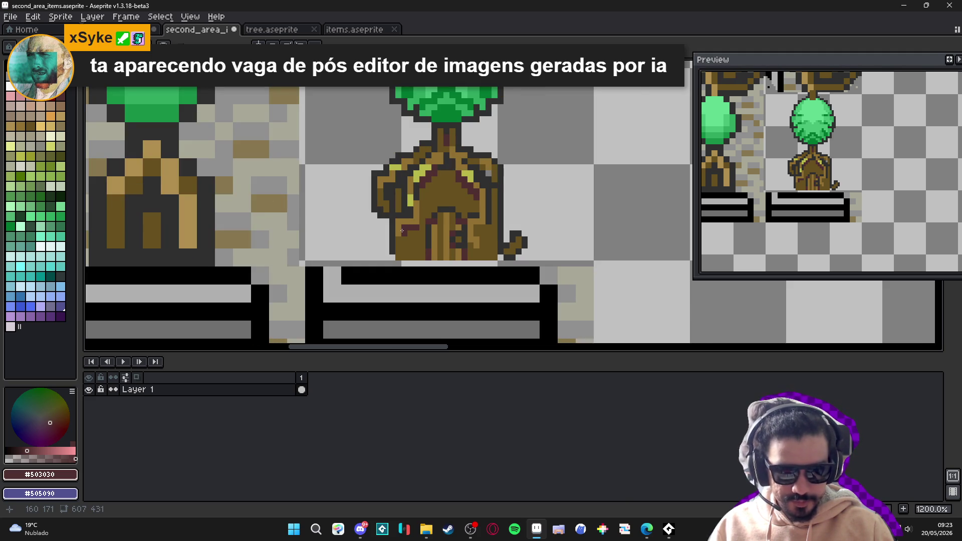
Recolour a base pixel mid-brown #907030 and add tan #b09050 highlights on the arch top
scroll(448, 221, "up", 3)
left_click(442, 208, "alt")
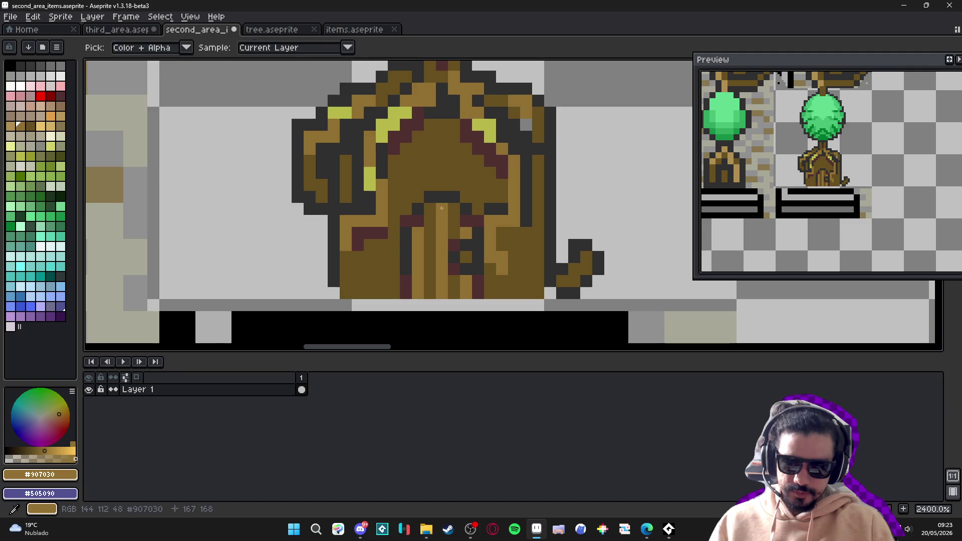
left_click(454, 209)
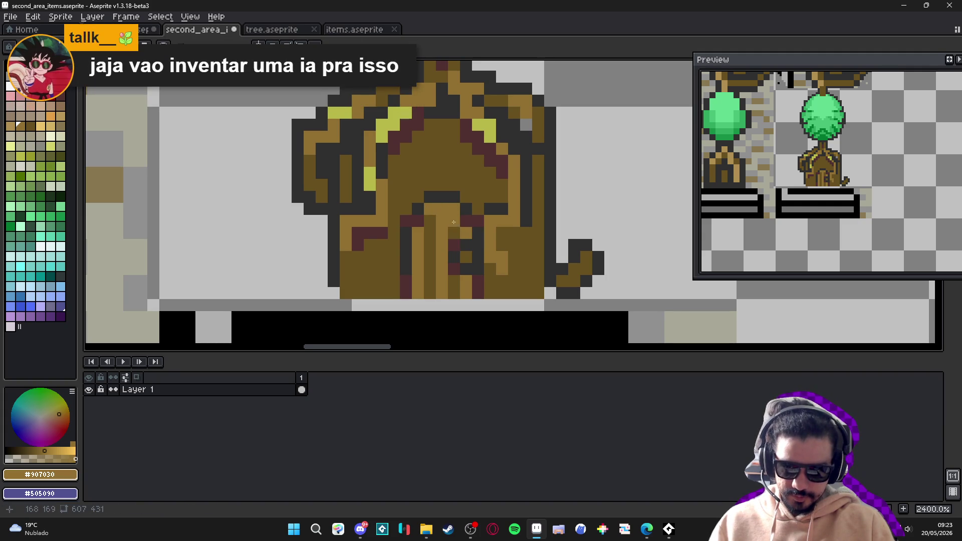
left_click(10, 130)
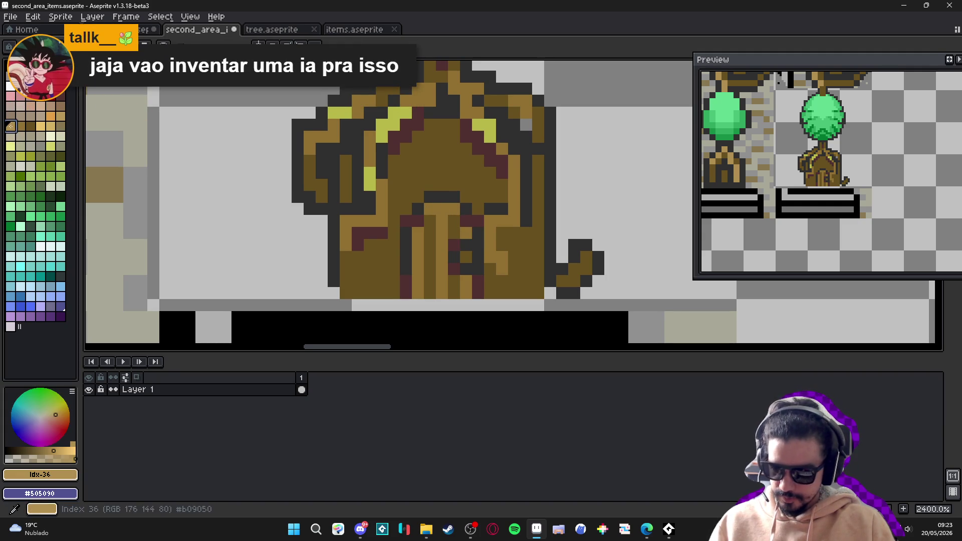
left_click(396, 206)
left_click(430, 221)
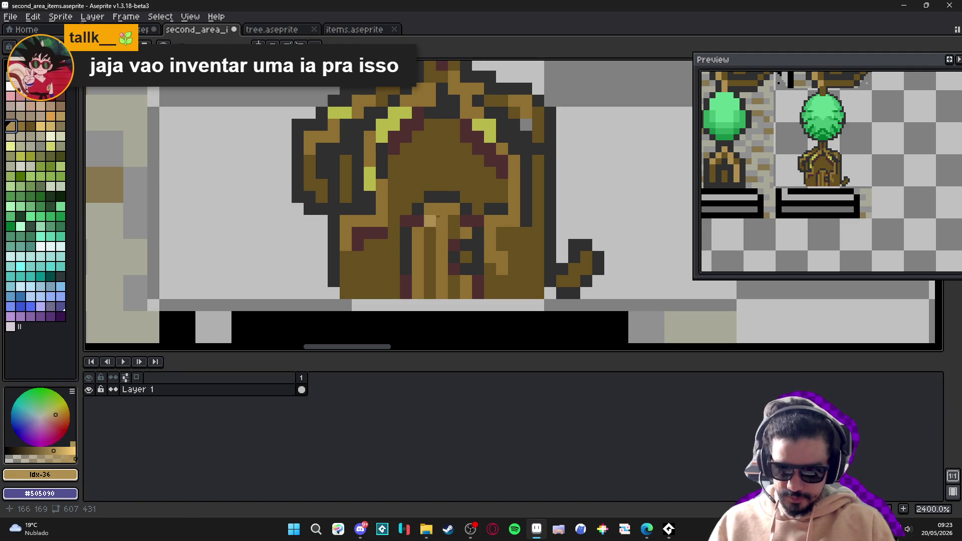
left_click(454, 221)
scroll(466, 221, "down", 2)
scroll(465, 221, "down", 2)
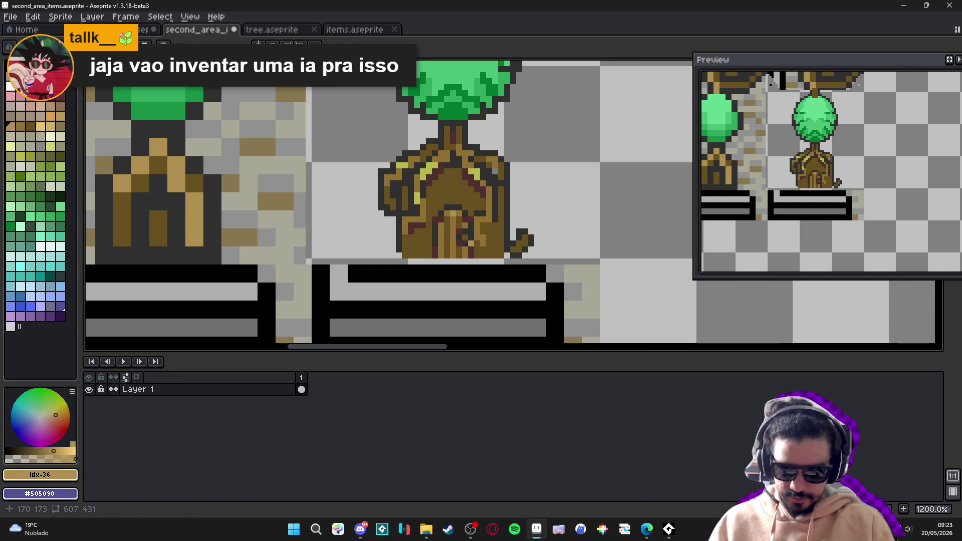
scroll(451, 218, "up", 4)
left_click(440, 213, "alt")
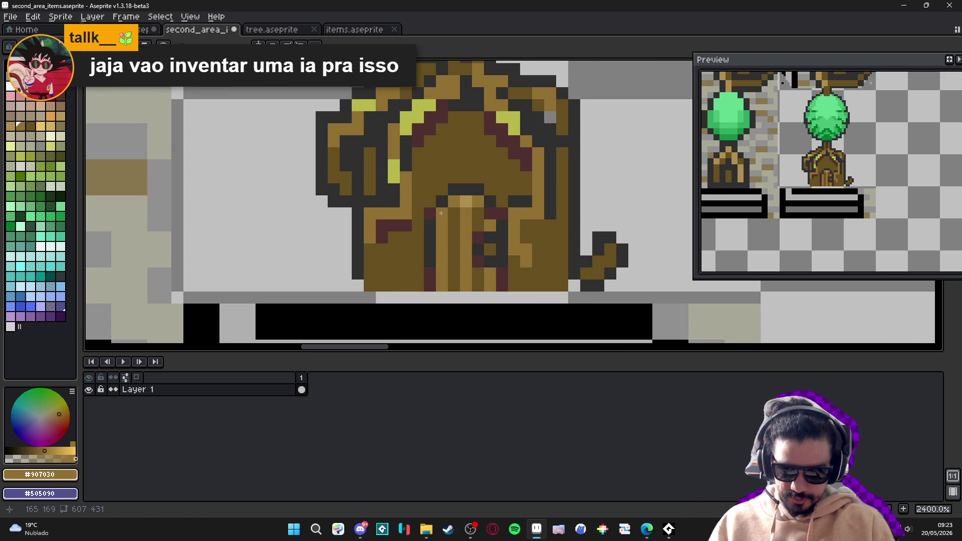
left_click(437, 216, "alt")
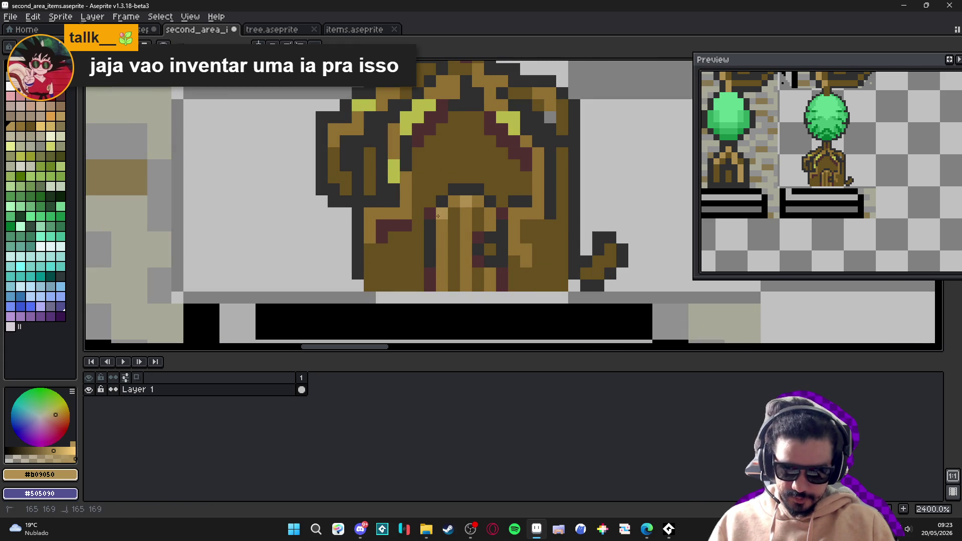
Draw #503030 maroon lines across the upper base, along its lower edge and right side
scroll(493, 215, "down", 3)
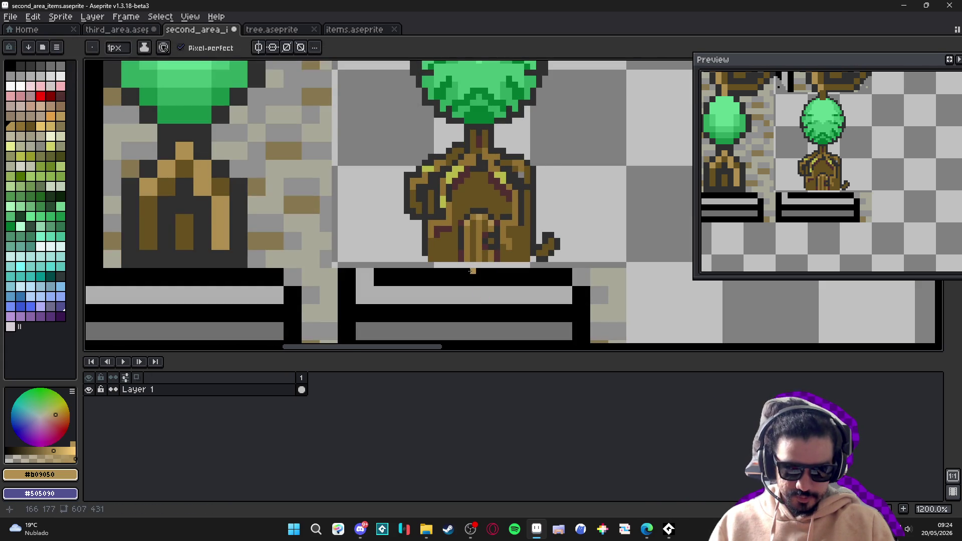
scroll(451, 258, "down", 1)
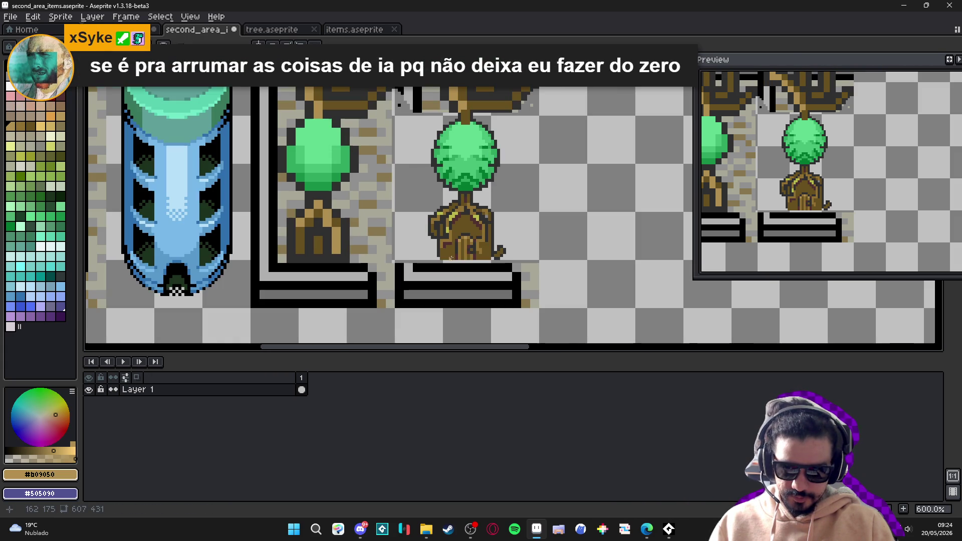
scroll(449, 257, "up", 2)
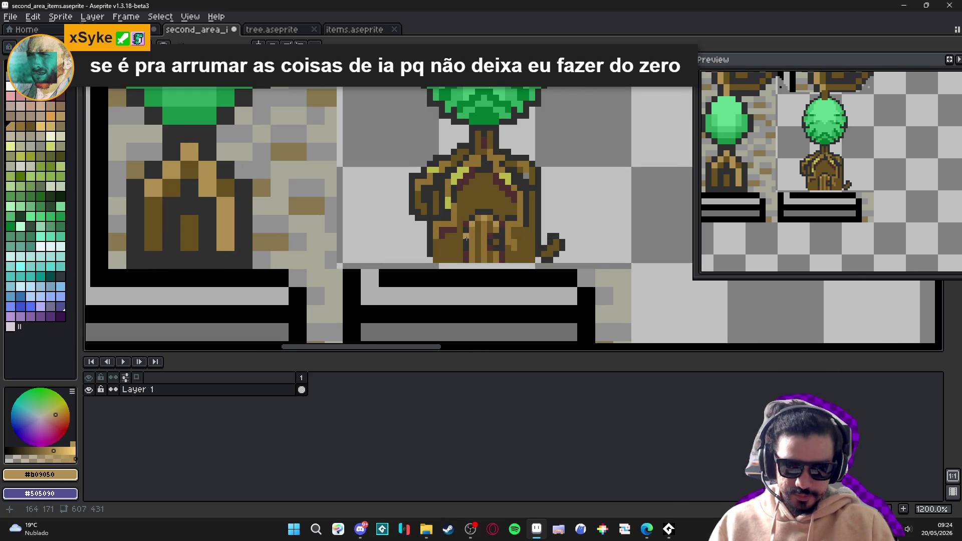
scroll(466, 240, "up", 1)
left_click(467, 252, "alt")
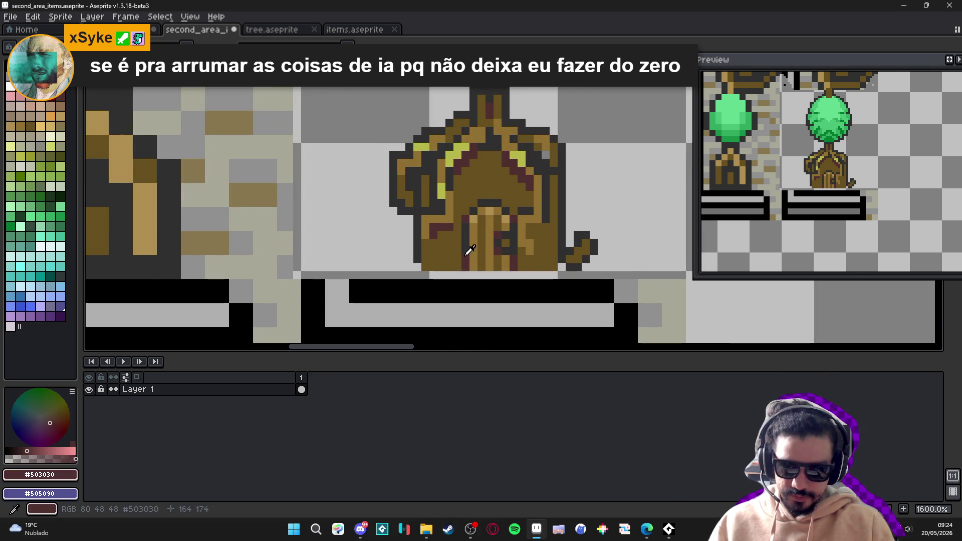
left_click_drag(429, 249, 426, 249)
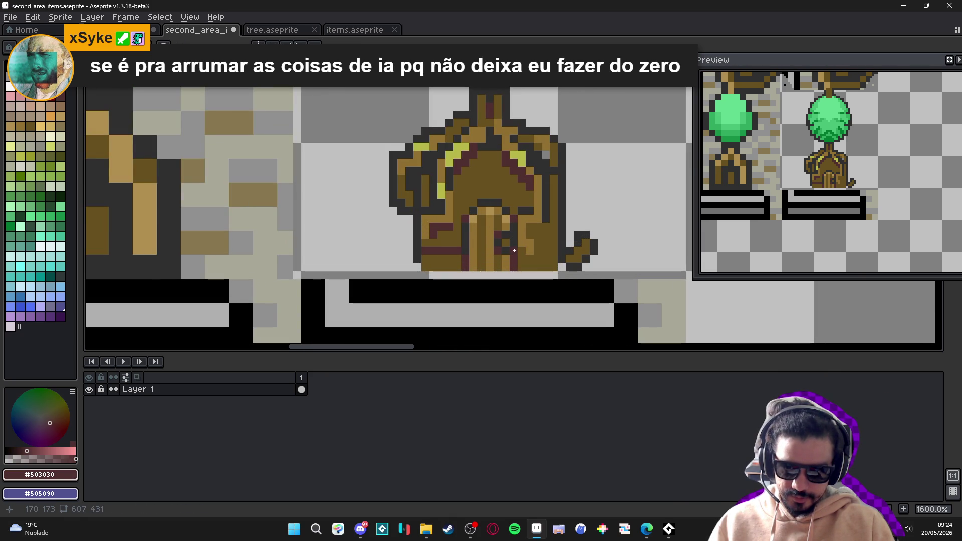
left_click_drag(525, 249, 555, 250)
left_click(553, 226)
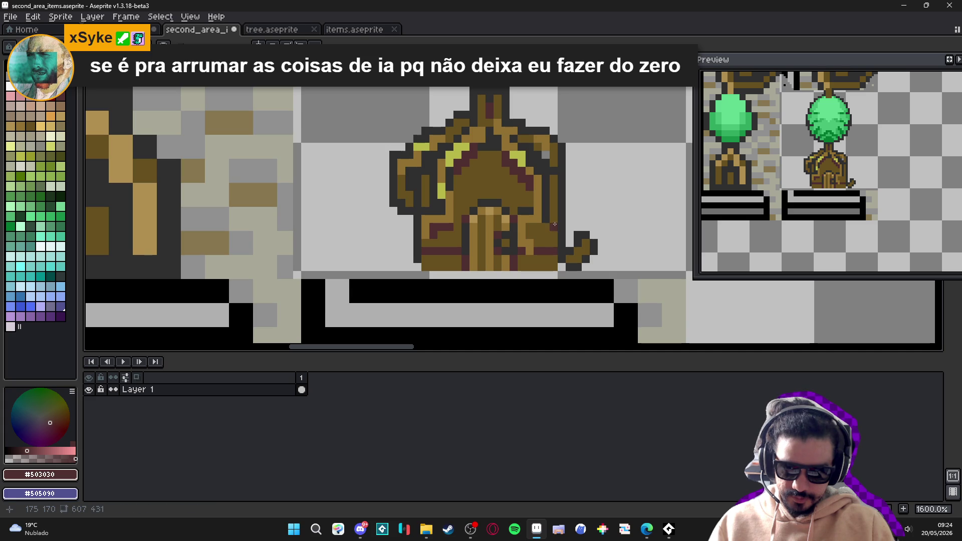
left_click(570, 221)
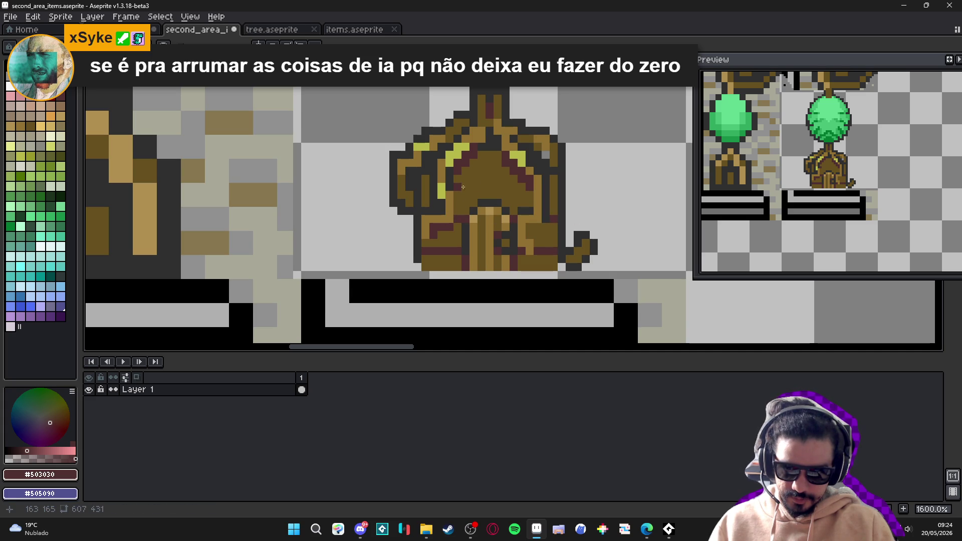
left_click_drag(462, 187, 523, 187)
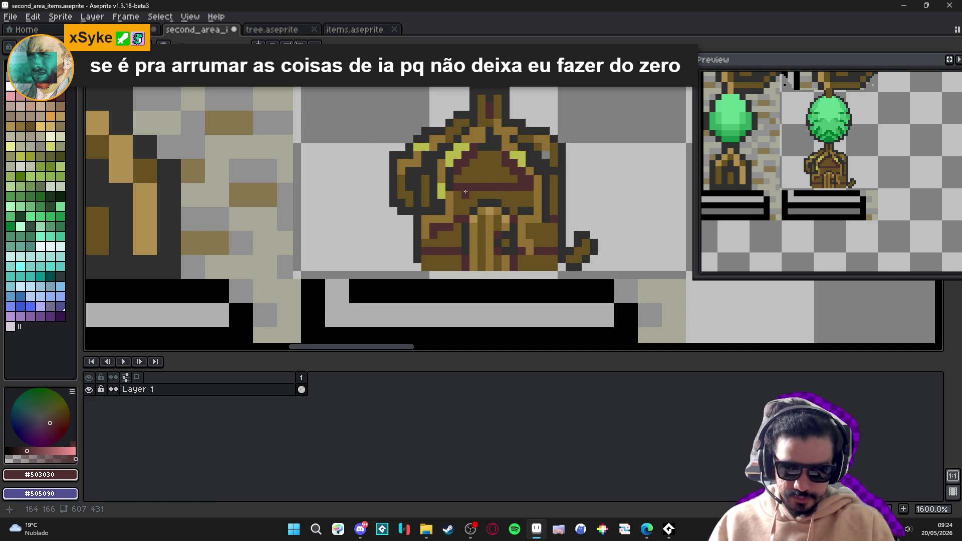
scroll(523, 187, "up", 2)
left_click(556, 189, "alt")
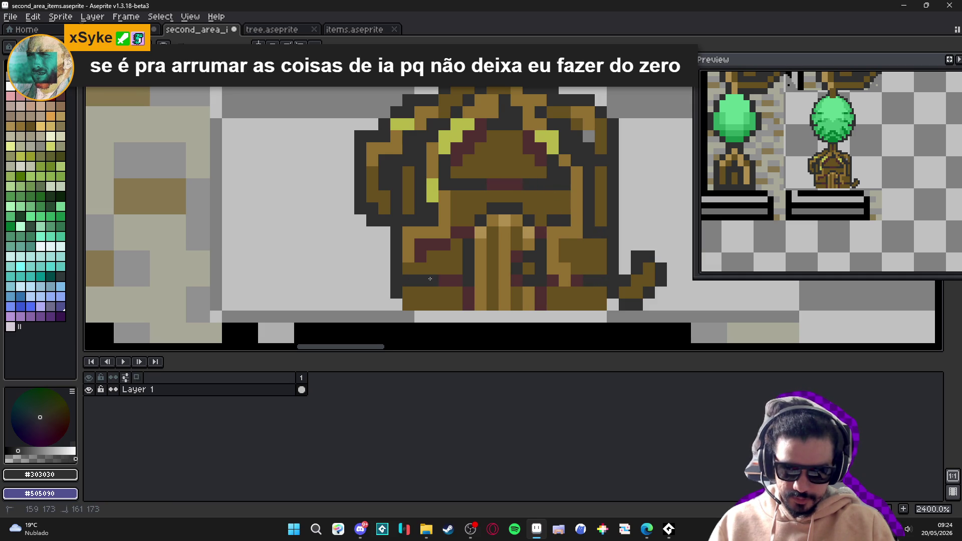
scroll(430, 278, "down", 3)
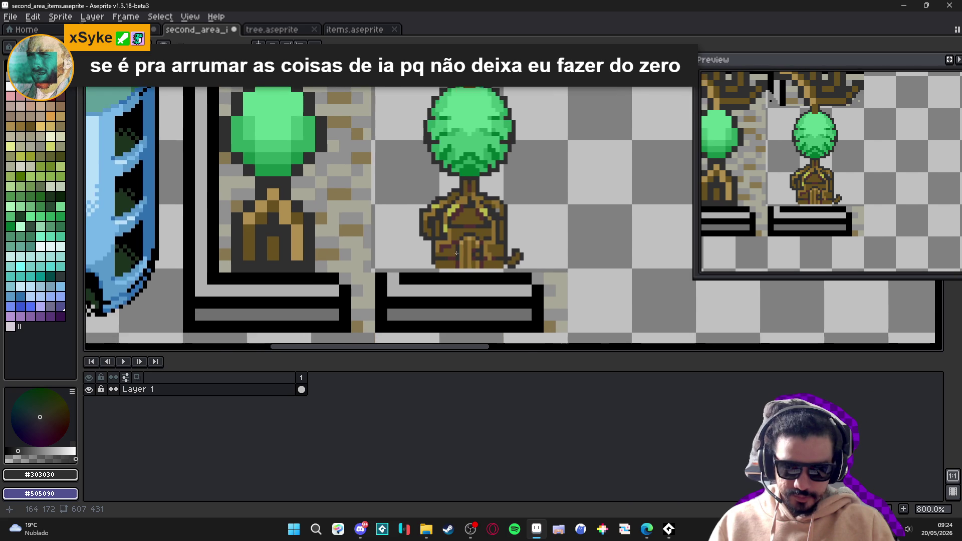
Sample the maroon #503030 and save second_area_items.aseprite
scroll(456, 253, "down", 1)
scroll(521, 231, "up", 1)
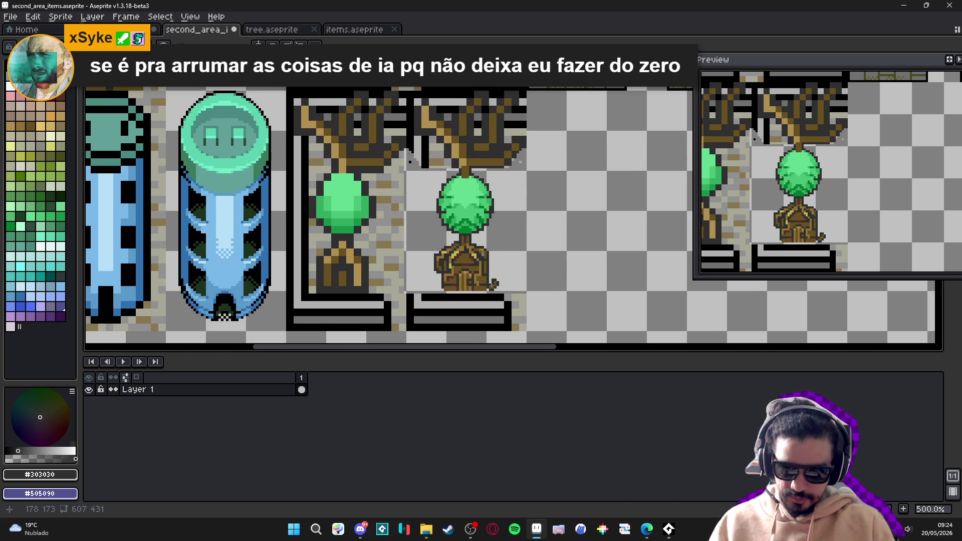
scroll(468, 266, "up", 1)
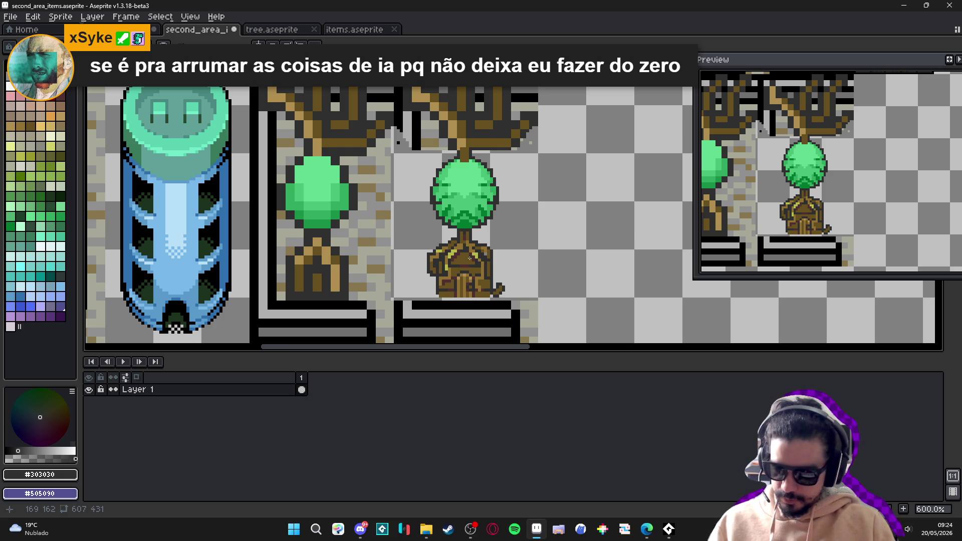
scroll(454, 261, "up", 5)
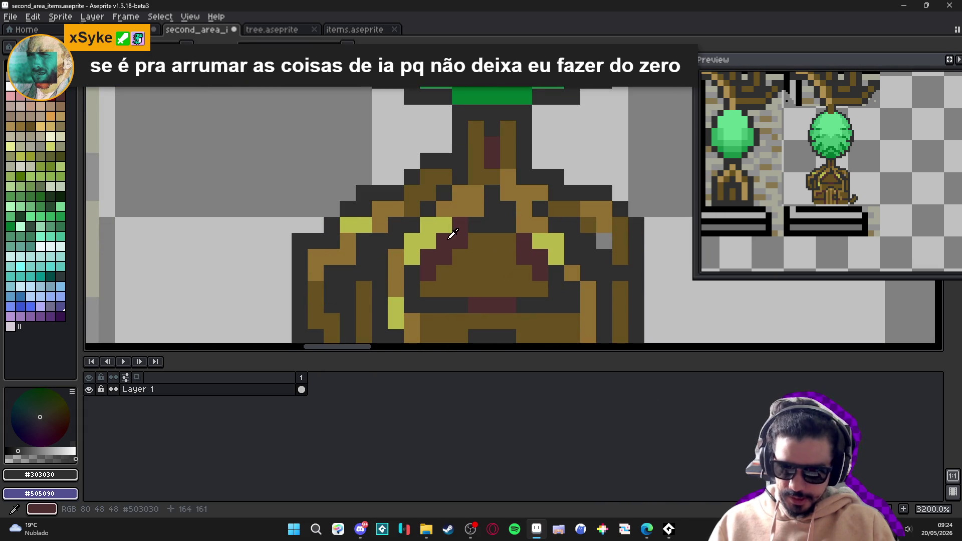
left_click(450, 240, "alt")
scroll(448, 244, "down", 3)
left_click_drag(447, 259, 450, 221)
key("ctrl+s")
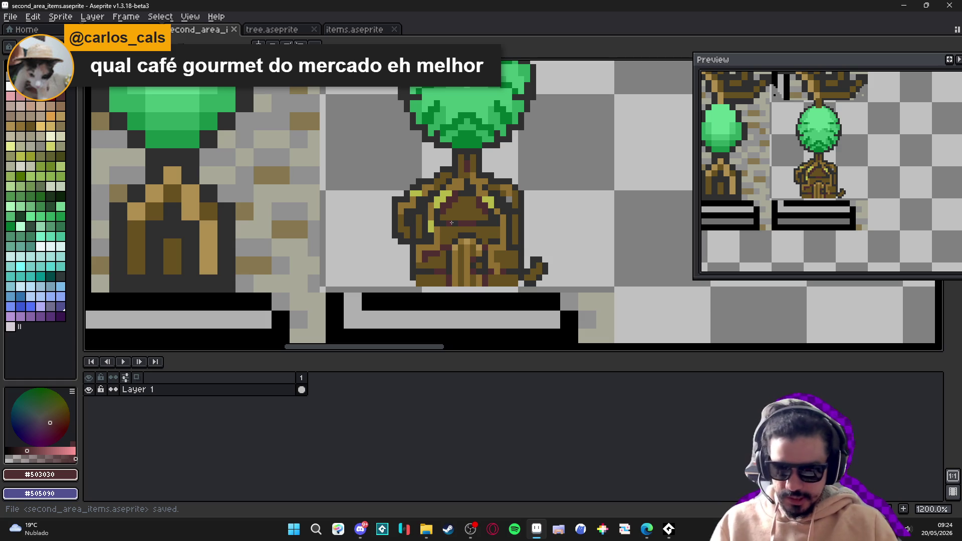
Darken the pot tail pixels and one pixel beside the pedestal with outline colour #303030
scroll(480, 187, "down", 3)
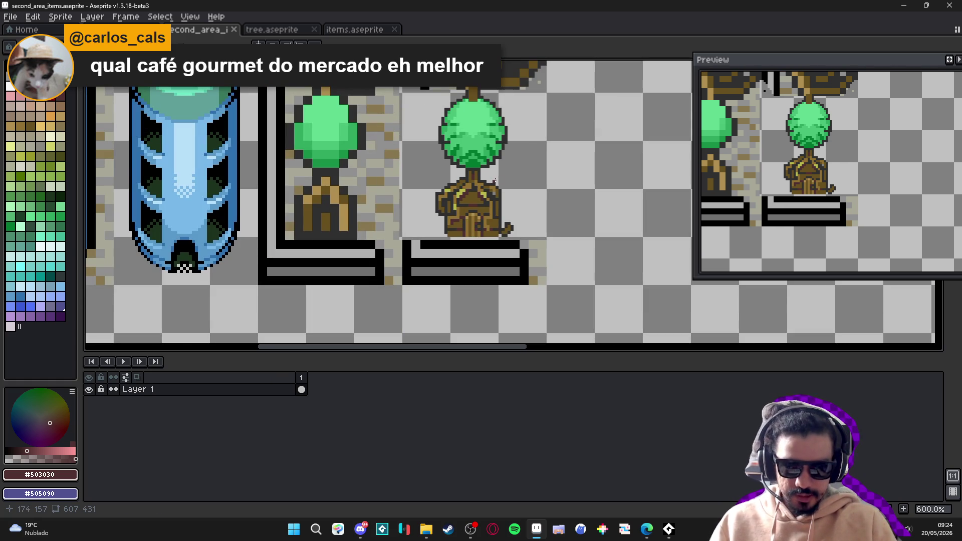
scroll(483, 169, "down", 2)
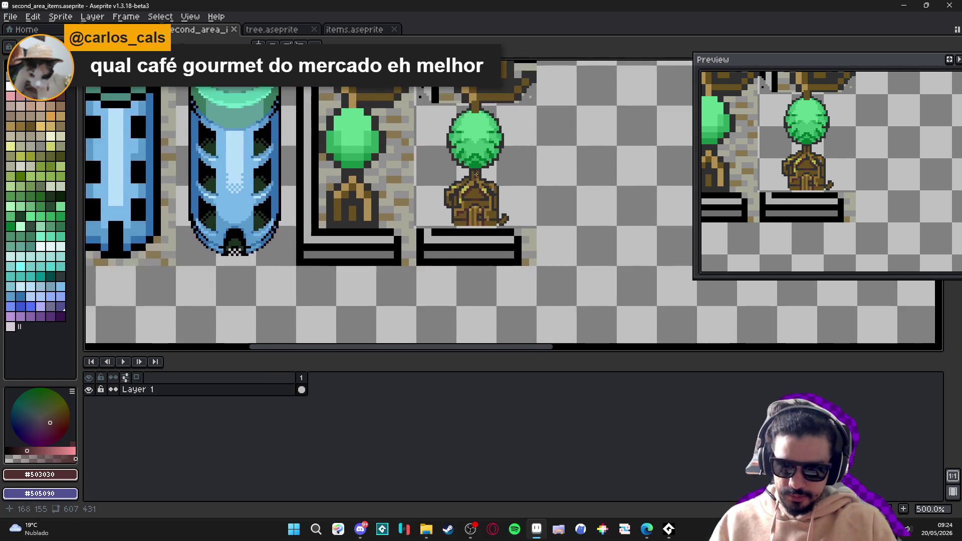
scroll(491, 269, "up", 1)
scroll(485, 272, "up", 7)
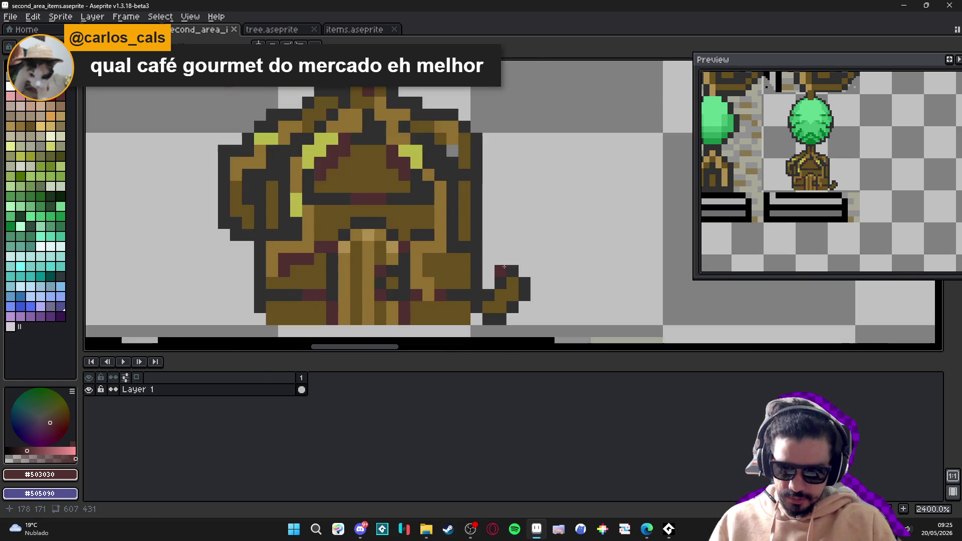
left_click(512, 283)
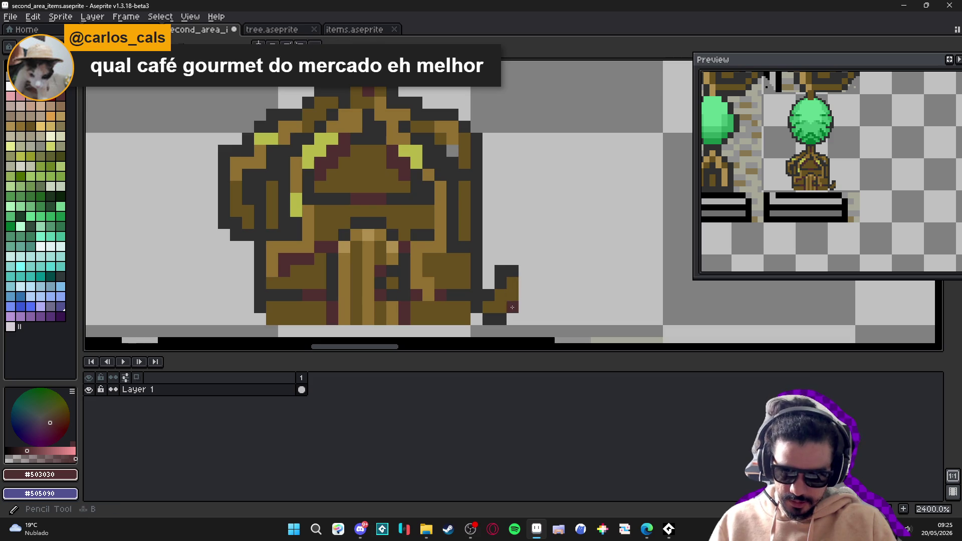
left_click(500, 271, "alt")
mouse_move(512, 295)
left_mouse_down()
mouse_move(512, 282)
mouse_move(488, 271)
left_mouse_up()
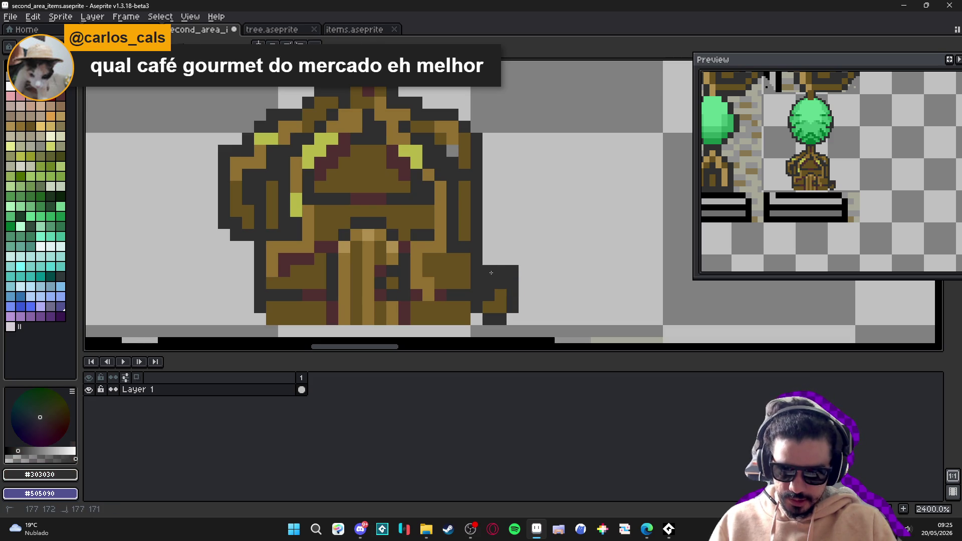
left_click(500, 296, "alt")
Erase a stray pixel and darken a pixel left of the pedestal bottom in #303030
key("e")
left_click(512, 271)
scroll(512, 271, "down", 3)
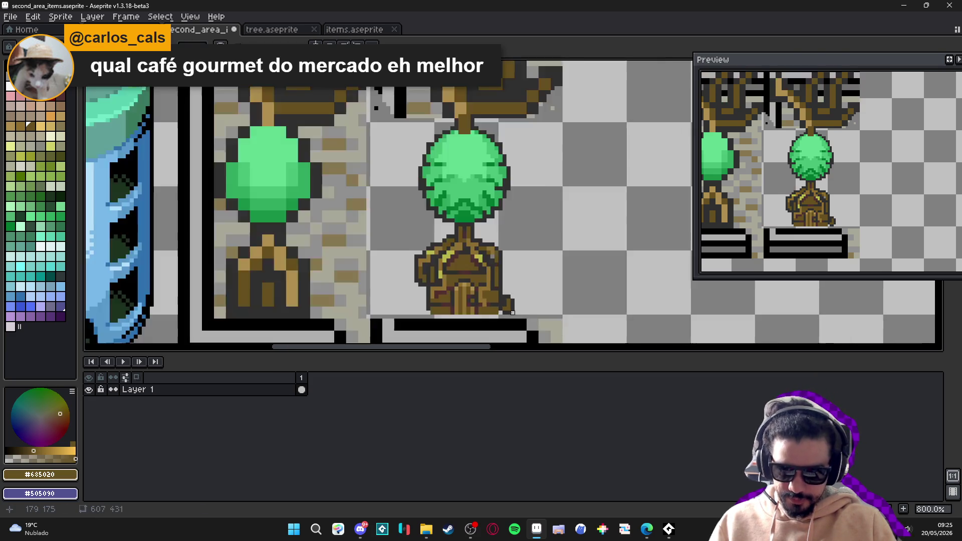
scroll(511, 301, "up", 3)
left_click(511, 307, "alt")
key("b")
left_click(500, 311)
Add #503030 dark-red pixels along the pedestal
scroll(500, 312, "down", 5)
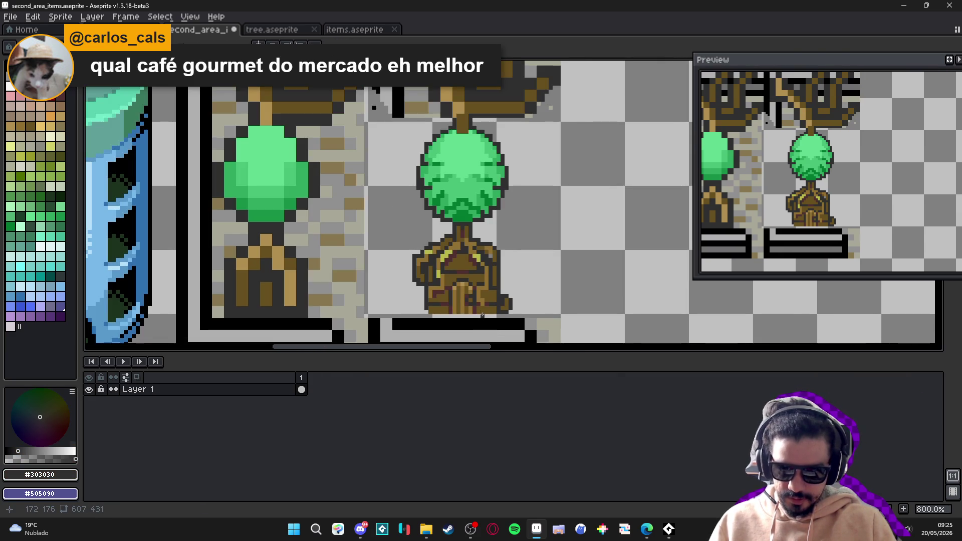
scroll(504, 307, "up", 5)
left_click(446, 293, "alt")
left_click(497, 308)
scroll(504, 309, "down", 6)
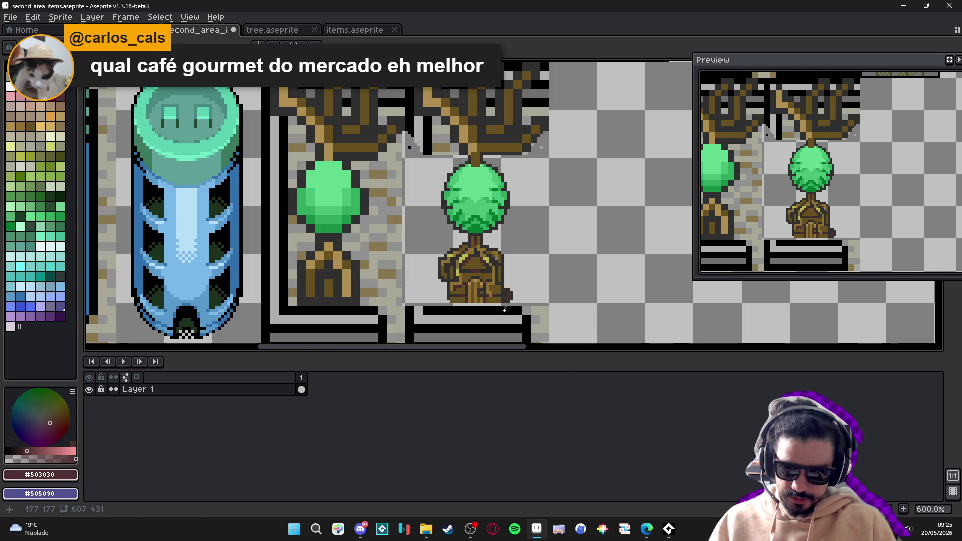
scroll(489, 292, "up", 3)
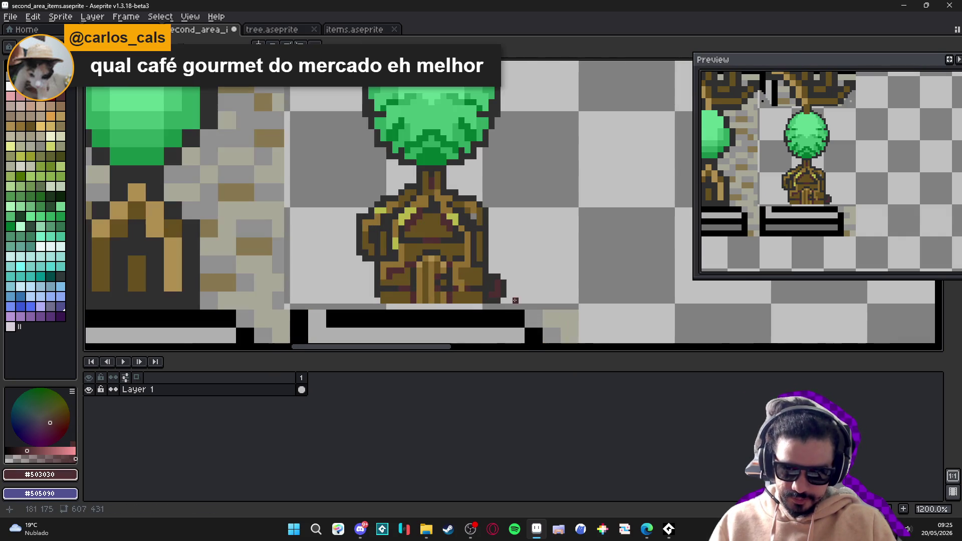
scroll(472, 274, "up", 3)
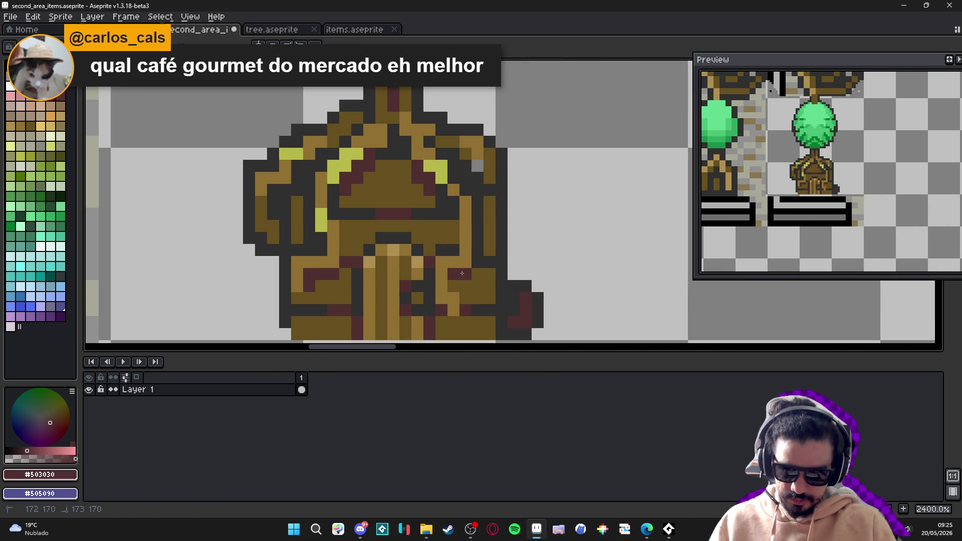
left_click(469, 301)
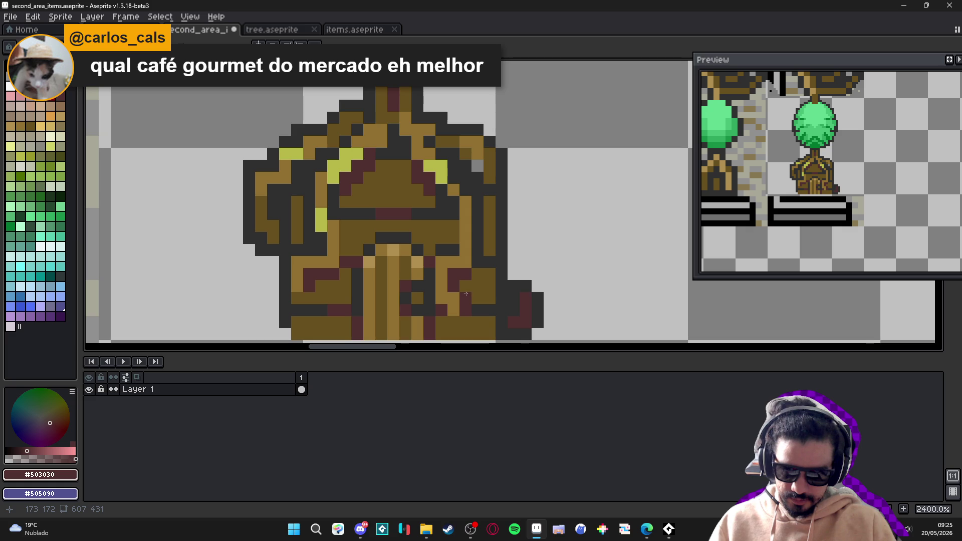
scroll(465, 294, "down", 3)
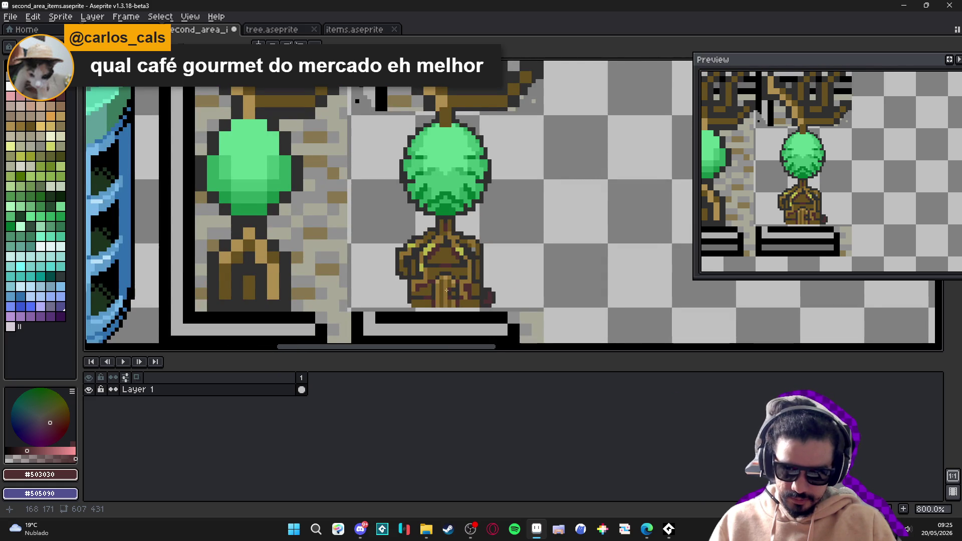
left_click_drag(446, 290, 469, 293)
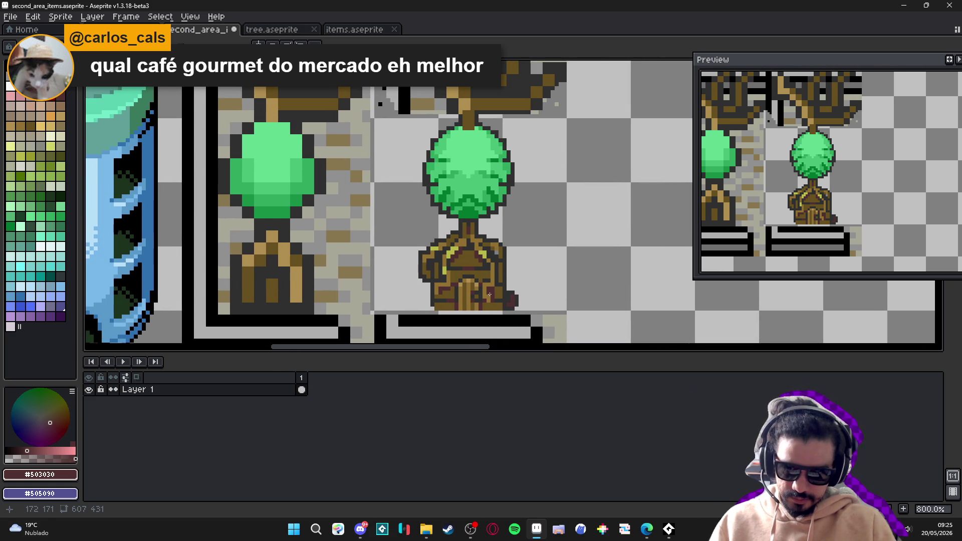
Sample the mid-brown and dark outline colours, then save the sprite file again
scroll(505, 289, "up", 3)
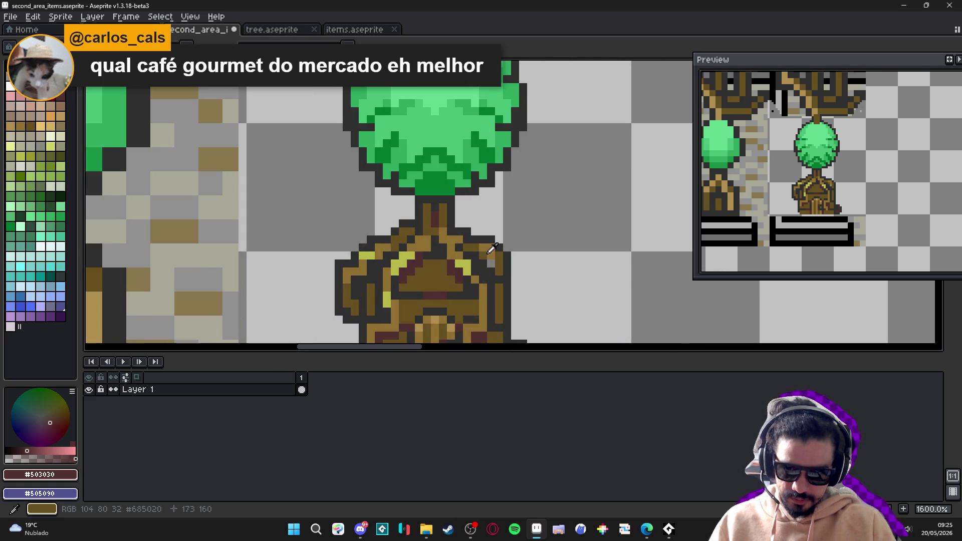
left_click(489, 250, "alt")
left_click(494, 265, "alt")
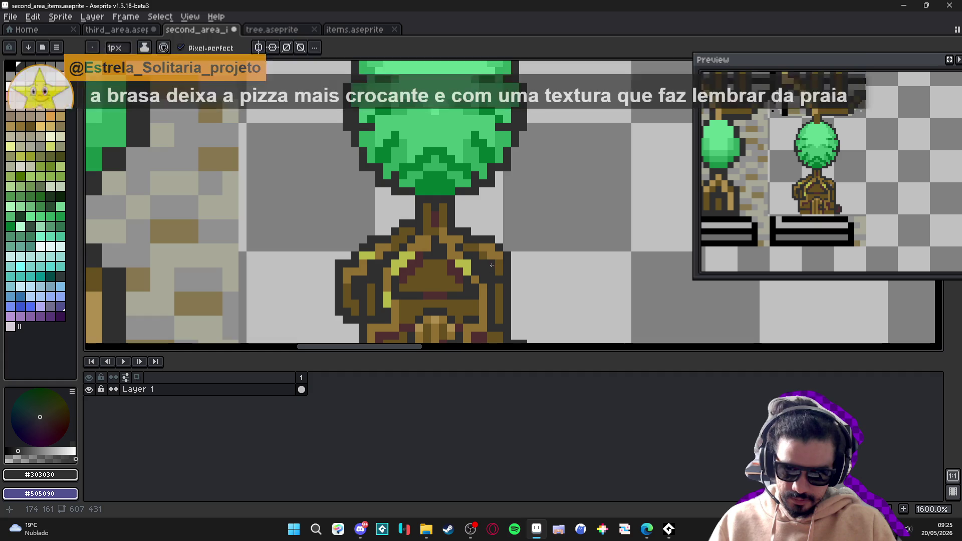
scroll(499, 279, "down", 3)
key("ctrl+s")
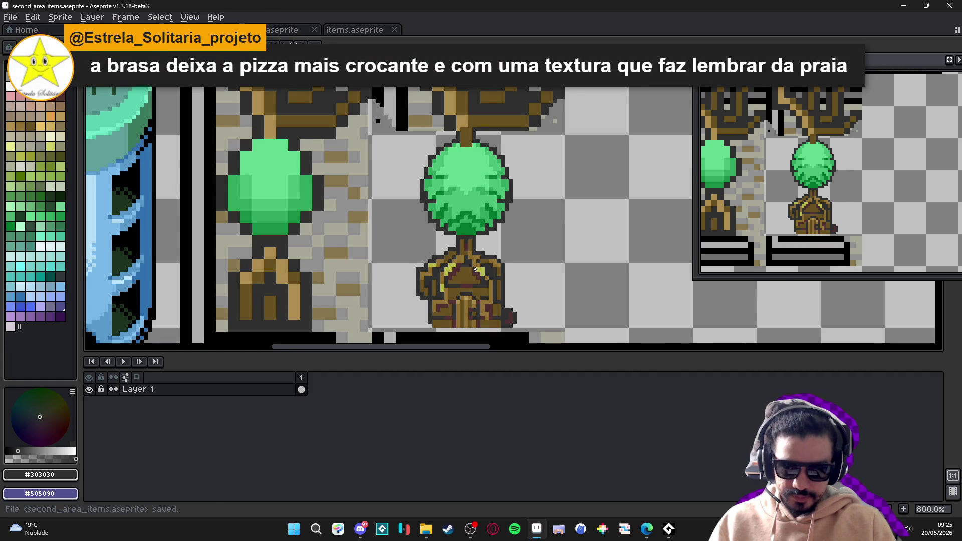
scroll(471, 273, "down", 2)
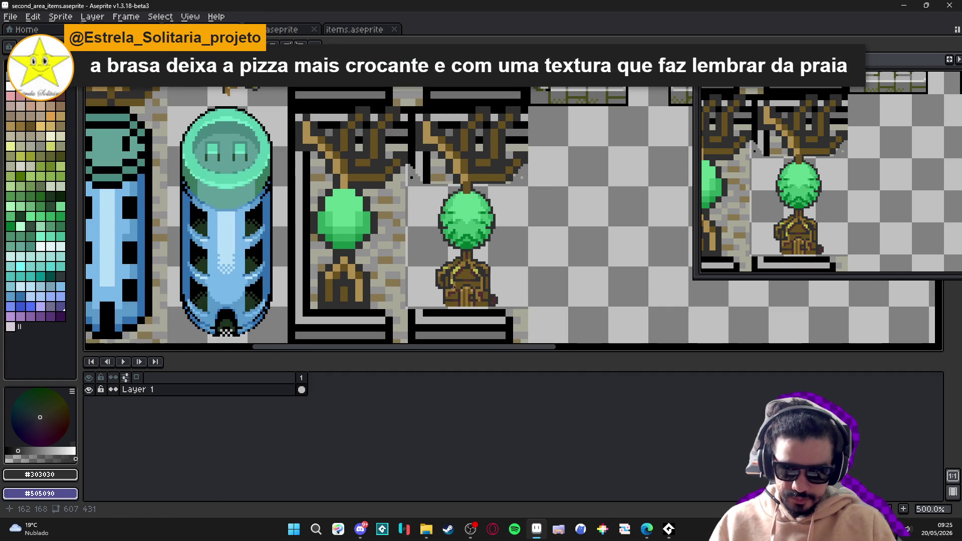
Extend the trunk down into the top of the foliage with brown #685020
scroll(451, 270, "down", 1)
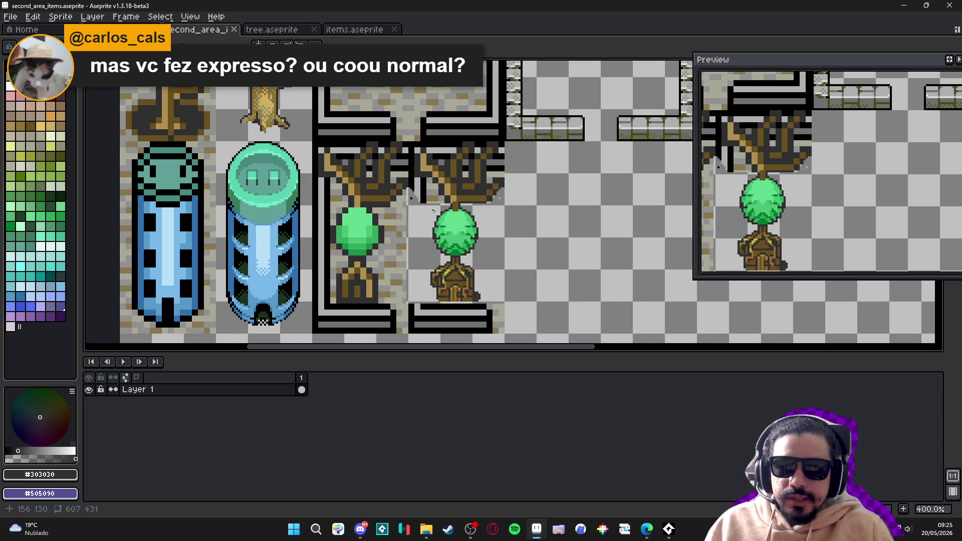
scroll(457, 208, "up", 8)
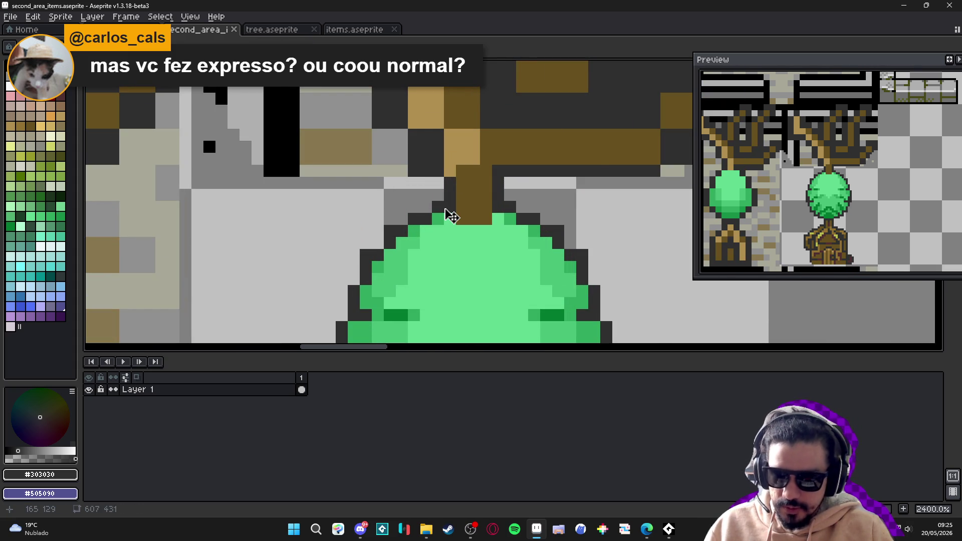
key("b")
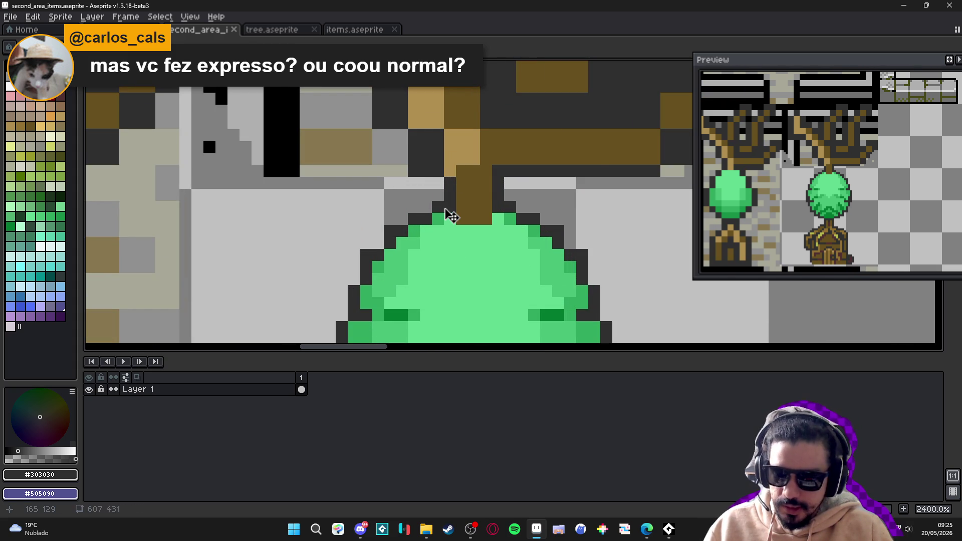
scroll(445, 208, "down", 4)
scroll(446, 208, "down", 2)
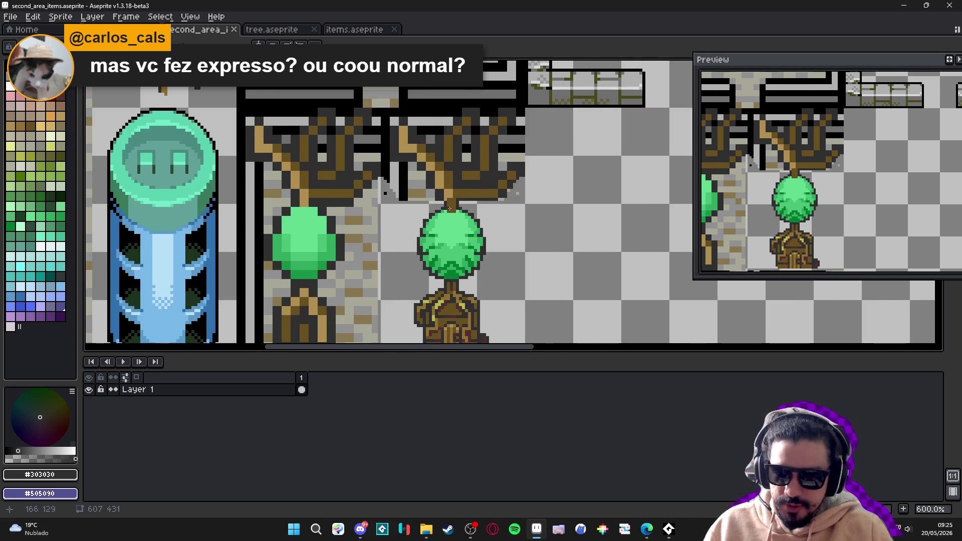
scroll(449, 209, "up", 1)
scroll(450, 208, "up", 3)
left_click(448, 210, "alt")
left_click(447, 234)
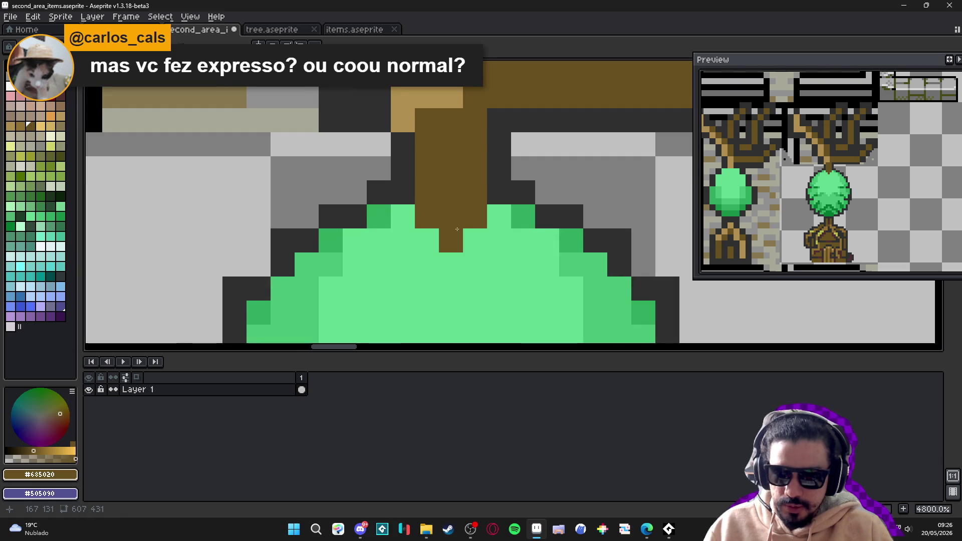
Outline the stem where it meets the foliage with dark #303030 pixels
scroll(471, 223, "up", 1)
left_click(472, 221, "alt")
left_click(473, 221)
left_click(408, 220)
left_click(424, 237)
left_click(456, 236)
scroll(453, 244, "down", 5)
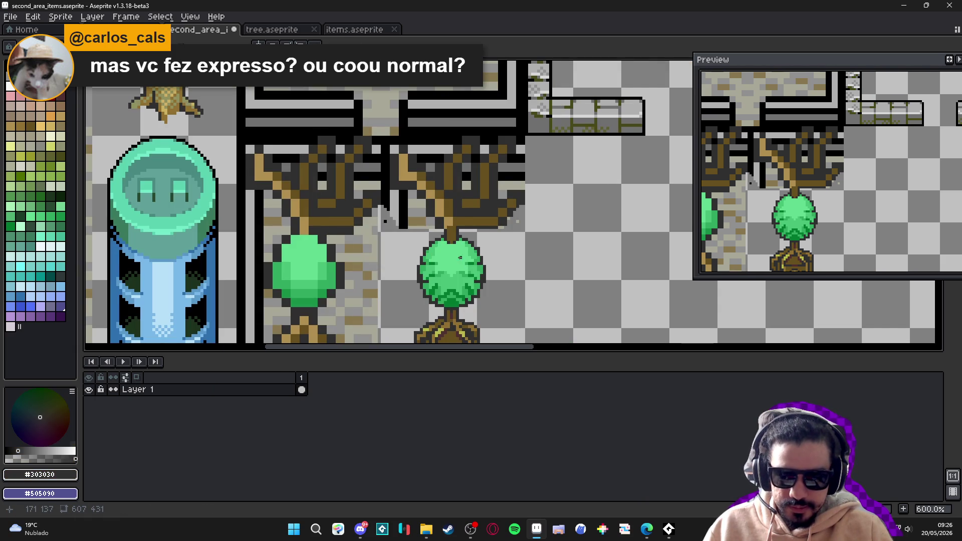
scroll(460, 258, "up", 3)
scroll(460, 245, "down", 4)
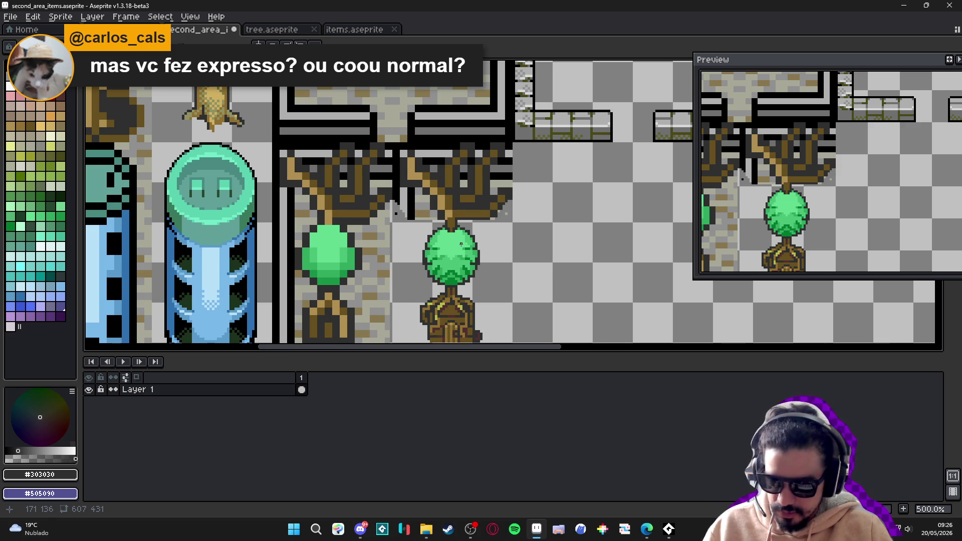
scroll(461, 244, "down", 2)
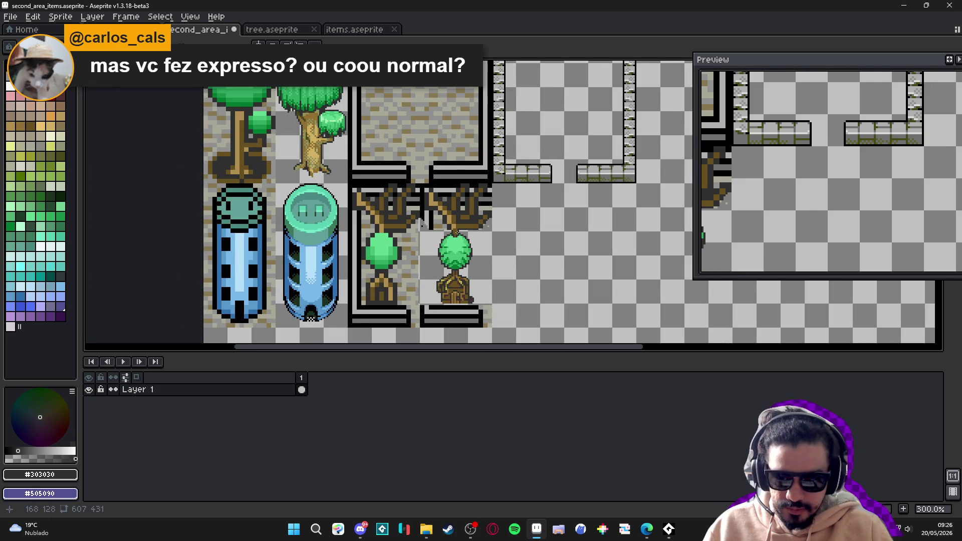
scroll(456, 232, "up", 1)
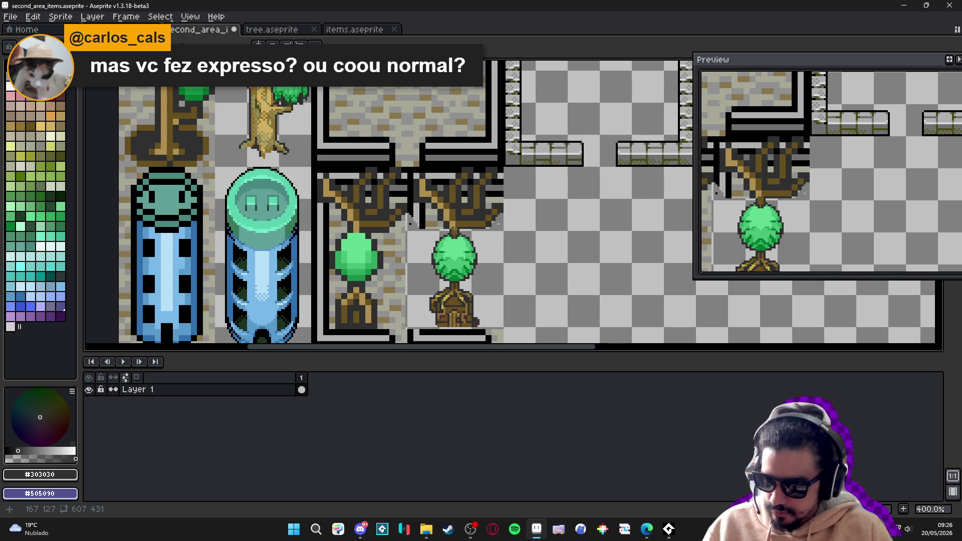
scroll(454, 229, "up", 5)
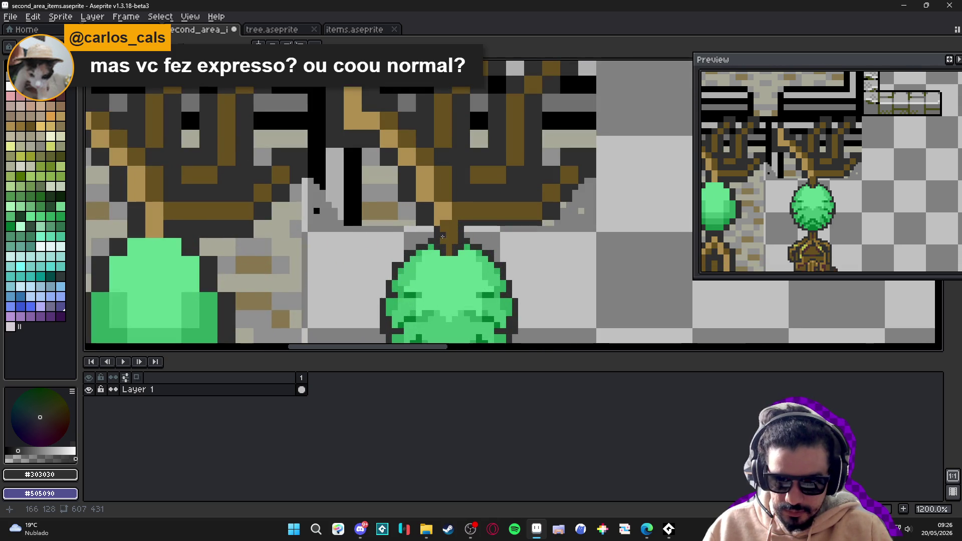
scroll(444, 219, "down", 3)
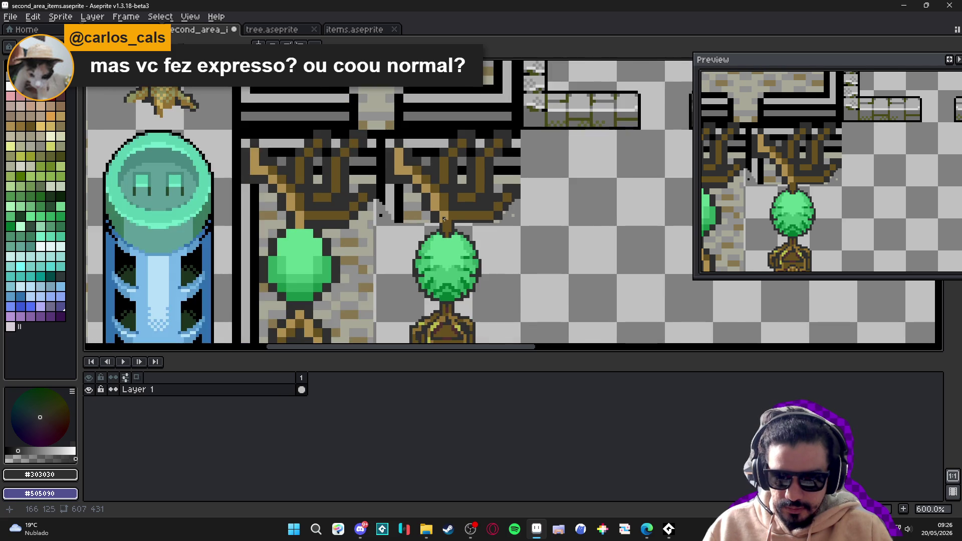
scroll(440, 229, "up", 2)
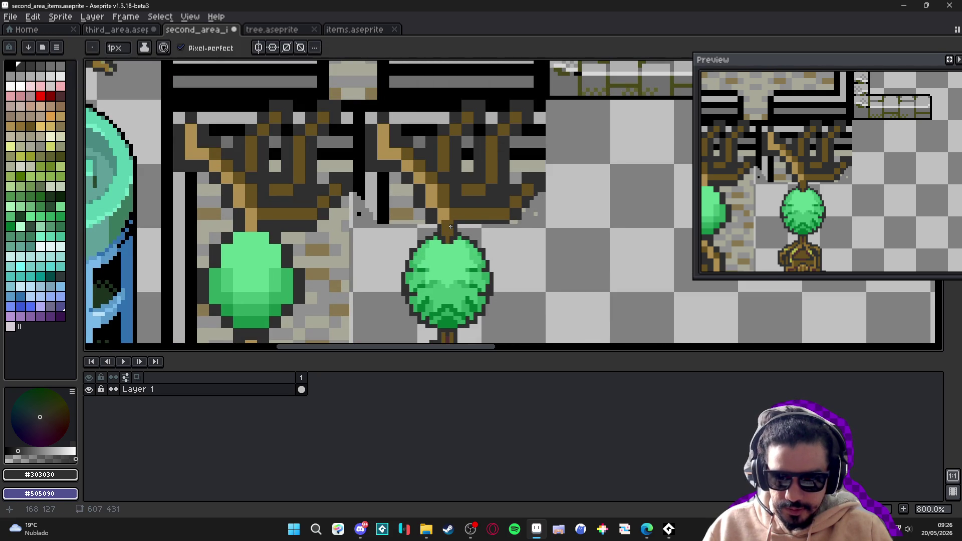
left_click(450, 223, "alt")
Erase the grey pixels around the branches with an enlarged eraser and show the pixel grid
key("plus")
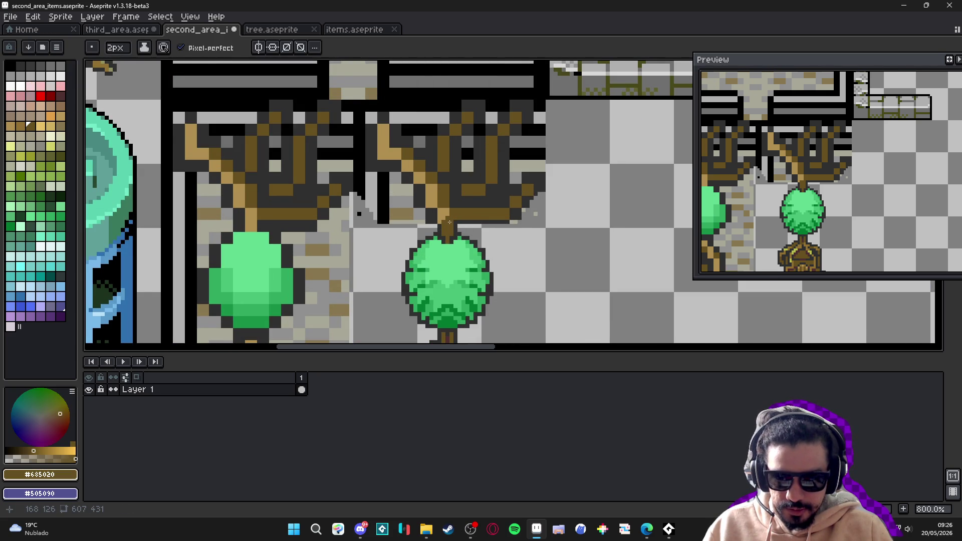
scroll(457, 223, "down", 1)
key("e")
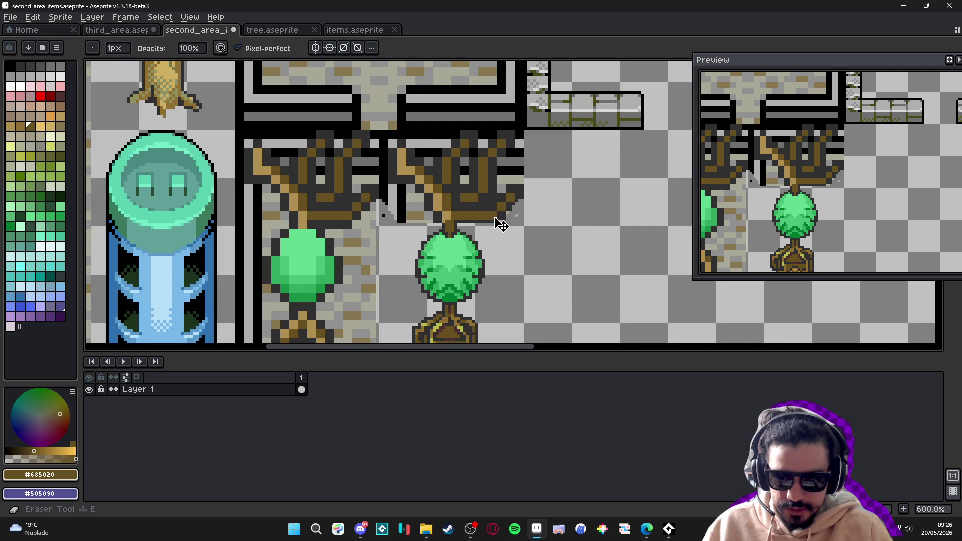
left_click(519, 206)
mouse_move(518, 206)
left_mouse_down()
mouse_move(489, 198)
mouse_move(486, 167)
mouse_move(506, 148)
mouse_move(471, 145)
mouse_move(454, 163)
mouse_move(405, 160)
mouse_move(404, 172)
mouse_move(421, 167)
mouse_move(431, 193)
mouse_move(485, 212)
mouse_move(440, 204)
left_mouse_up()
key("minus")
key("minus")
key("minus")
key("ctrl+apostrophe")
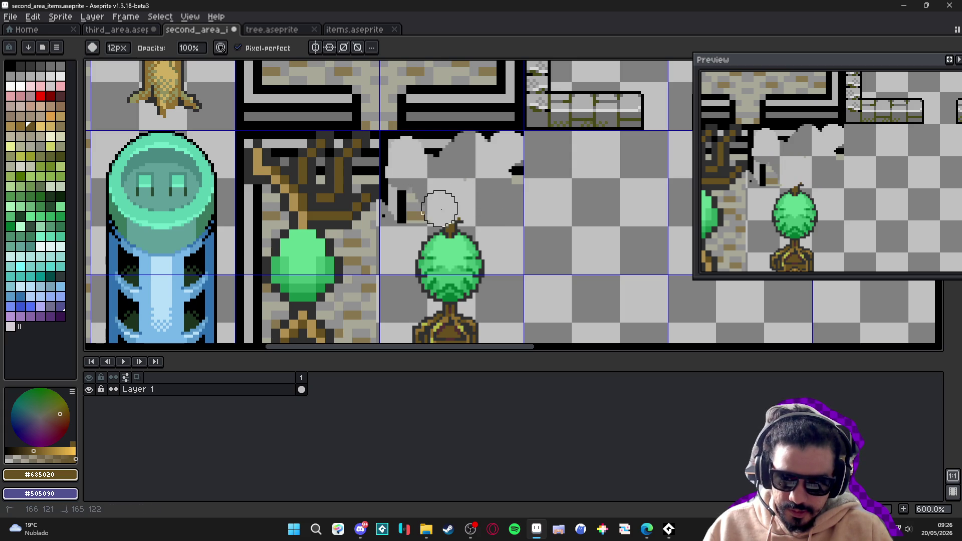
Erase the dark bar near the tree
key("b")
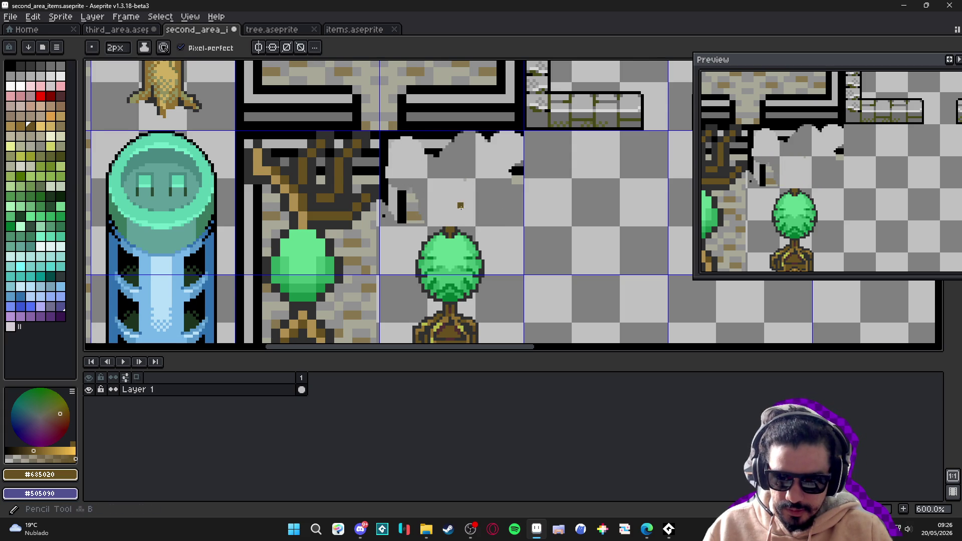
scroll(455, 221, "down", 1)
scroll(447, 212, "up", 4)
key("e")
mouse_move(397, 220)
left_mouse_down()
mouse_move(355, 218)
mouse_move(363, 154)
mouse_move(603, 154)
mouse_move(595, 152)
mouse_move(597, 200)
mouse_move(560, 201)
left_mouse_up()
scroll(367, 190, "up", 2)
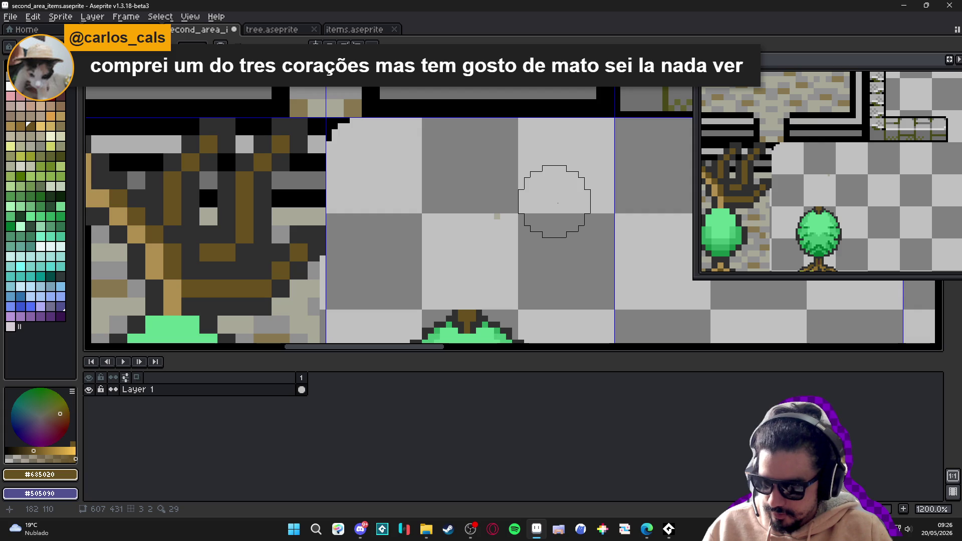
Erase the stray dark pixels along the top edge with a 1px eraser and save
key("minus")
key("minus")
key("minus")
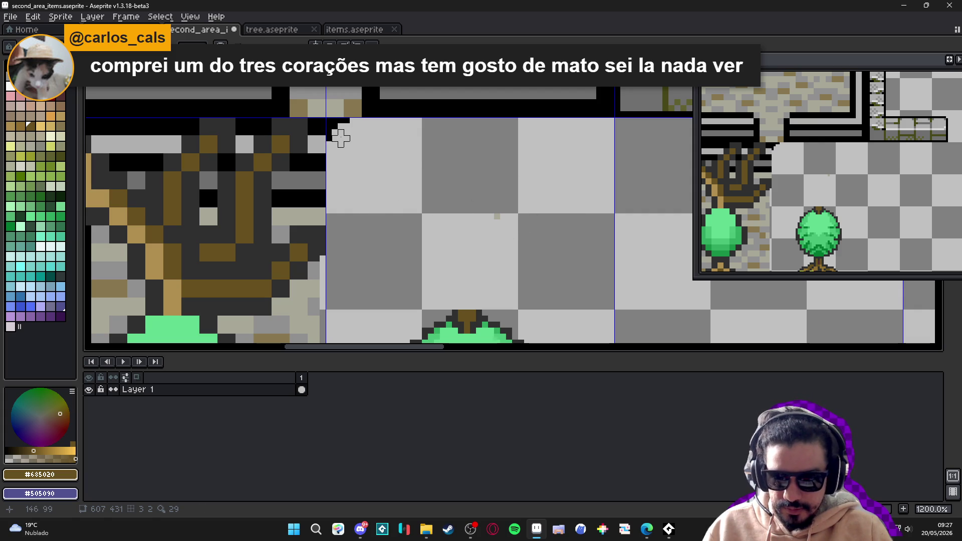
left_click_drag(331, 124, 350, 123)
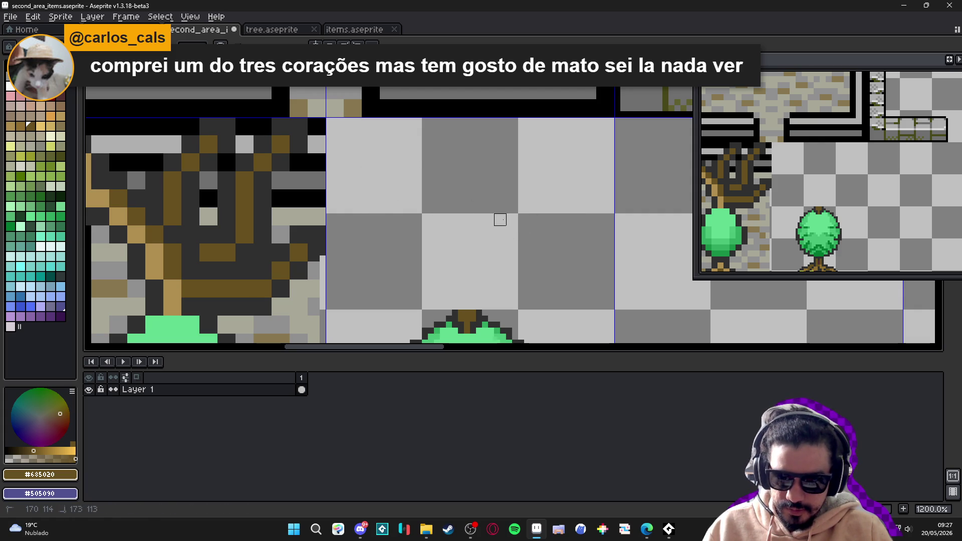
scroll(503, 201, "down", 4)
scroll(503, 202, "down", 1)
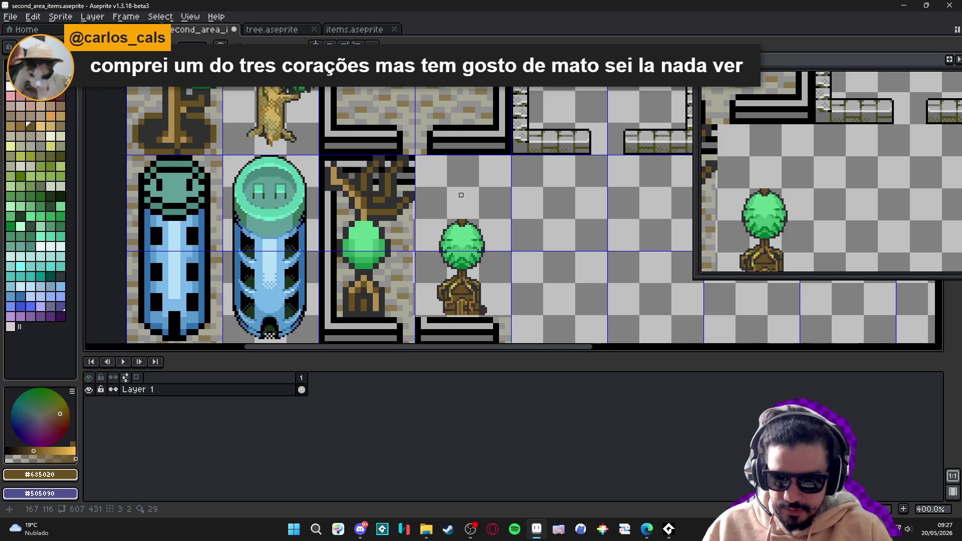
scroll(441, 258, "up", 2)
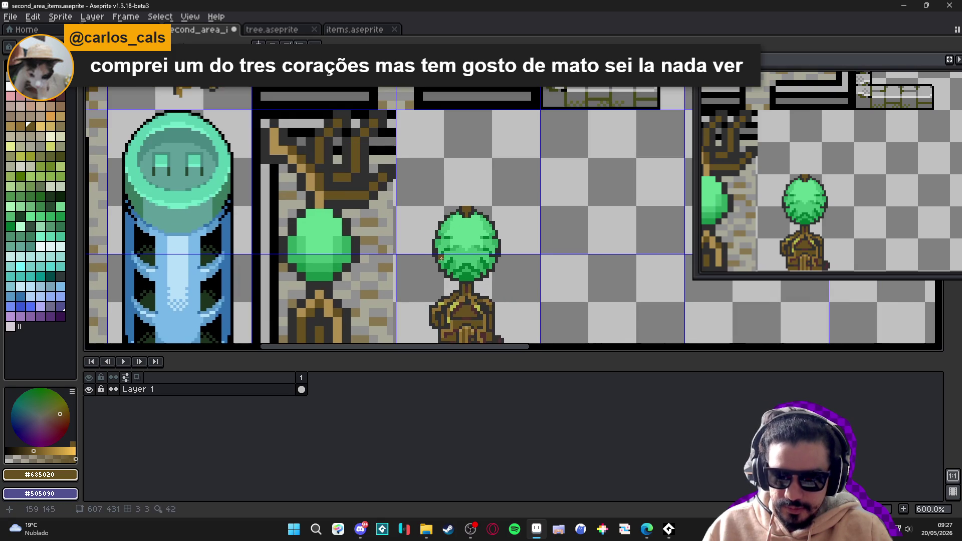
scroll(451, 258, "down", 2)
key("ctrl+s")
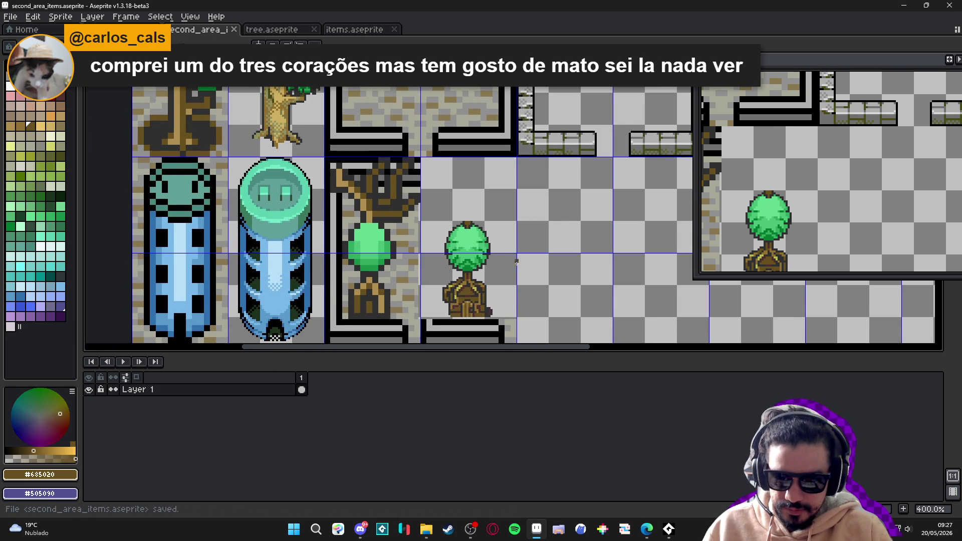
Bring the tree's trunk base into view and save the sprite again
scroll(516, 261, "up", 8)
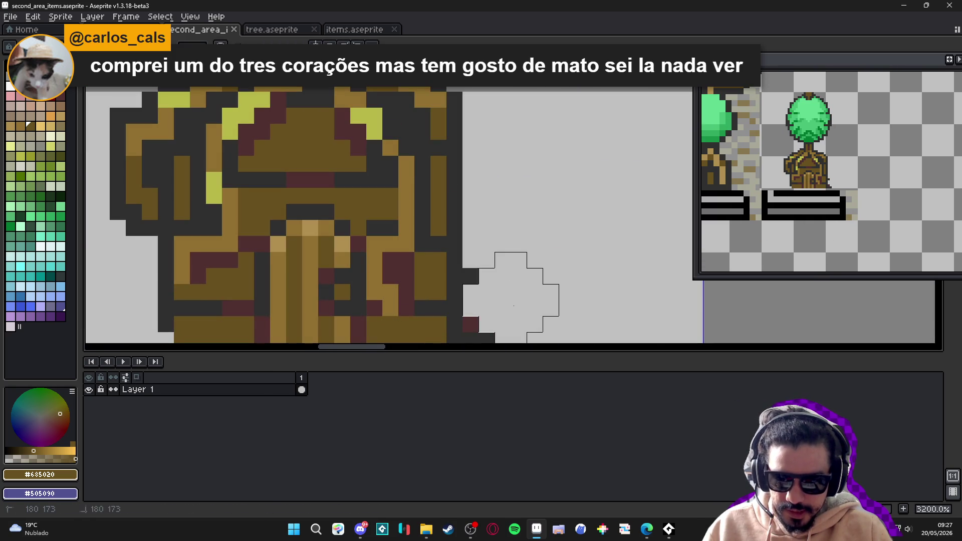
scroll(506, 301, "down", 1)
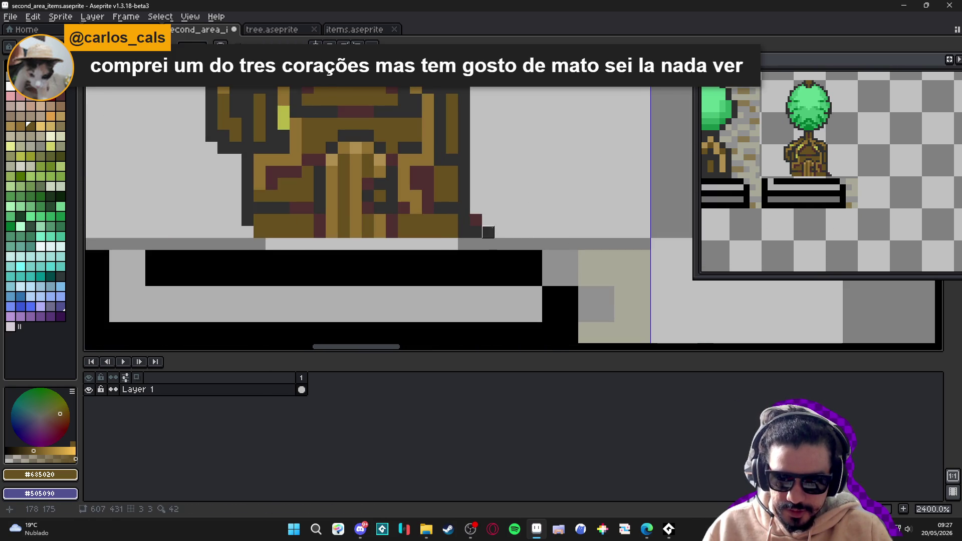
scroll(487, 232, "down", 6)
scroll(470, 272, "up", 1)
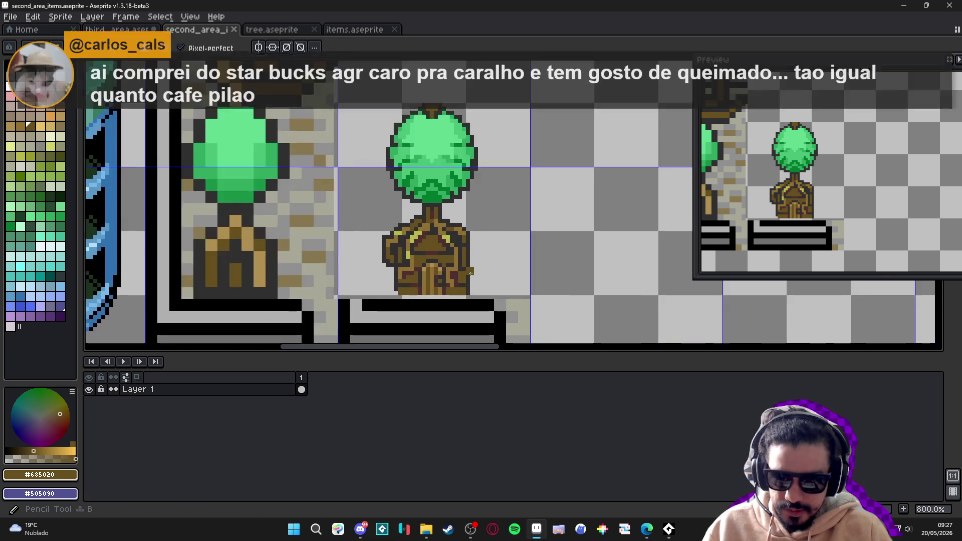
scroll(471, 272, "up", 1)
left_click_drag(477, 271, 487, 246)
key("ctrl+s")
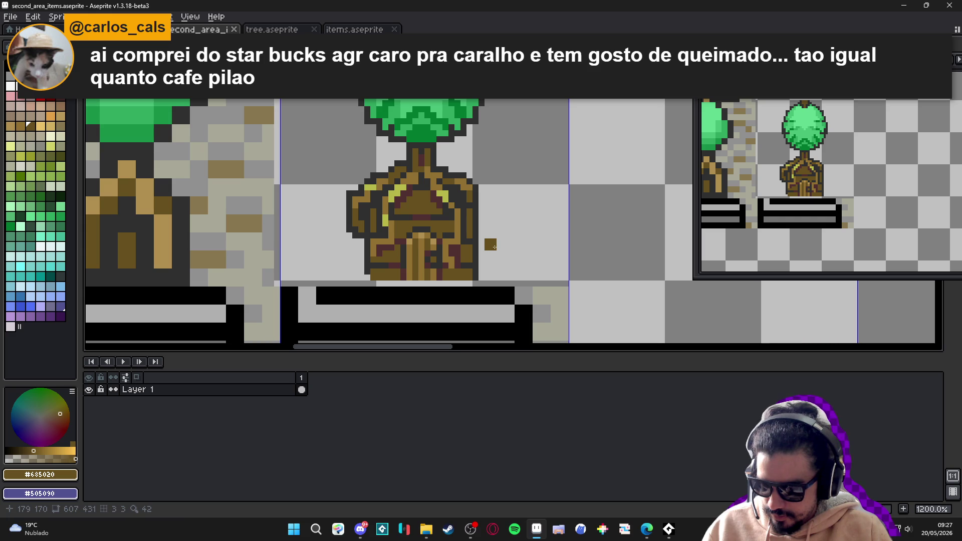
Select a small block of trunk pixels to adjust
scroll(491, 249, "up", 3)
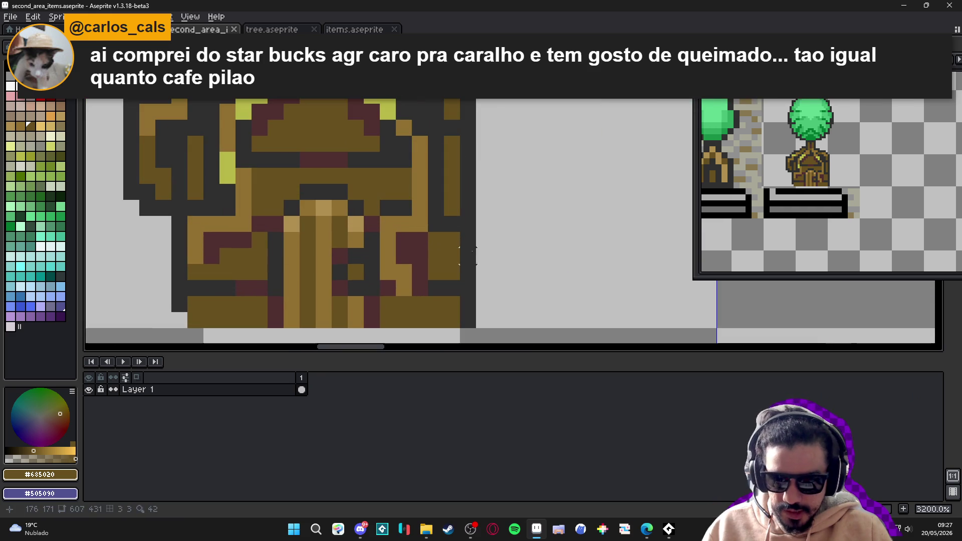
left_click_drag(447, 282, 451, 281)
mouse_move(468, 220)
left_mouse_down()
mouse_move(472, 282)
mouse_move(440, 260)
mouse_move(428, 264)
left_mouse_up()
scroll(428, 265, "down", 4)
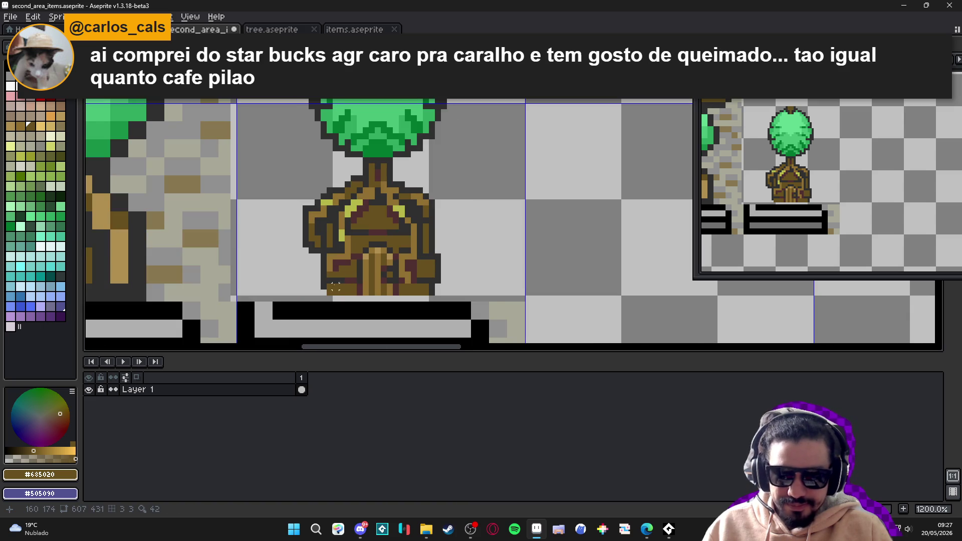
scroll(330, 287, "up", 4)
mouse_move(317, 275)
left_mouse_down()
mouse_move(359, 306)
mouse_move(303, 280)
mouse_move(354, 289)
left_mouse_up()
Eyedrop #303030 and pencil dark outline pixels along the trunk's right edge
left_click(306, 282, "alt")
left_click(307, 298)
left_click(307, 265)
scroll(310, 259, "down", 6)
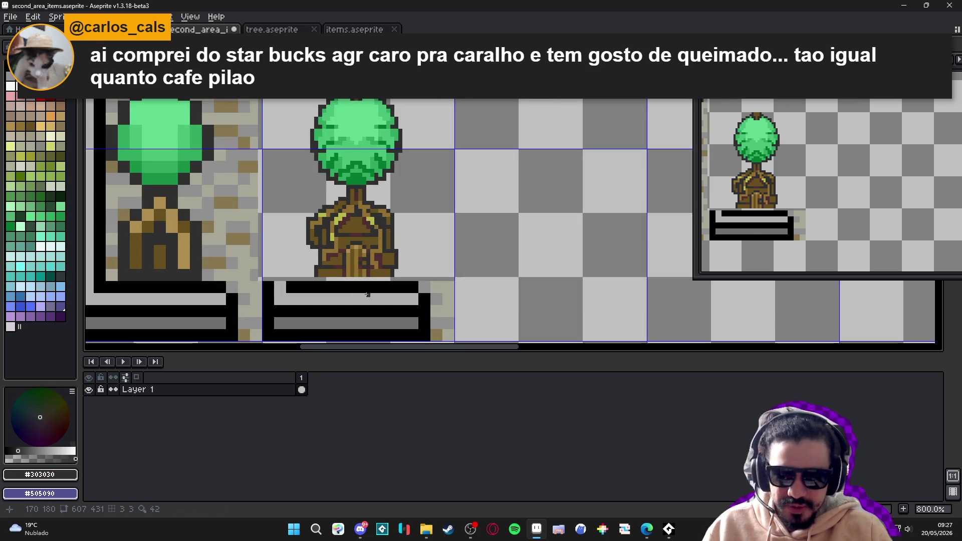
left_click_drag(367, 295, 389, 303)
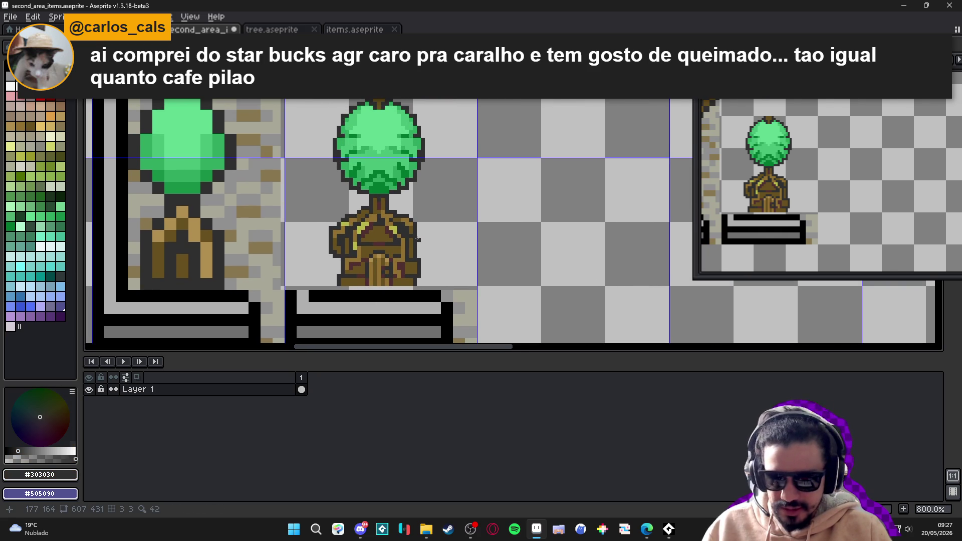
scroll(418, 239, "up", 5)
left_click_drag(423, 232, 421, 194)
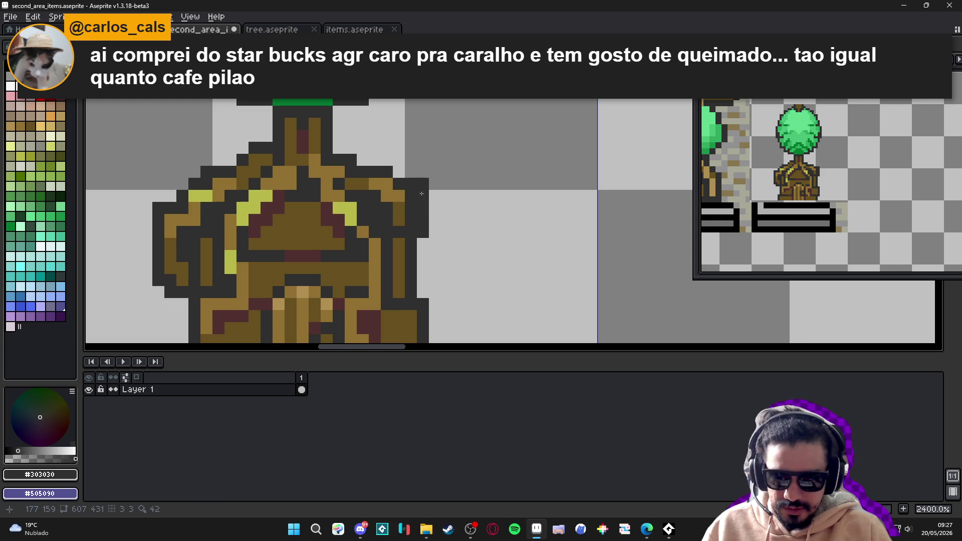
Save the sprite and eyedrop the trunk brown near the canopy
scroll(415, 191, "down", 6)
scroll(416, 252, "down", 2)
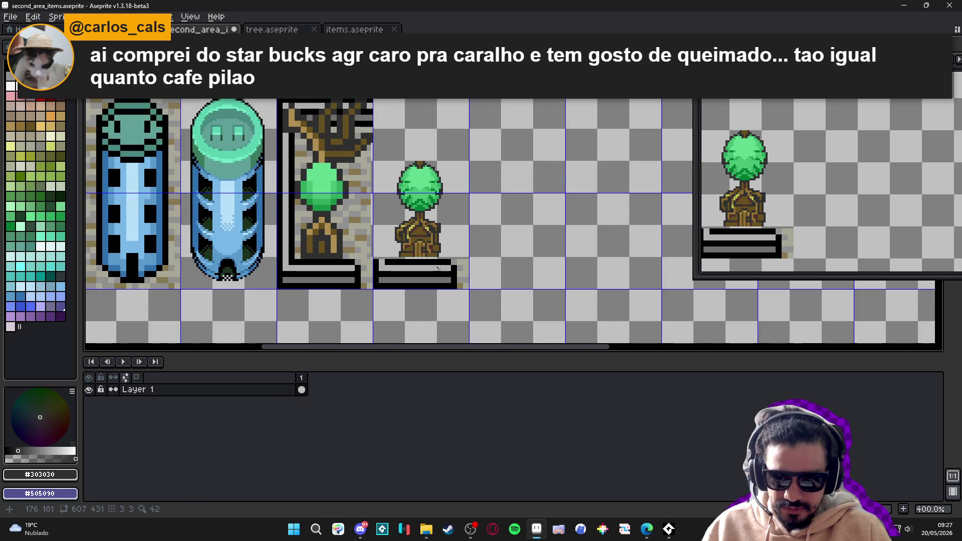
key("ctrl+s")
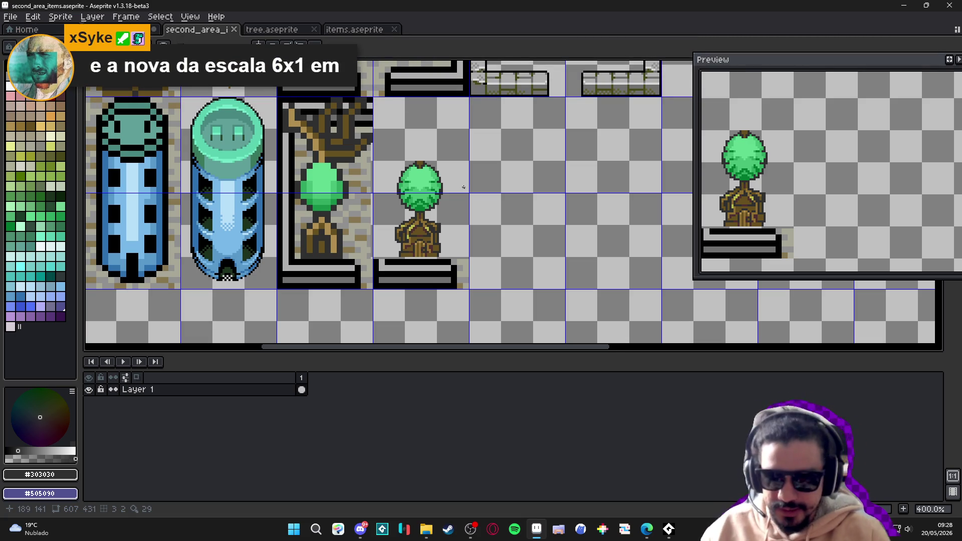
scroll(417, 169, "up", 2)
mouse_move(417, 144)
left_mouse_down()
mouse_move(423, 228)
mouse_move(401, 189)
mouse_move(378, 184)
mouse_move(386, 188)
mouse_move(387, 147)
mouse_move(413, 149)
mouse_move(413, 126)
left_mouse_up()
scroll(421, 200, "up", 3)
left_click(424, 231, "alt")
Thicken the brown stem with extra pixels and erase the stray one left of its bend
scroll(413, 126, "down", 5)
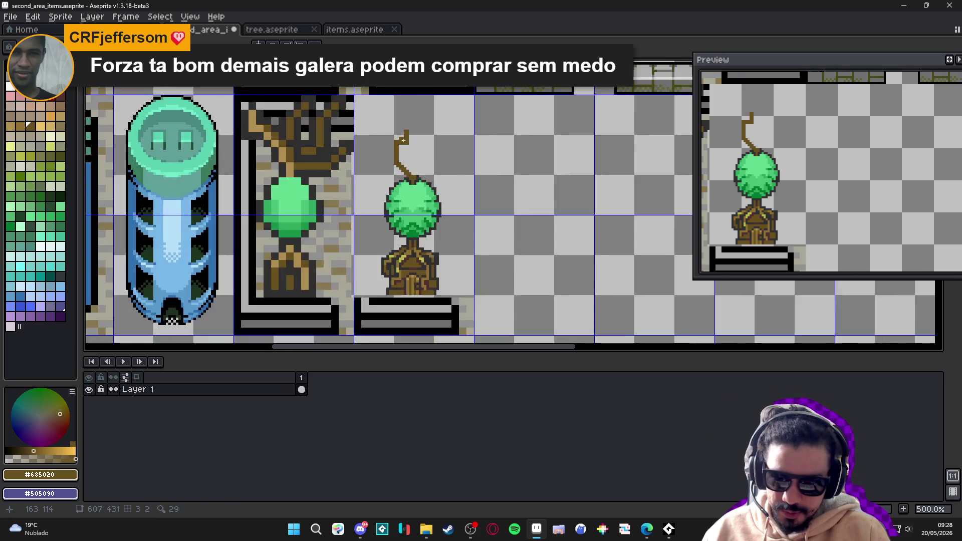
scroll(447, 221, "up", 1)
scroll(447, 220, "up", 4)
left_click(448, 227)
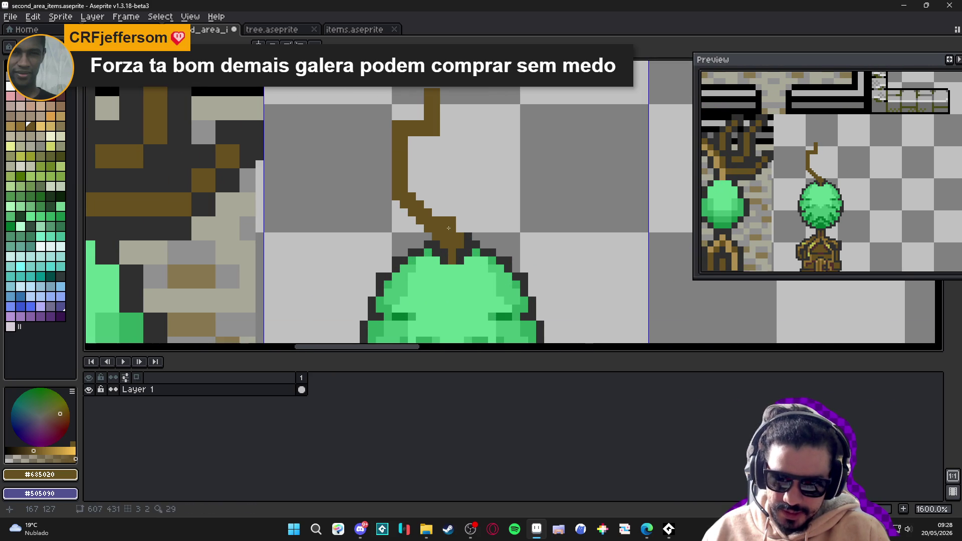
left_click(411, 188)
left_click_drag(402, 143, 390, 138)
key("e")
left_click(390, 136)
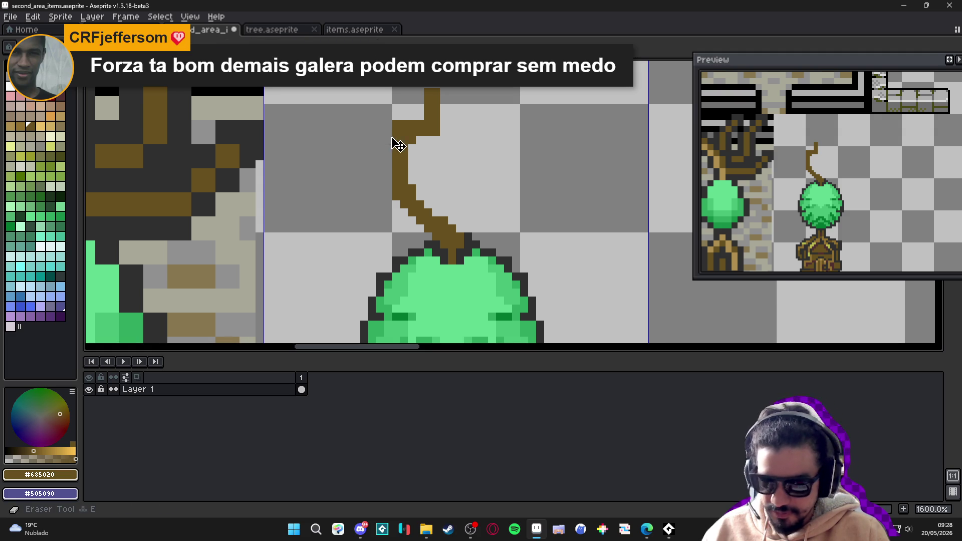
Raise the stem's left bump and draw a diagonal left branch capped with a pixel
scroll(395, 124, "down", 4)
key("b")
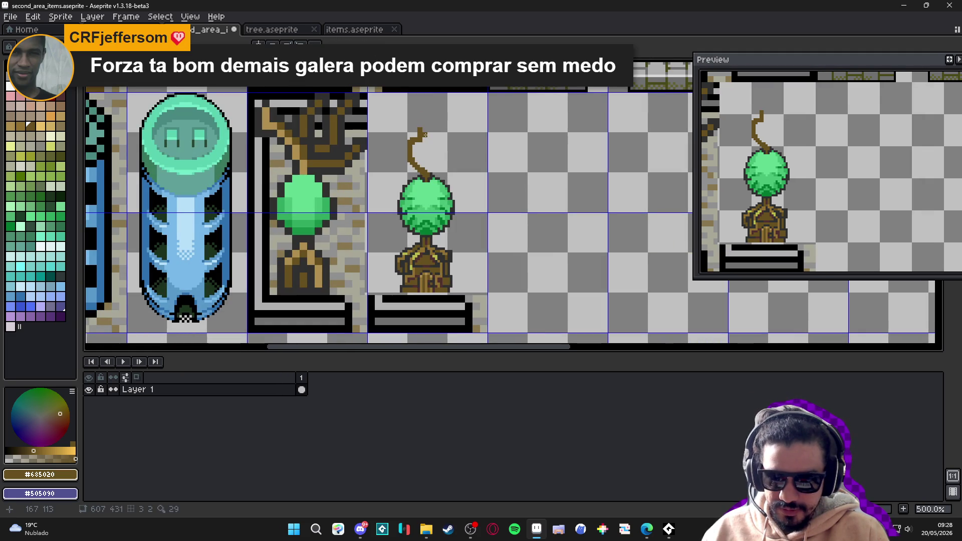
scroll(416, 134, "up", 2)
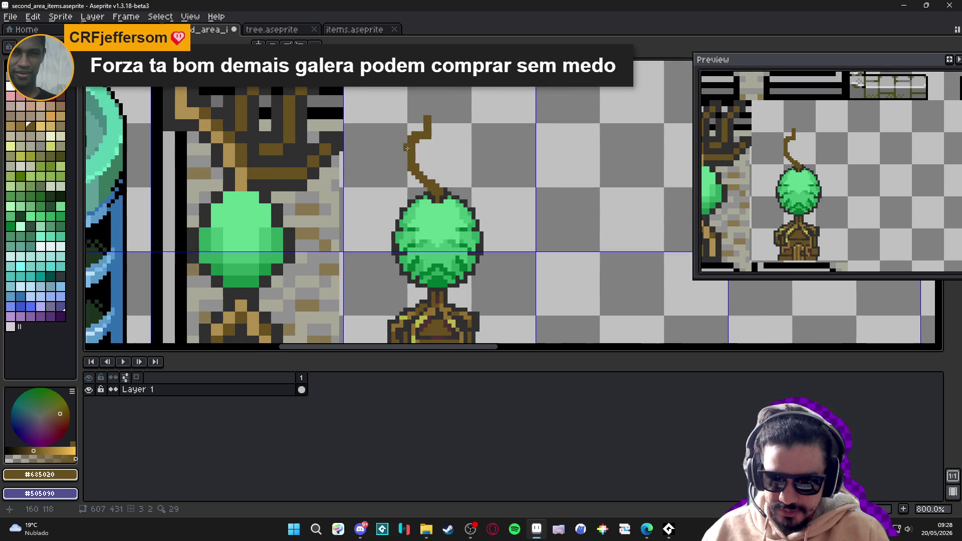
scroll(410, 151, "down", 2)
scroll(410, 151, "up", 4)
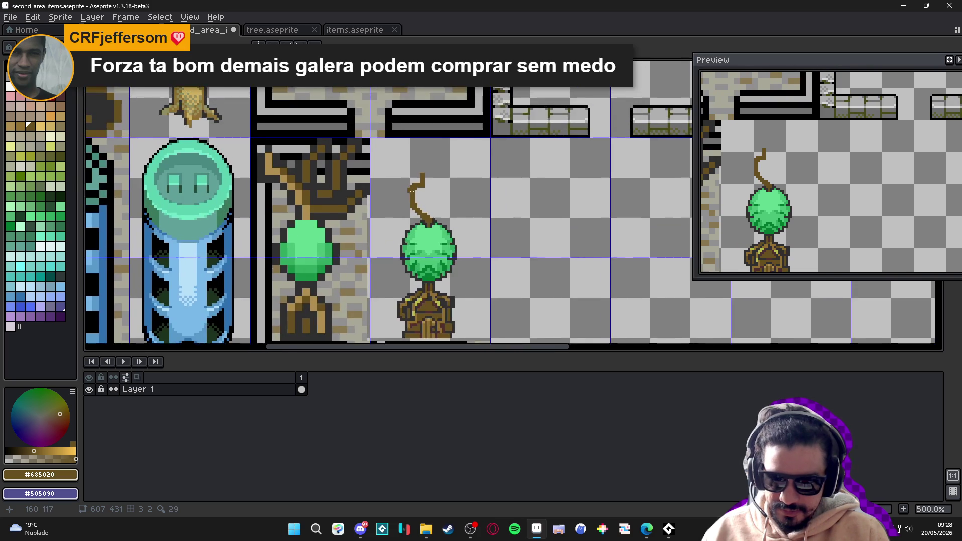
scroll(404, 194, "down", 4)
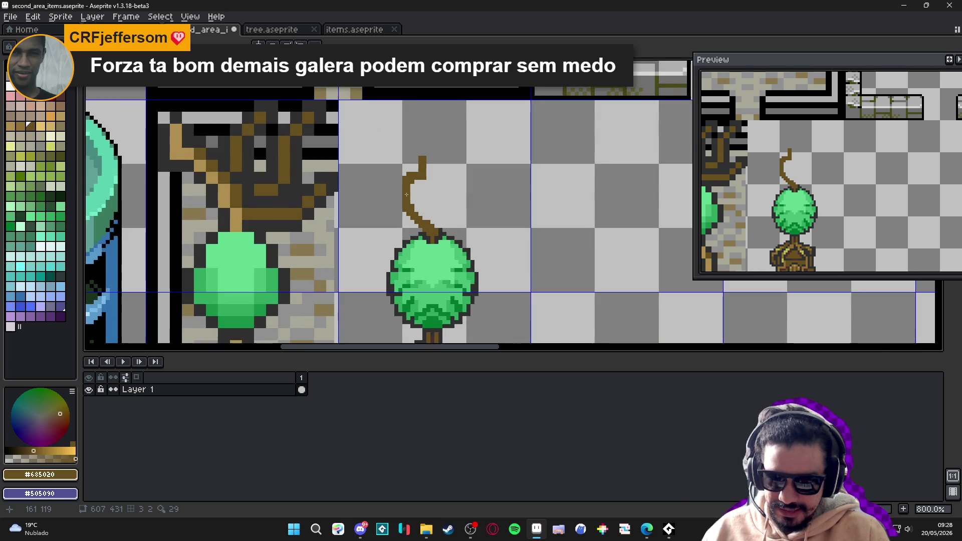
scroll(400, 185, "up", 4)
left_click(396, 178)
left_click(370, 149, "shift")
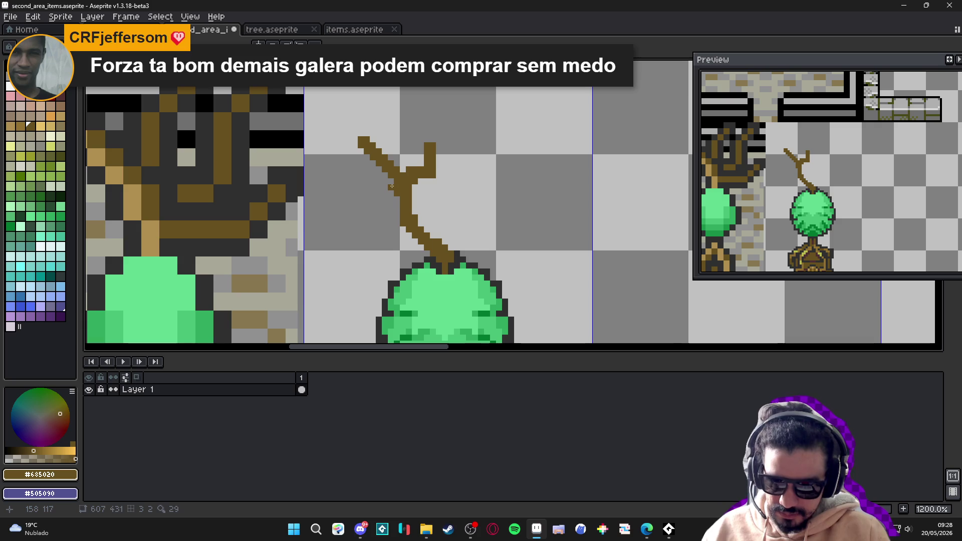
mouse_move(333, 146)
left_mouse_down()
mouse_move(369, 187)
mouse_move(399, 140)
left_mouse_up()
left_click(400, 173)
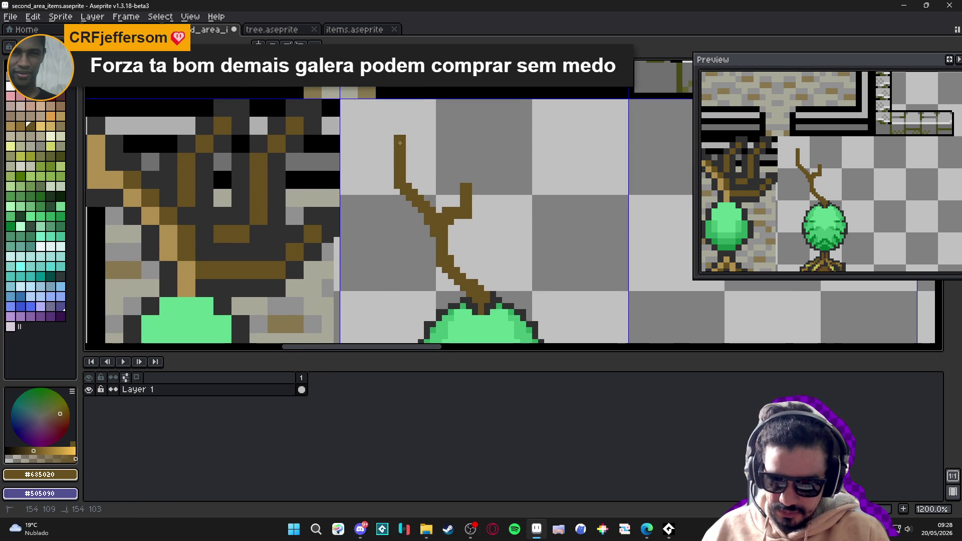
Fix the top branch segment, extending its tip upward and removing its corner pixel
left_click(430, 141, "shift")
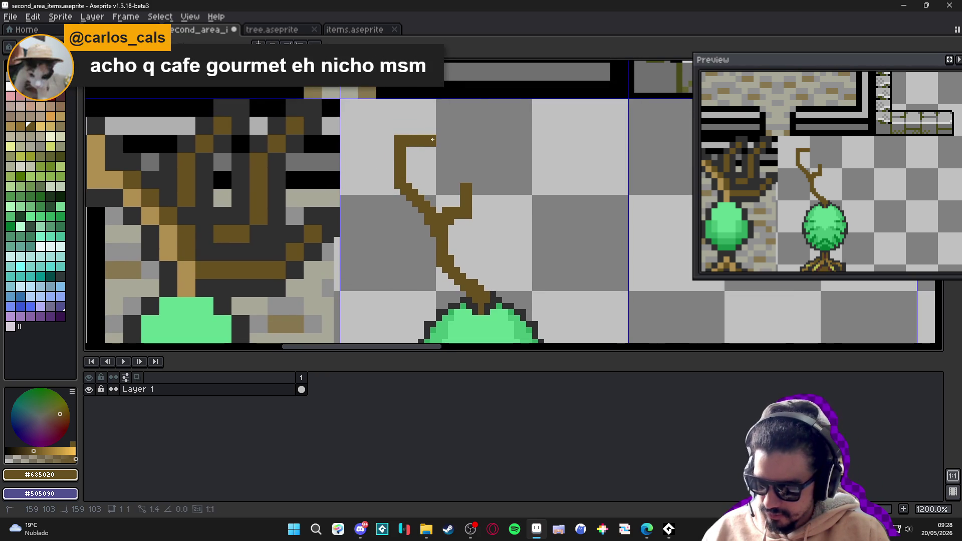
left_click(431, 132, "shift")
left_click(397, 137)
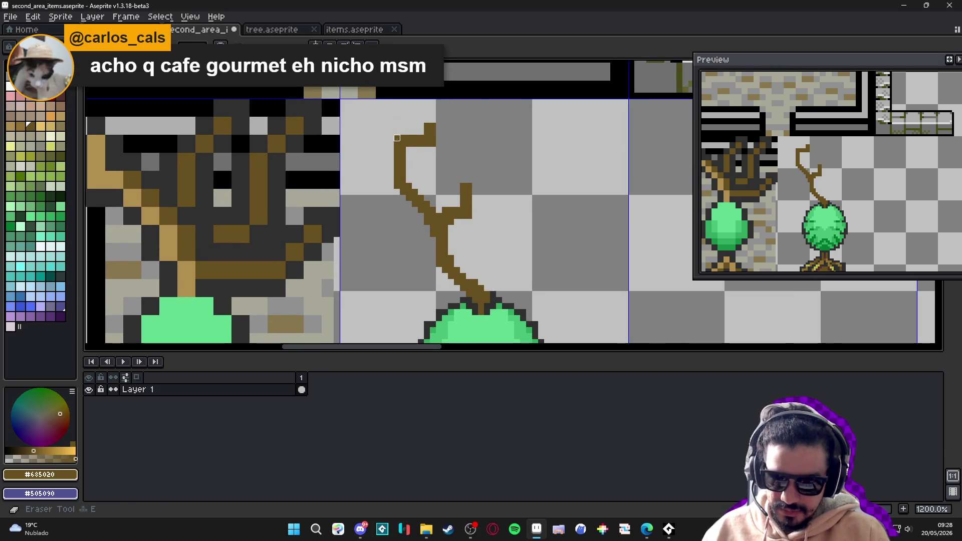
left_click(427, 113)
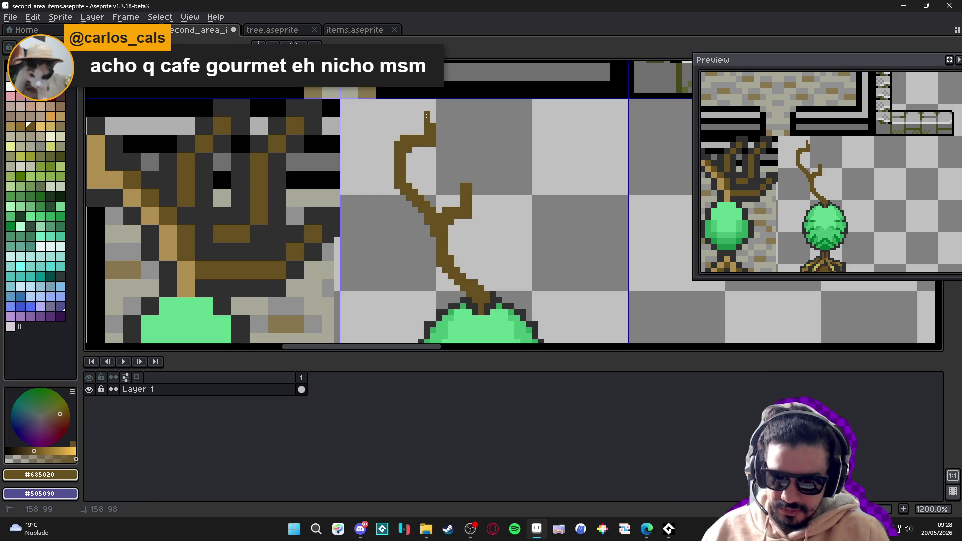
left_click_drag(427, 185, 413, 164)
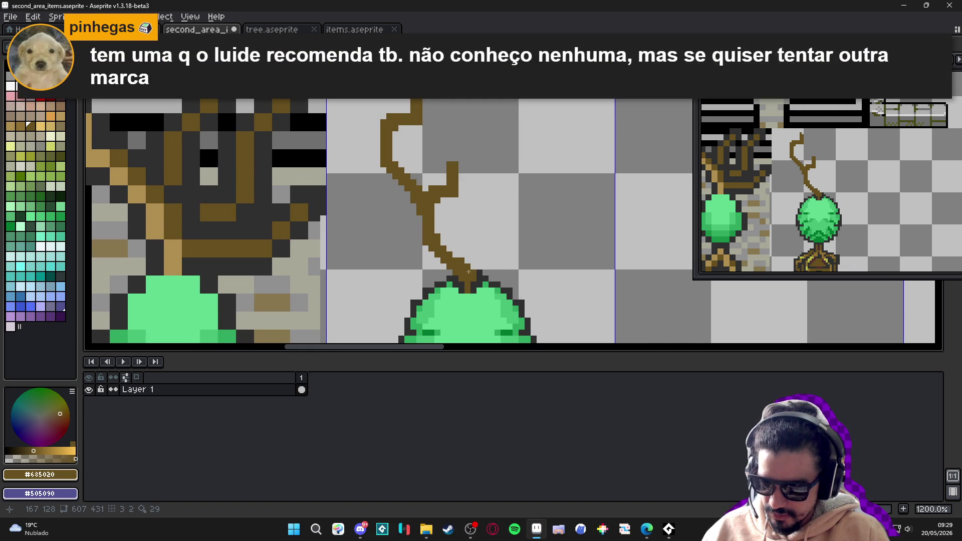
mouse_move(469, 271)
left_mouse_down()
mouse_move(457, 254)
mouse_move(515, 209)
mouse_move(518, 195)
left_mouse_up()
Shorten the right branch, then extend it flat outward and rising upward
left_click(486, 219)
left_click(528, 228)
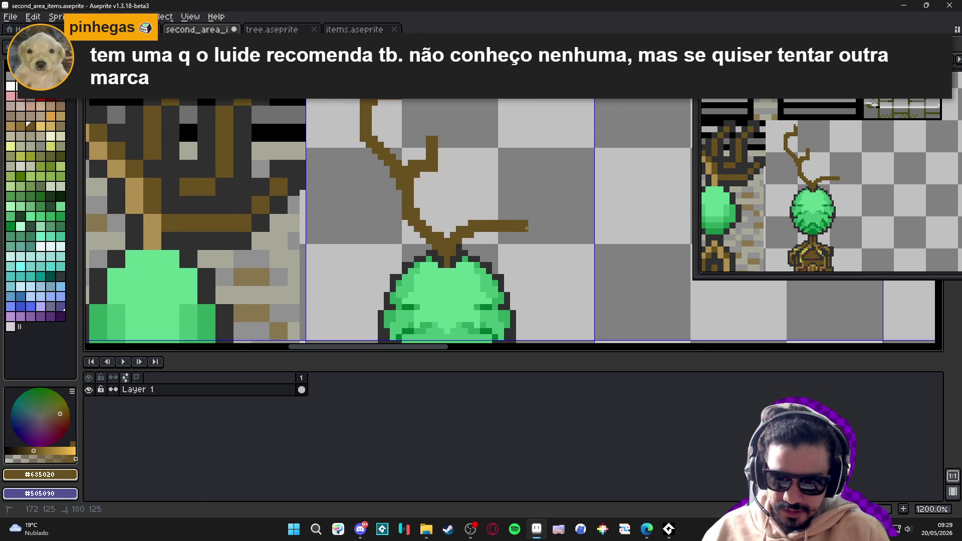
left_click(547, 203, "shift")
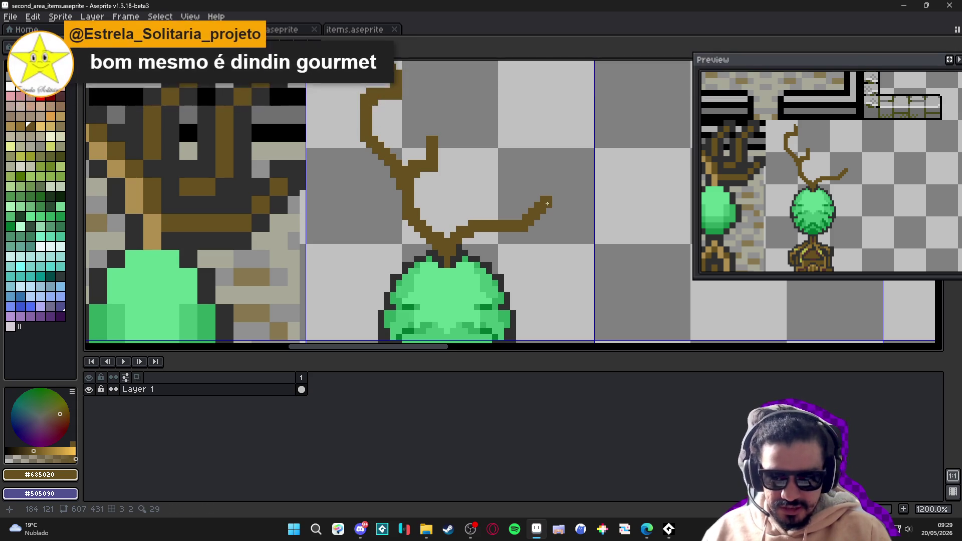
scroll(446, 238, "up", 1)
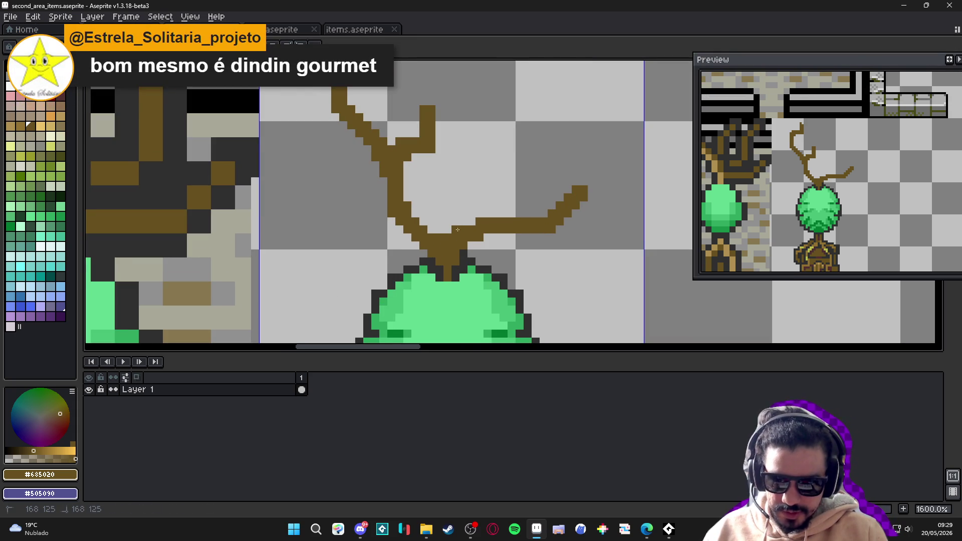
scroll(527, 226, "down", 2)
scroll(527, 225, "up", 3)
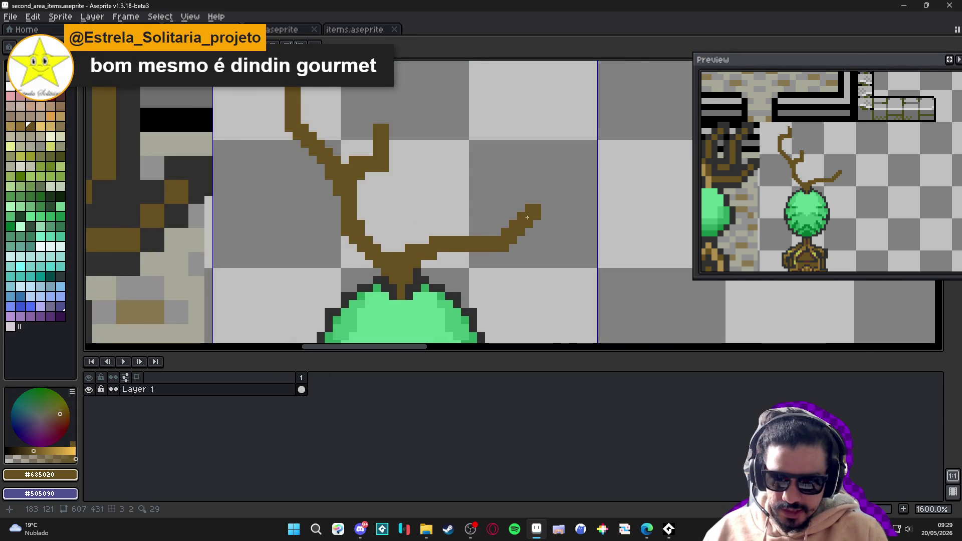
left_click(495, 204, "shift")
left_click(495, 157, "shift")
left_click_drag(507, 193, 534, 197)
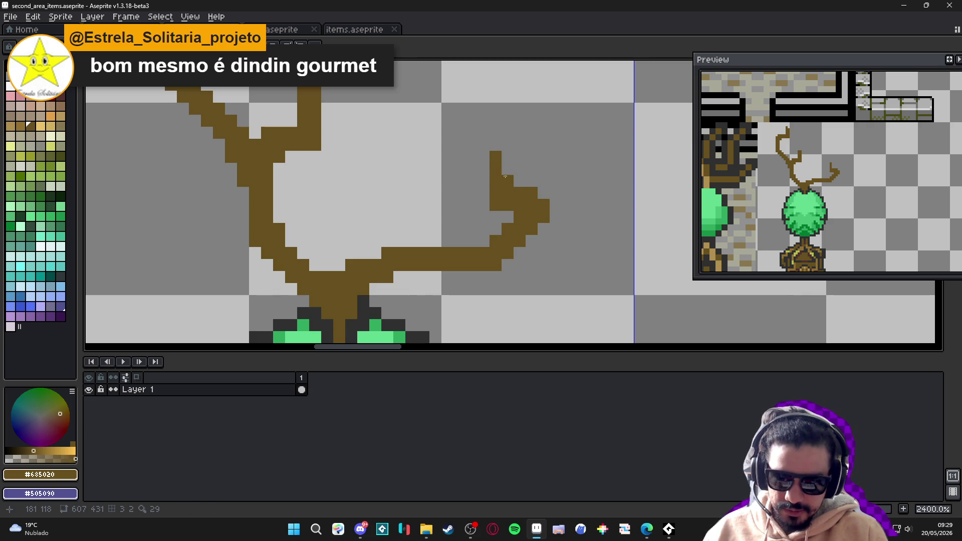
Curl the right branch tip upward and left, erasing a stray brown pixel
scroll(510, 170, "down", 4)
scroll(565, 239, "up", 2)
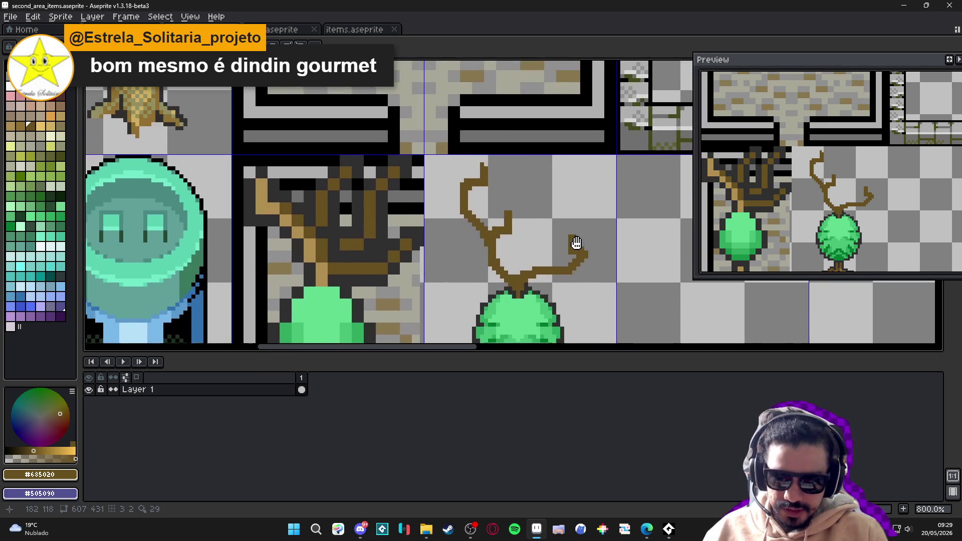
left_click_drag(565, 238, 545, 217)
scroll(551, 220, "down", 2)
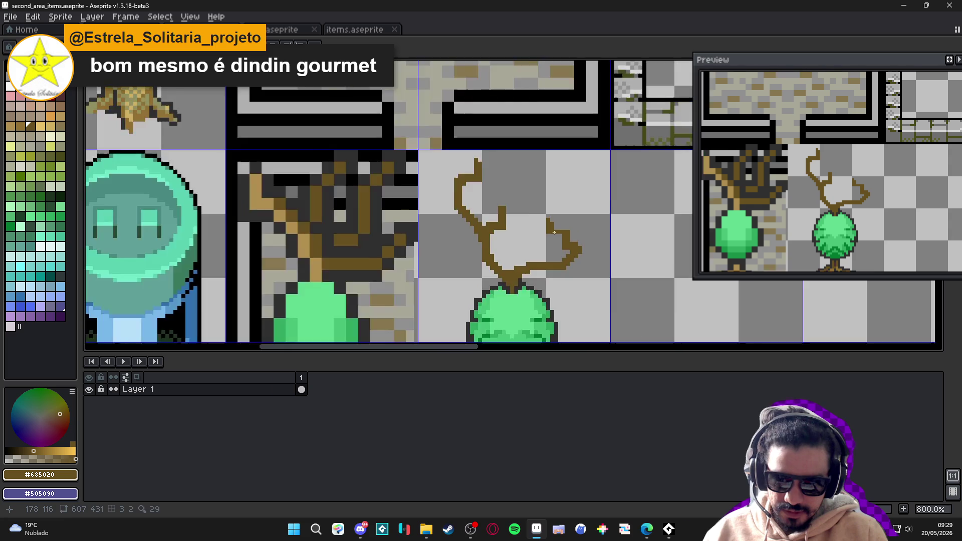
scroll(570, 237, "up", 5)
left_click(570, 236)
key("e")
left_click(591, 230)
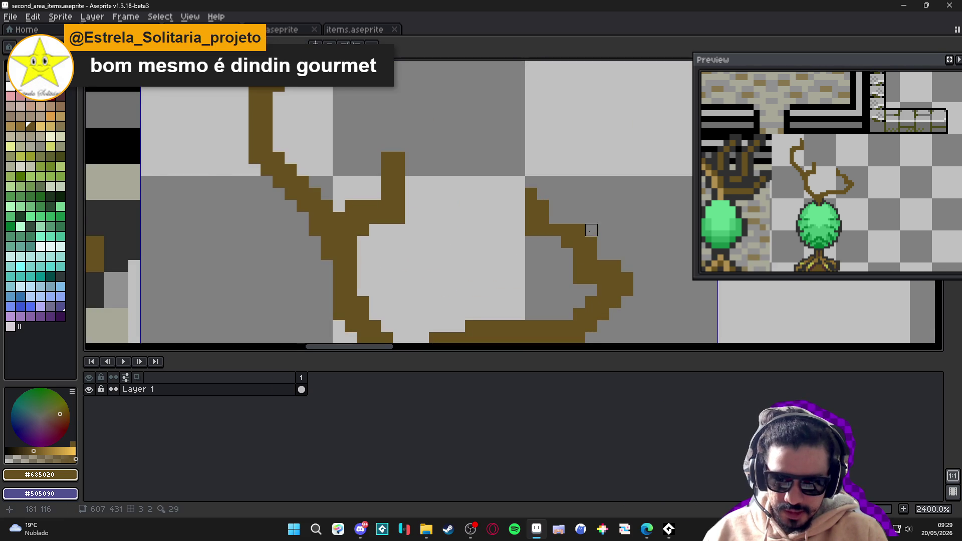
scroll(576, 230, "down", 5)
scroll(557, 229, "up", 3)
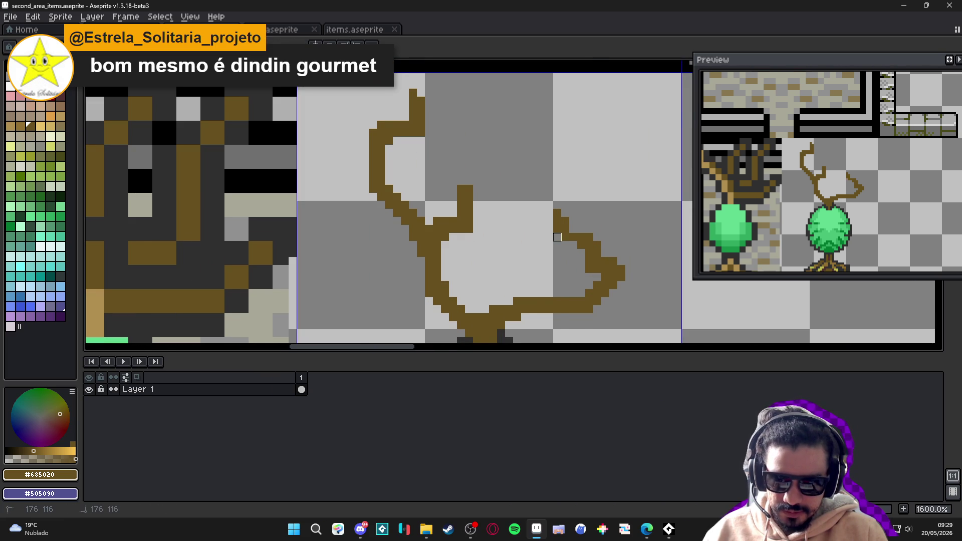
scroll(553, 241, "down", 3)
scroll(536, 247, "down", 2)
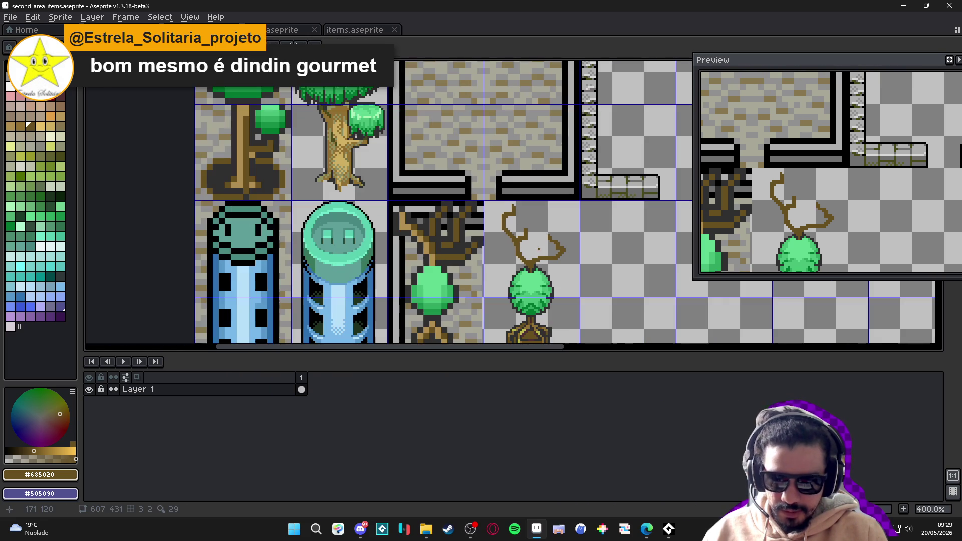
scroll(532, 268, "up", 5)
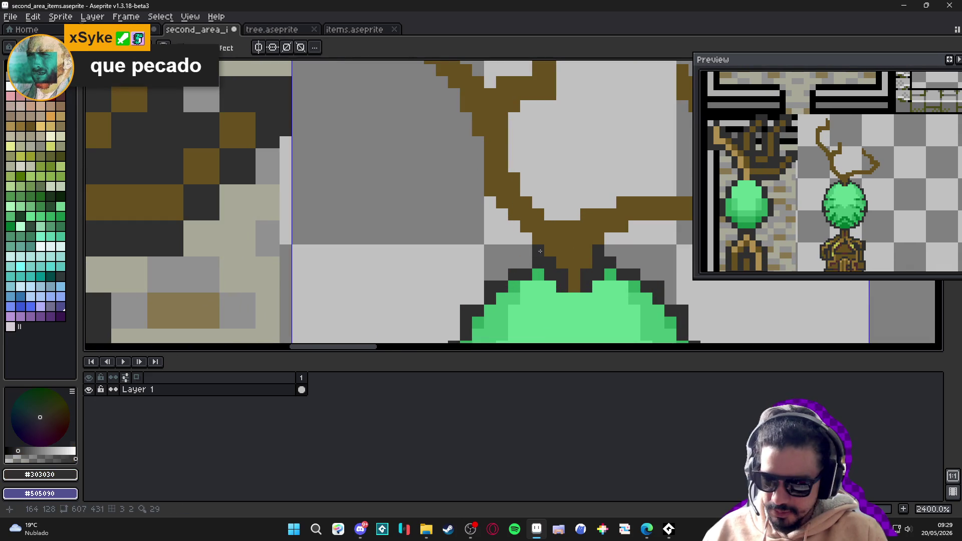
scroll(536, 246, "down", 1)
mouse_move(498, 215)
left_mouse_down()
mouse_move(497, 176)
mouse_move(529, 255)
left_mouse_up()
left_click(490, 202)
left_click(525, 219)
left_click_drag(519, 208, 477, 161)
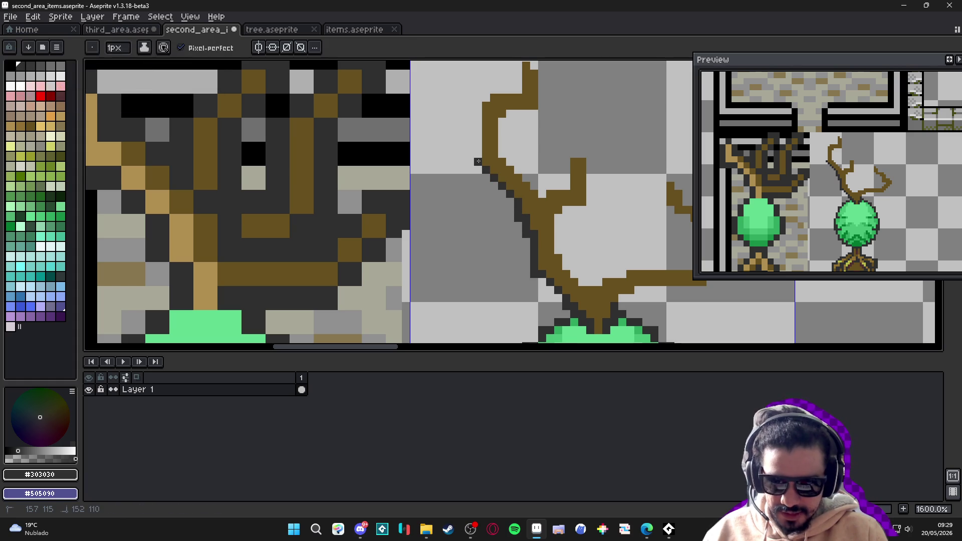
scroll(480, 191, "up", 3)
left_click_drag(481, 260, 487, 201)
scroll(487, 200, "down", 5)
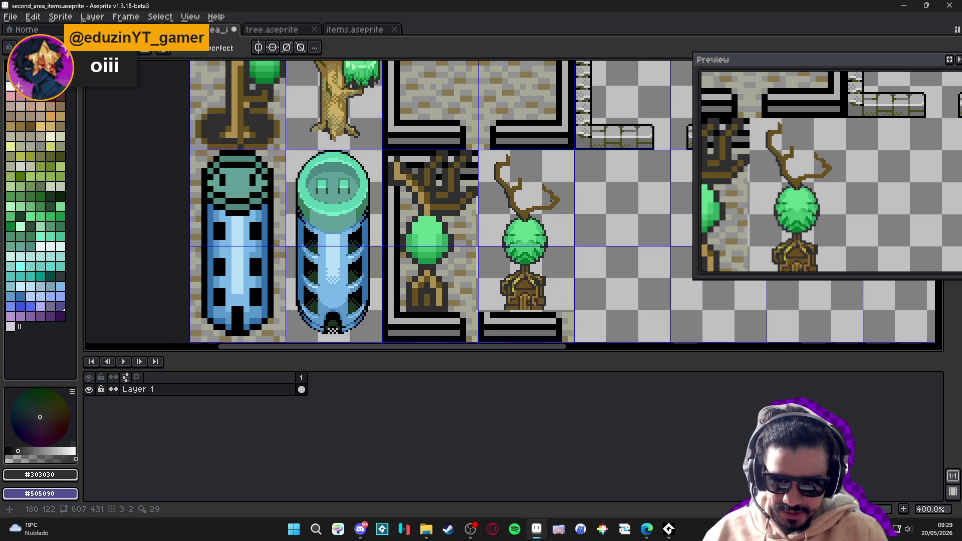
left_click_drag(548, 198, 518, 221)
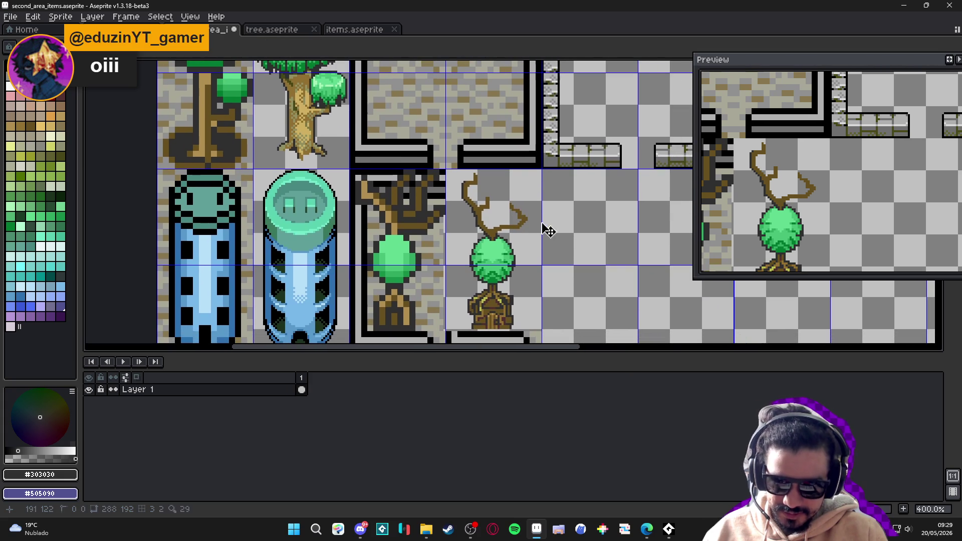
key("ctrl+z")
key("ctrl+z")
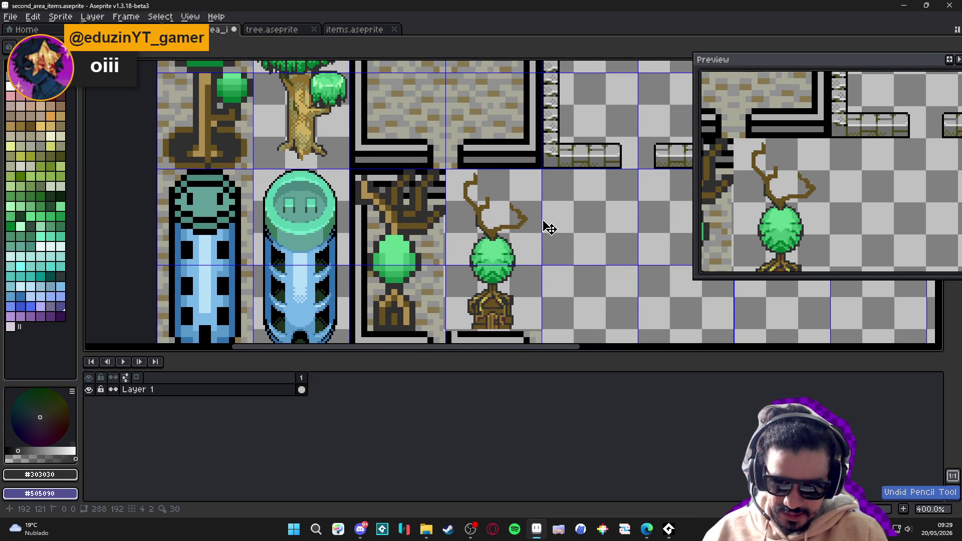
key("ctrl+z")
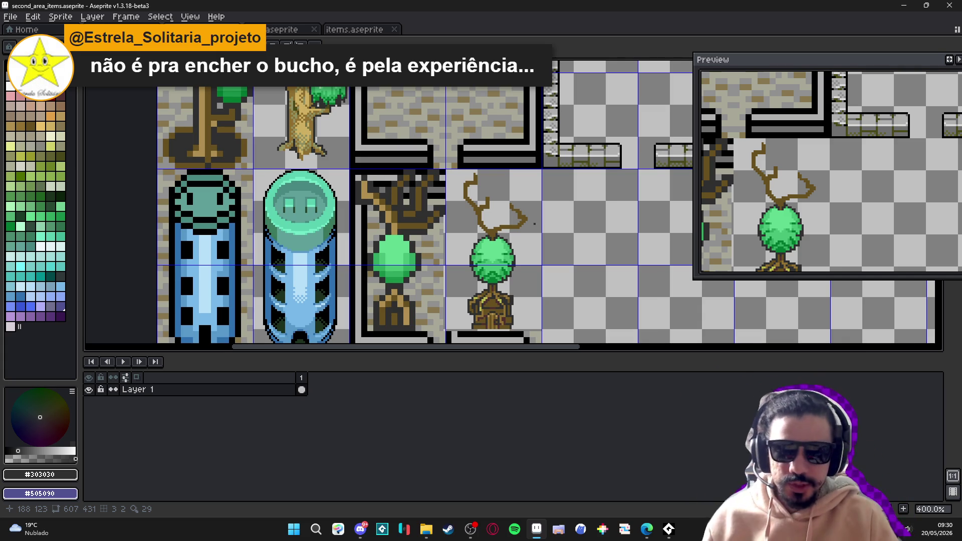
scroll(533, 223, "up", 4)
left_click(500, 225, "alt")
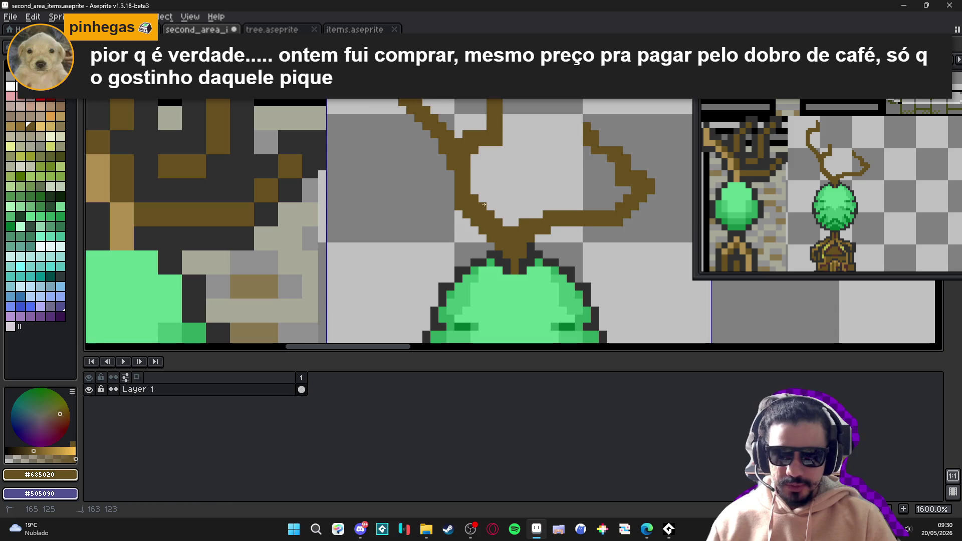
scroll(495, 224, "down", 5)
scroll(499, 224, "up", 2)
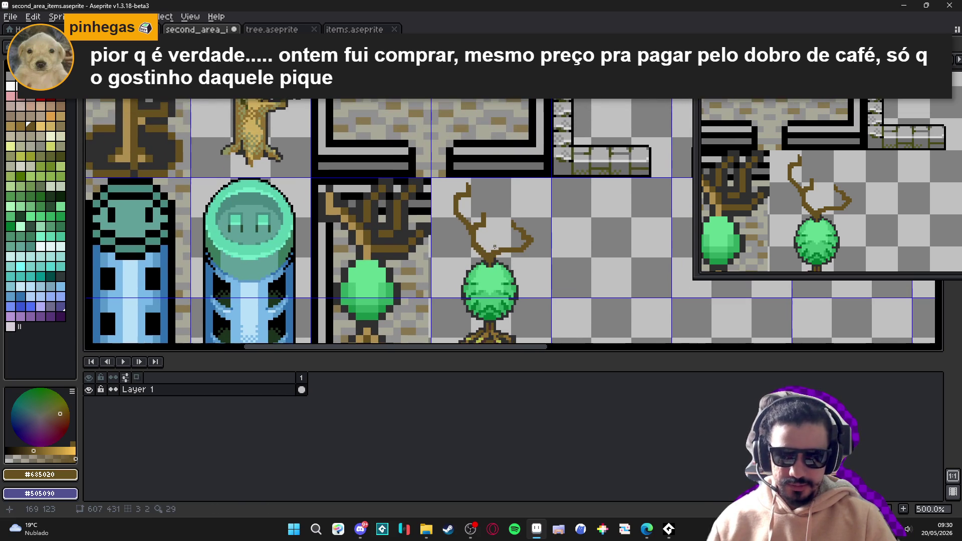
scroll(494, 234, "up", 2)
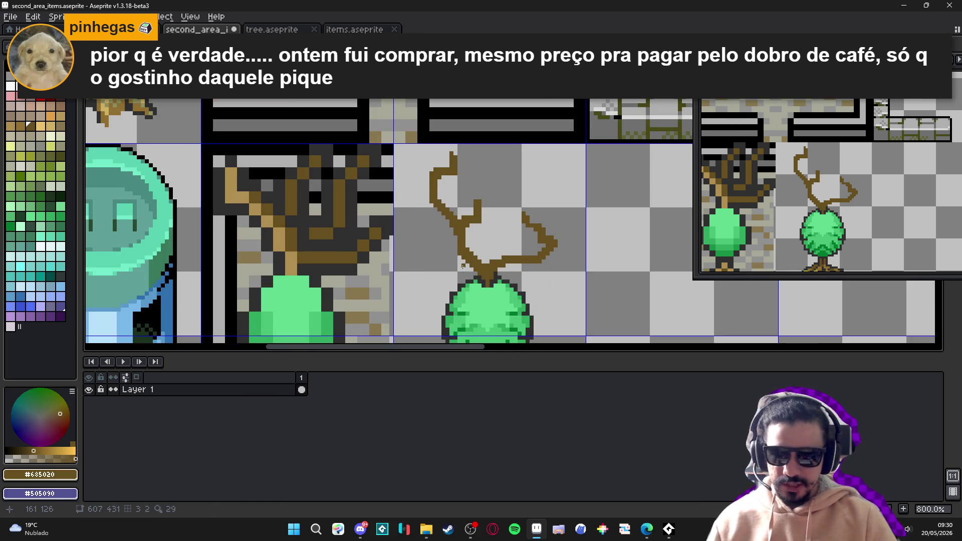
Draw dark-red branches rising from the trunk toward the upper left
left_click(60, 96)
scroll(431, 228, "up", 1)
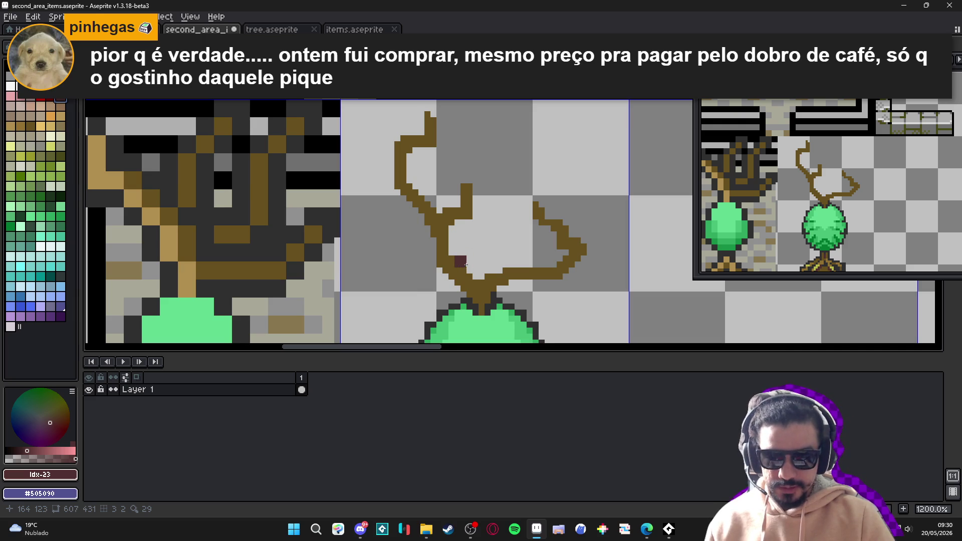
mouse_move(466, 261)
left_mouse_down()
mouse_move(498, 236)
mouse_move(497, 192)
mouse_move(514, 175)
mouse_move(511, 148)
mouse_move(534, 175)
mouse_move(551, 174)
mouse_move(559, 154)
mouse_move(560, 176)
mouse_move(511, 184)
left_mouse_up()
left_click(516, 183)
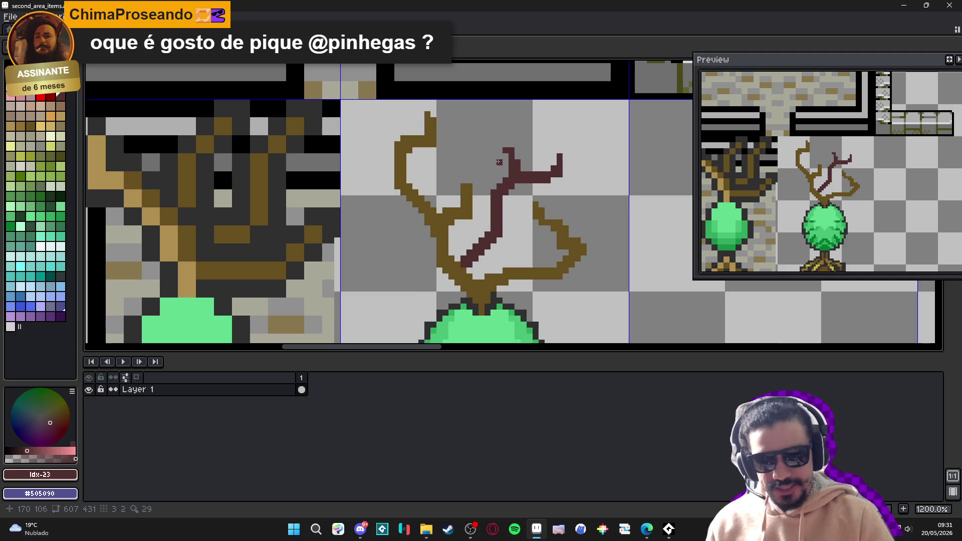
scroll(494, 195, "up", 2)
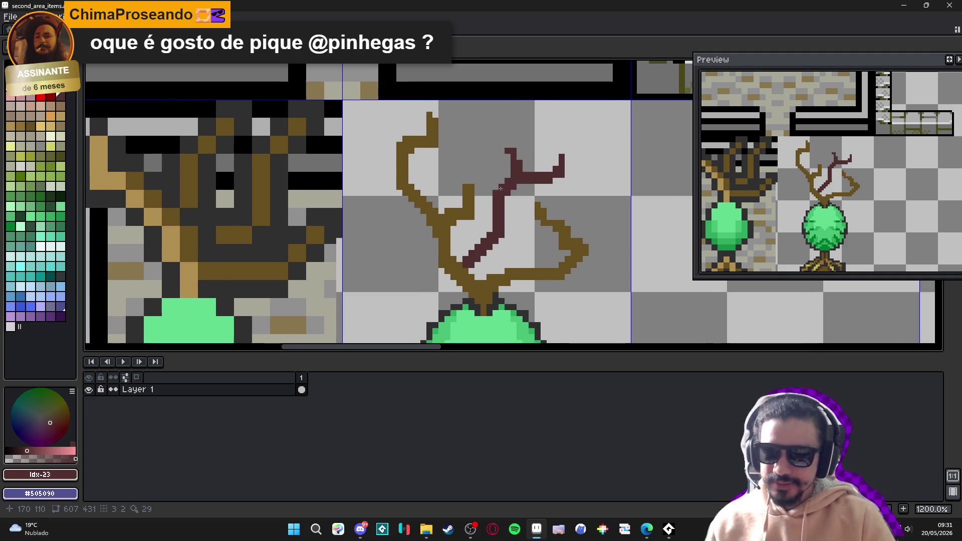
mouse_move(501, 187)
left_mouse_down()
mouse_move(462, 145)
mouse_move(461, 112)
mouse_move(476, 122)
mouse_move(469, 129)
left_mouse_up()
left_click(457, 98)
key("ctrl+z")
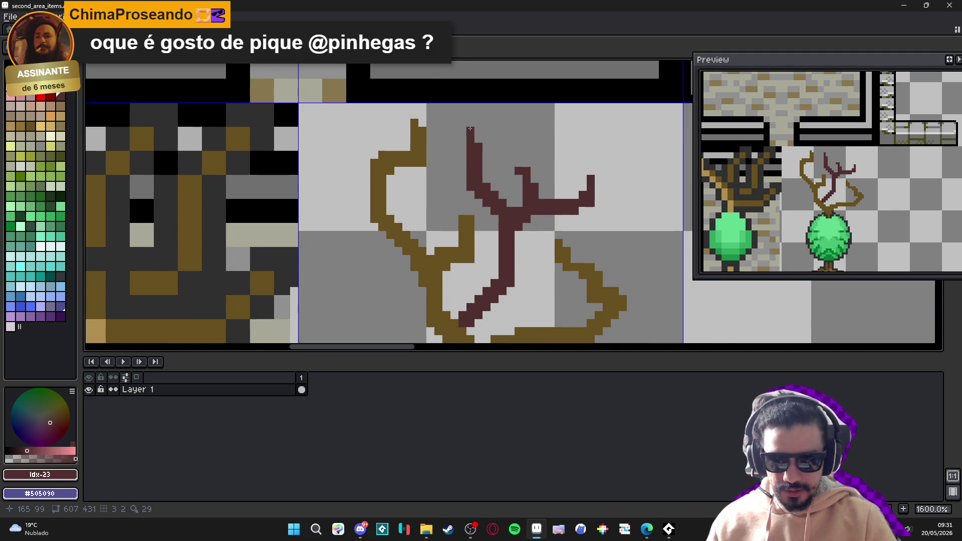
Thicken the dark-red branch and paint another dark-red branch out to the right
scroll(496, 255, "up", 2)
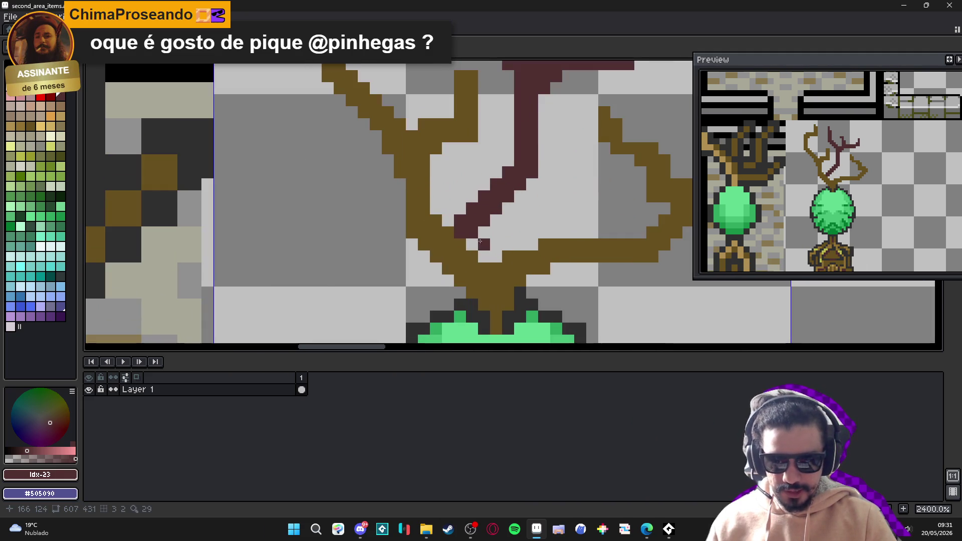
left_click(483, 232)
left_click_drag(507, 208, 496, 220)
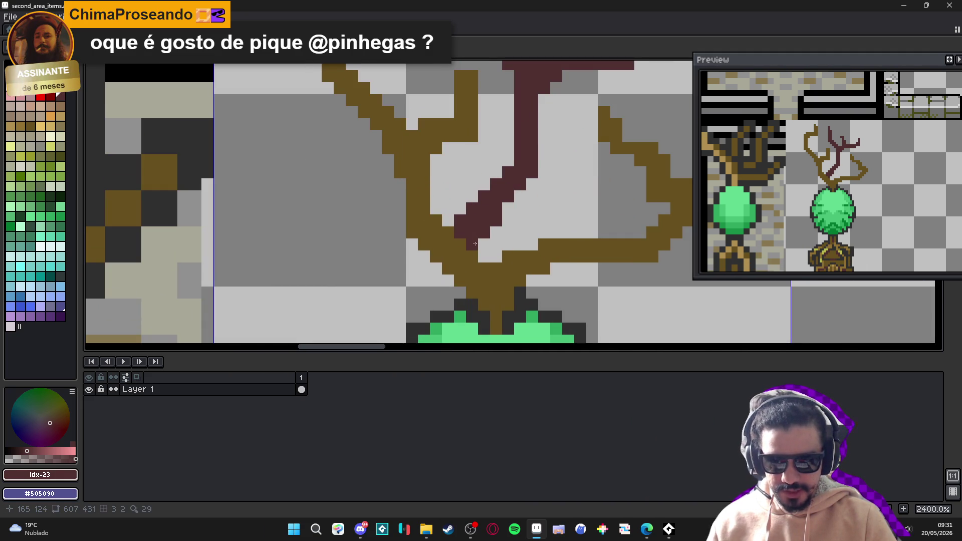
left_click(483, 256)
left_click(496, 233)
scroll(540, 215, "down", 5)
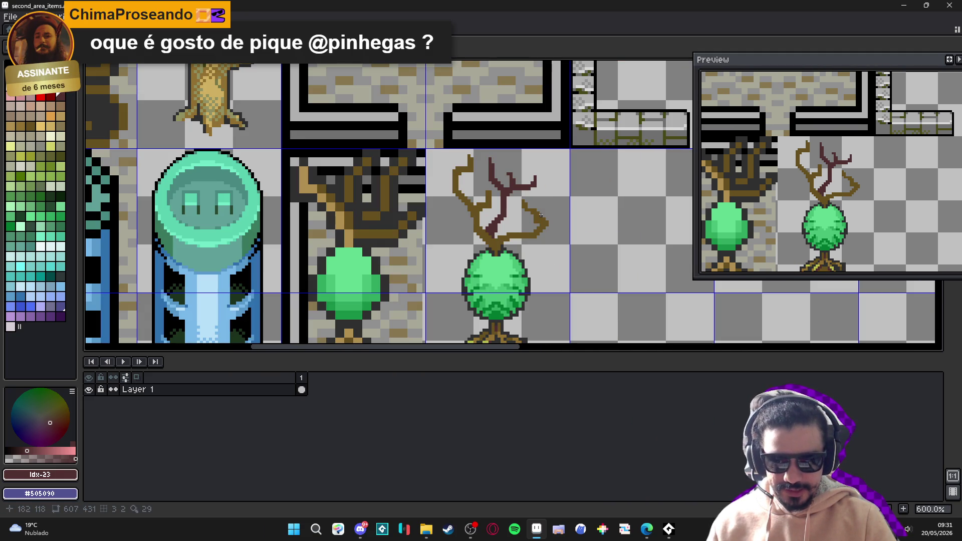
scroll(540, 213, "down", 1)
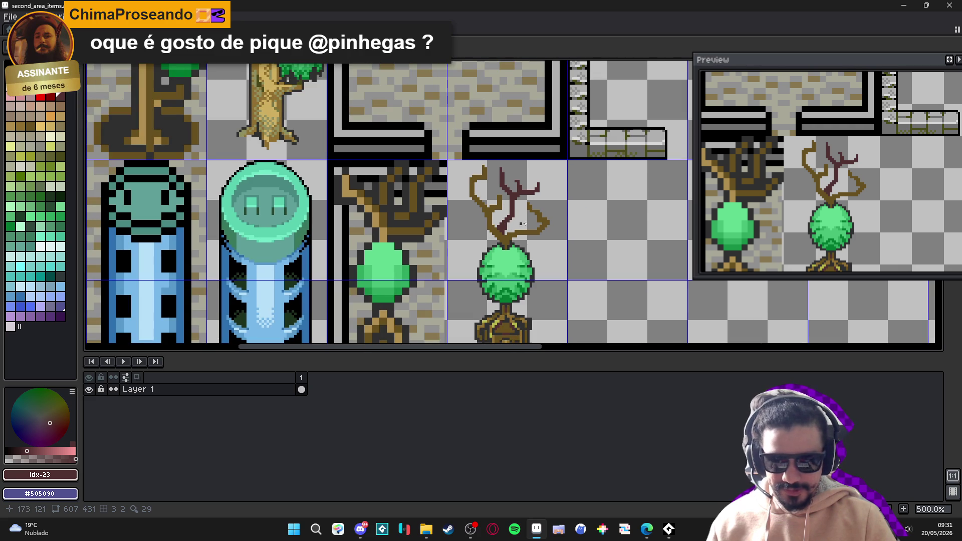
scroll(535, 224, "up", 6)
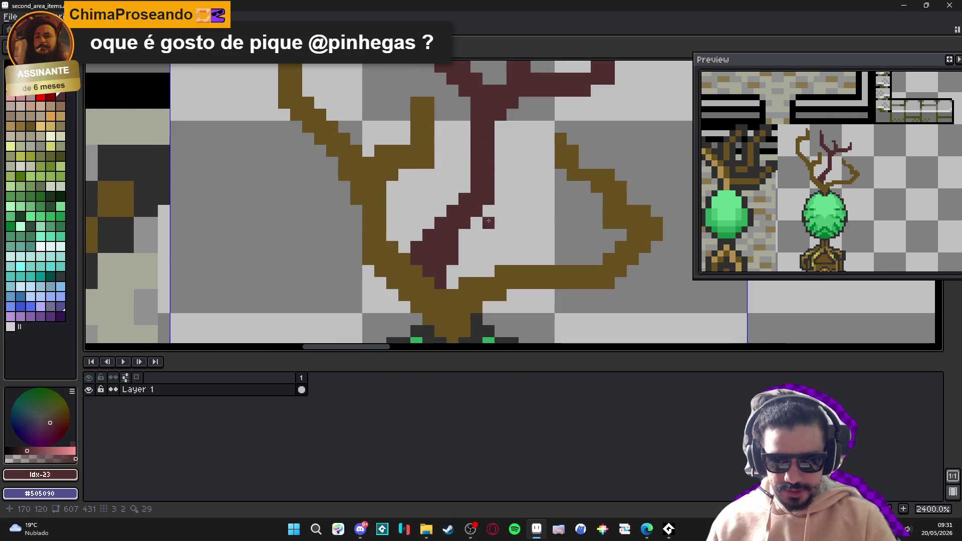
mouse_move(490, 216)
left_mouse_down()
mouse_move(555, 212)
mouse_move(605, 146)
mouse_move(644, 135)
mouse_move(643, 124)
left_mouse_up()
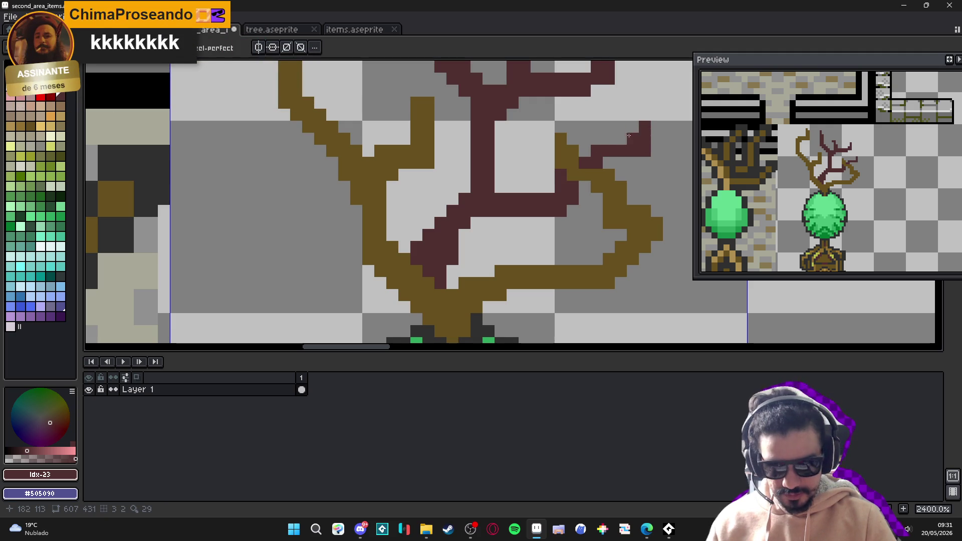
Eyedrop #303030 from the tree and marquee-select the antler branches
scroll(612, 165, "down", 3)
scroll(611, 165, "down", 4)
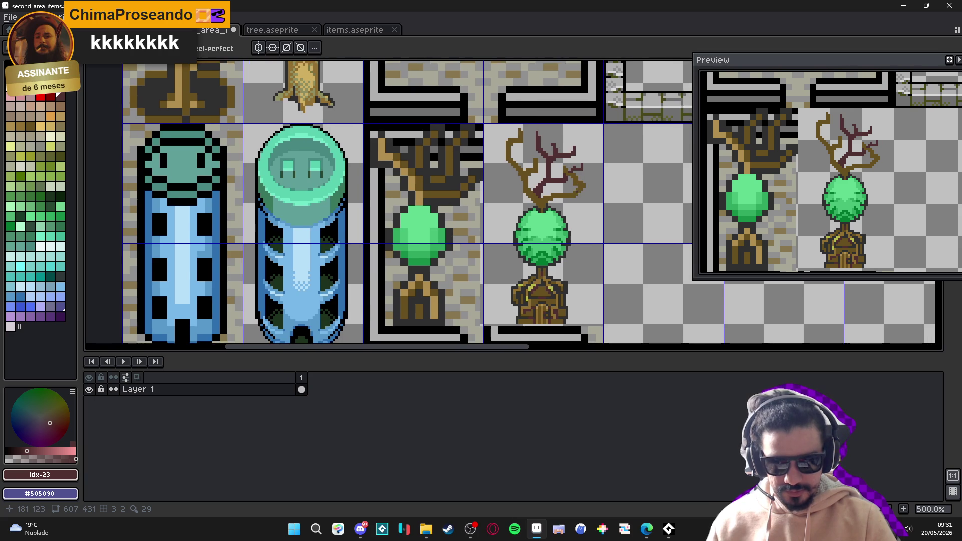
scroll(586, 193, "down", 1)
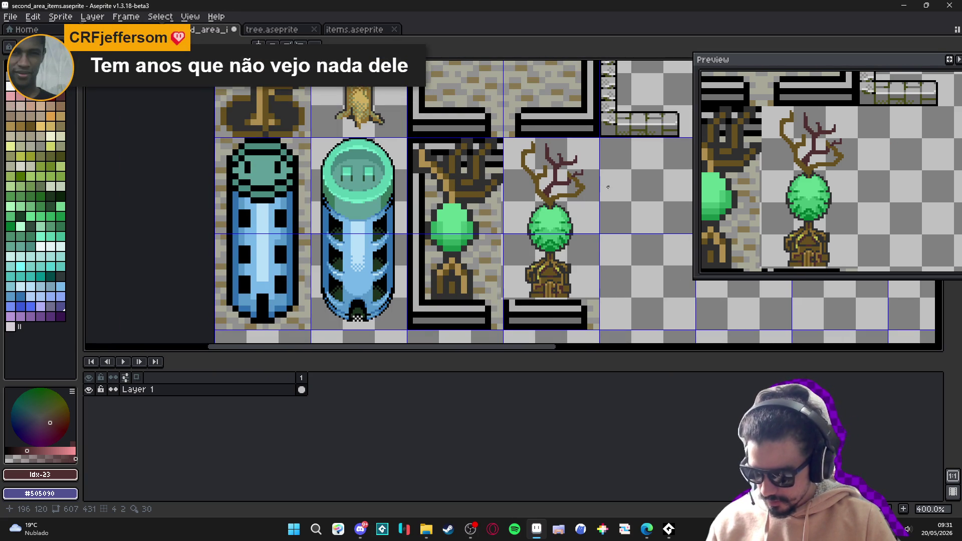
scroll(608, 188, "up", 6)
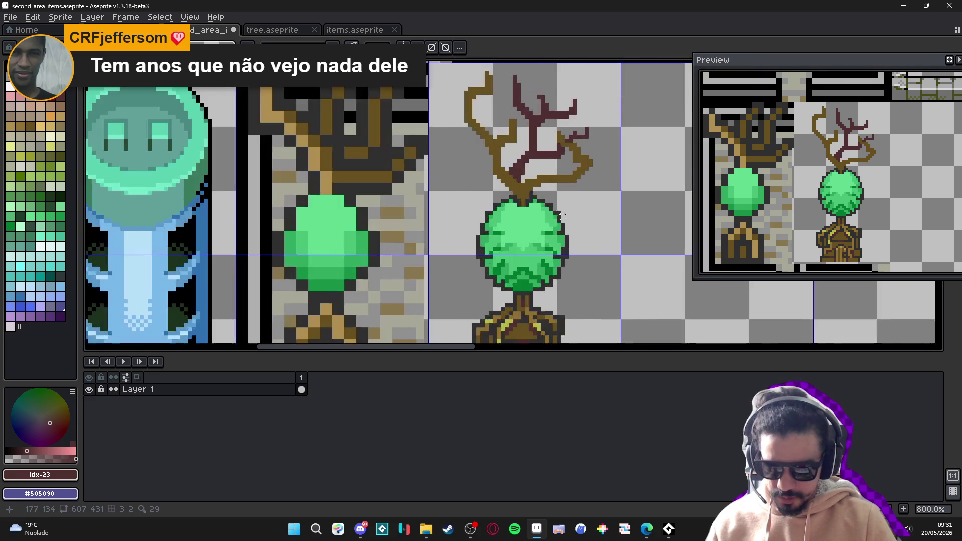
left_click(563, 214, "alt")
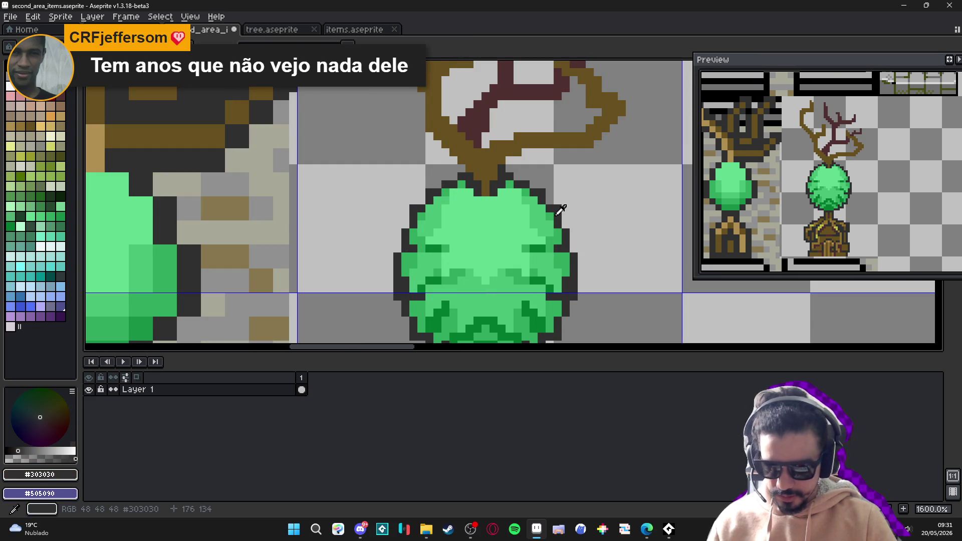
scroll(556, 200, "down", 1)
left_click_drag(554, 201, 537, 285)
mouse_move(382, 93)
left_mouse_down()
mouse_move(636, 250)
mouse_move(635, 272)
left_mouse_up()
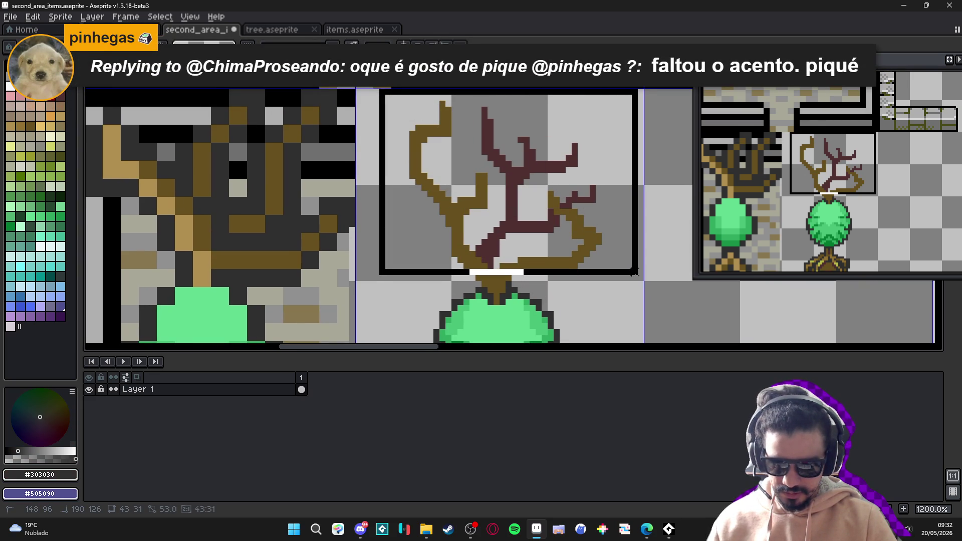
Discard the extra rectangle, keeping the selection around the antler branches
key("ctrl+z")
scroll(497, 279, "up", 4)
left_click_drag(490, 283, 297, 220)
key("ctrl+z")
scroll(468, 168, "down", 4)
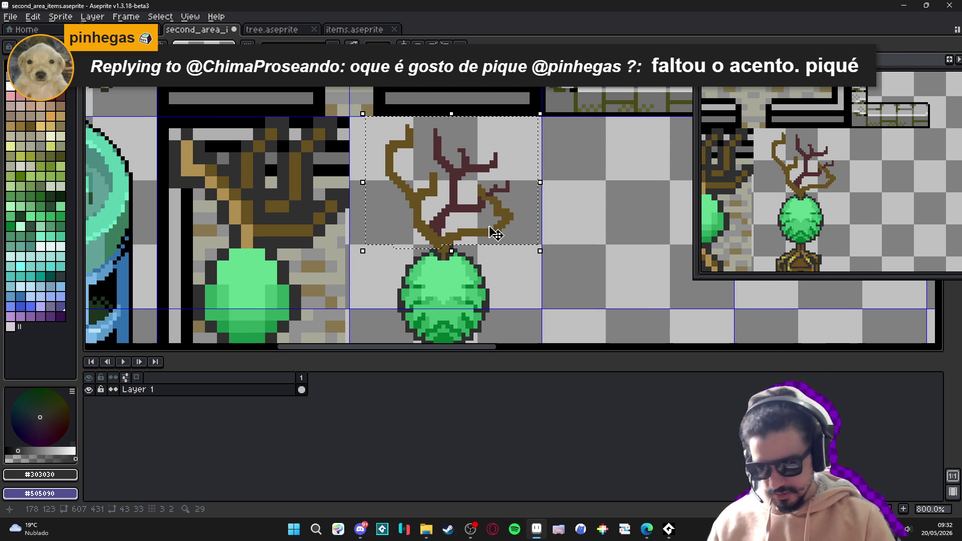
Apply a #303030 outline to the branches using the square 8-neighbour matrix
key("shift+o")
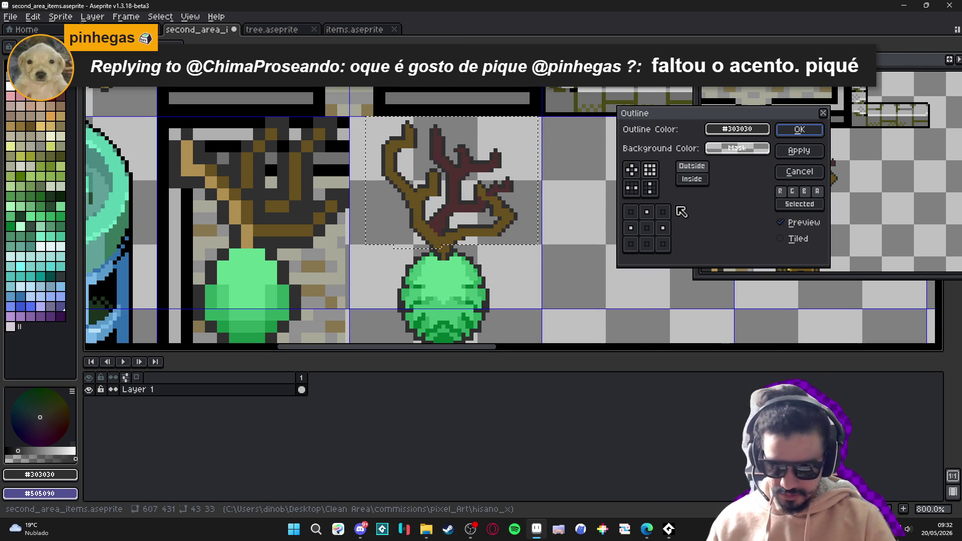
left_click(657, 170)
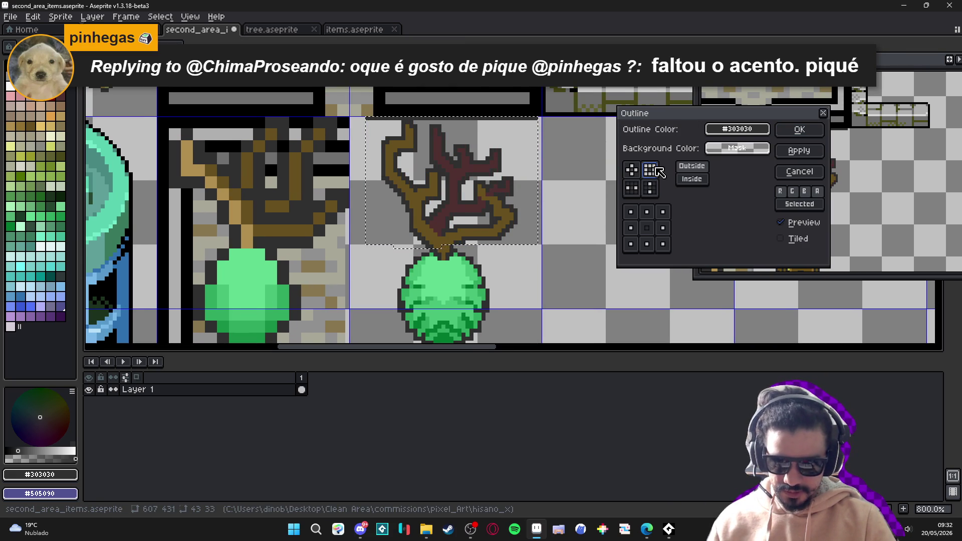
left_click(799, 129)
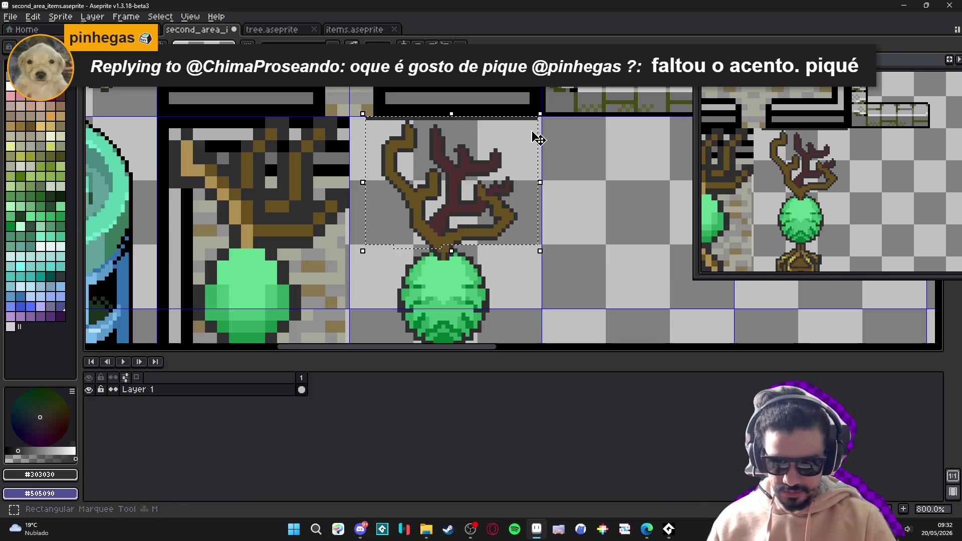
scroll(447, 140, "up", 5)
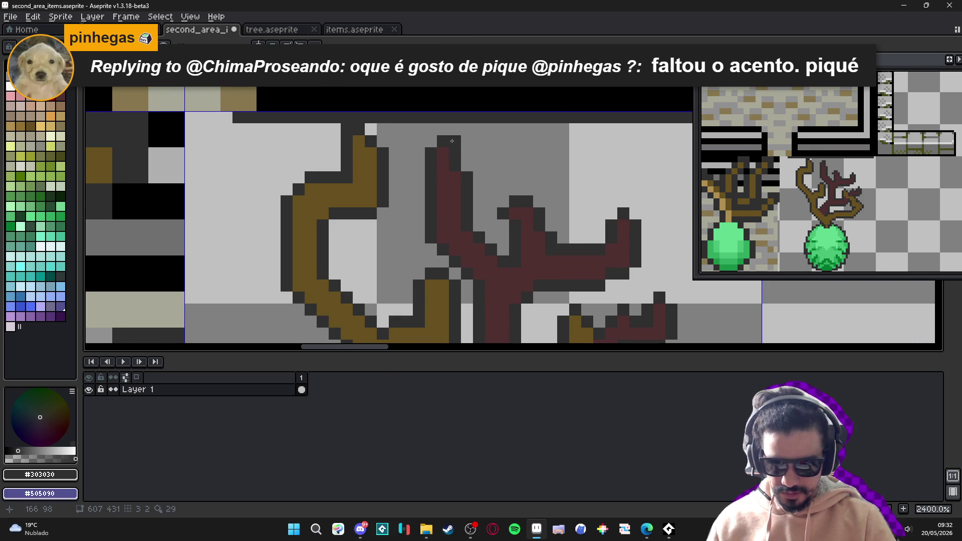
Add #303030 outline pixels at the branch tips and fill gaps in the branch outline
scroll(452, 141, "down", 3)
left_click(541, 148)
left_click(608, 151)
left_click(647, 227)
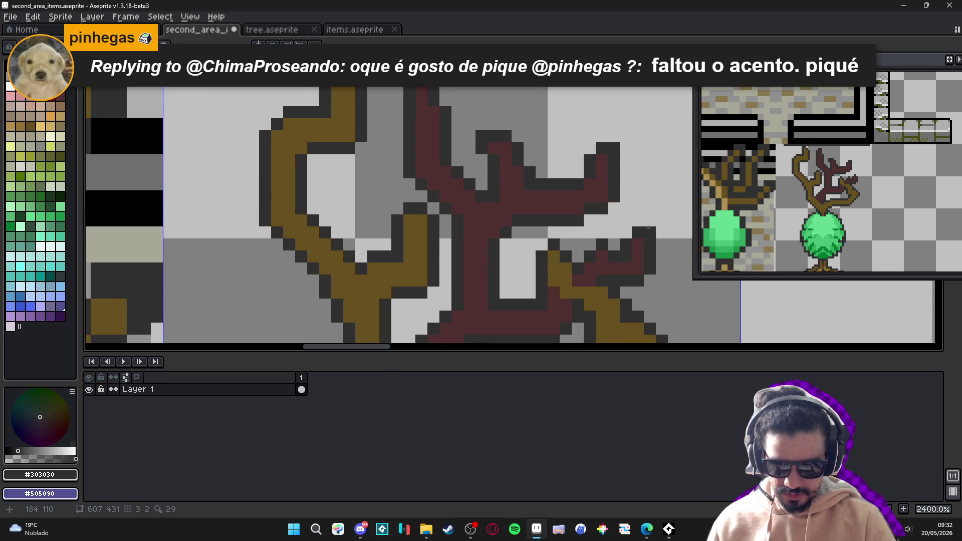
left_click(554, 256)
scroll(519, 157, "down", 3)
scroll(520, 157, "up", 3)
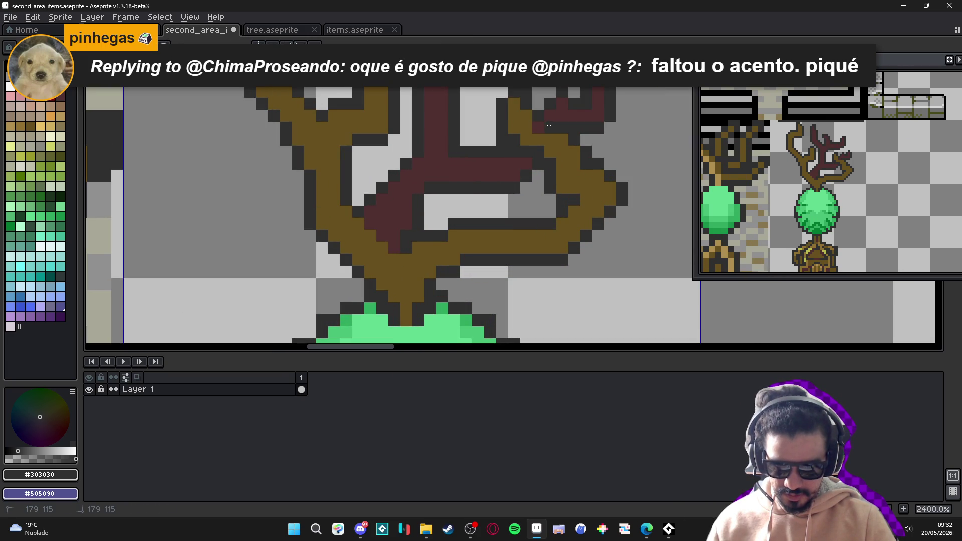
scroll(541, 129, "down", 1)
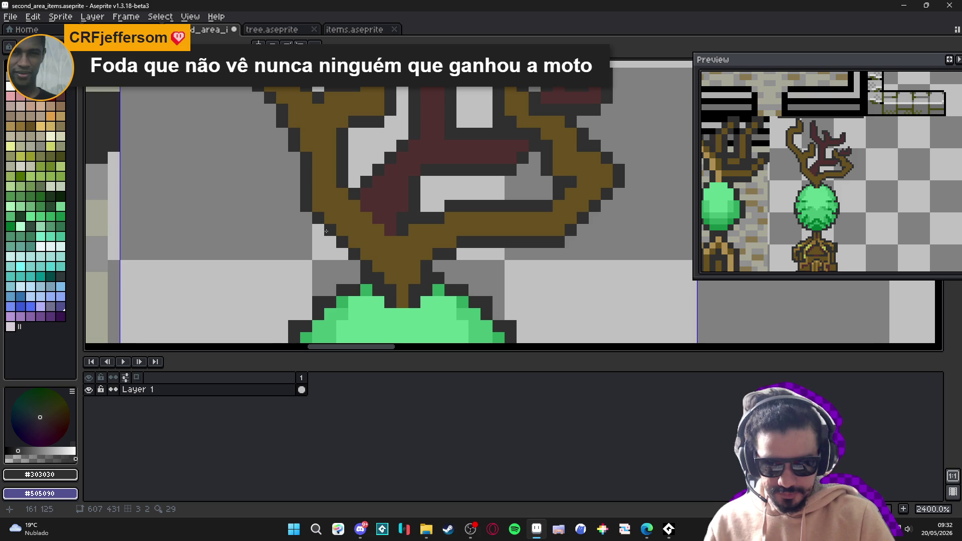
Paint the stray maroon pixels under the red branch dark grey #303030
left_click_drag(369, 207, 391, 222)
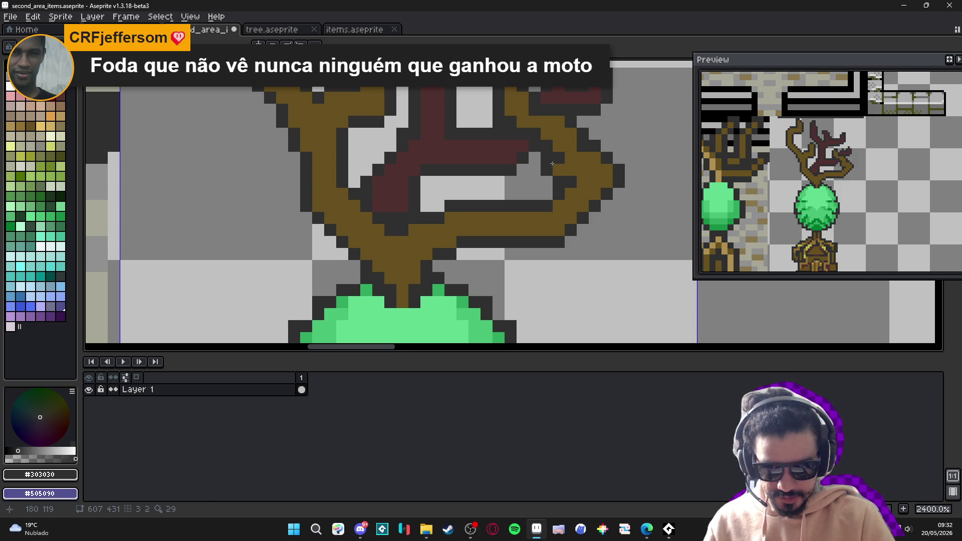
scroll(534, 156, "down", 2)
scroll(578, 171, "up", 2)
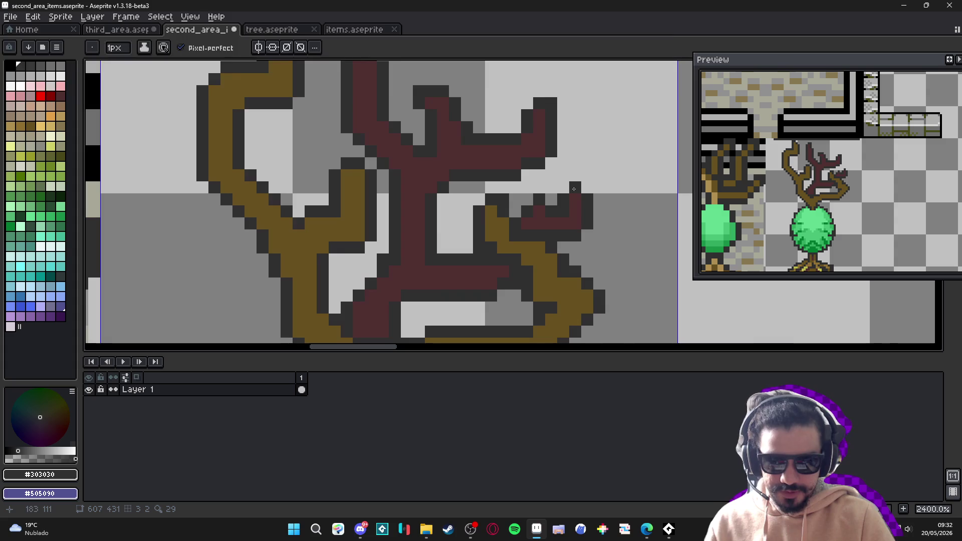
scroll(484, 277, "down", 1)
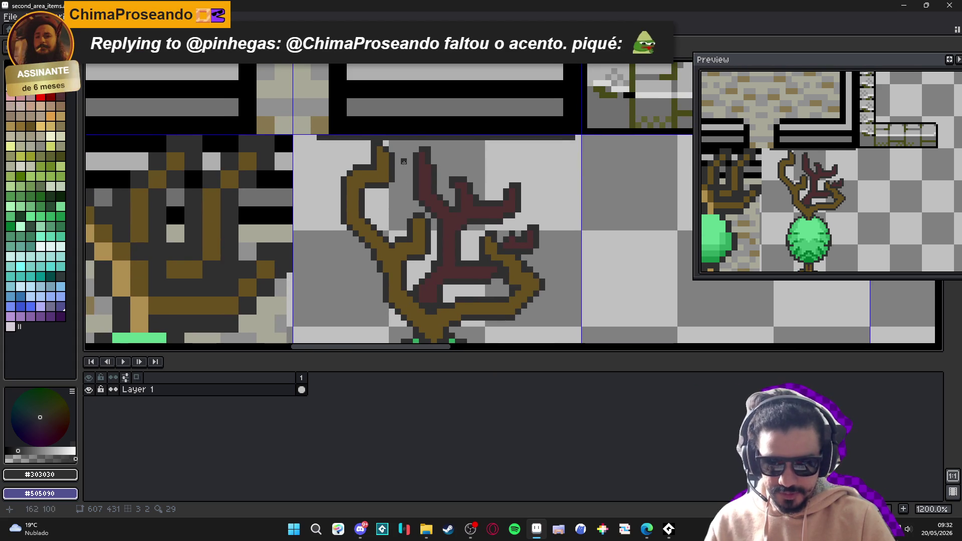
scroll(404, 256, "down", 1)
scroll(412, 200, "up", 2)
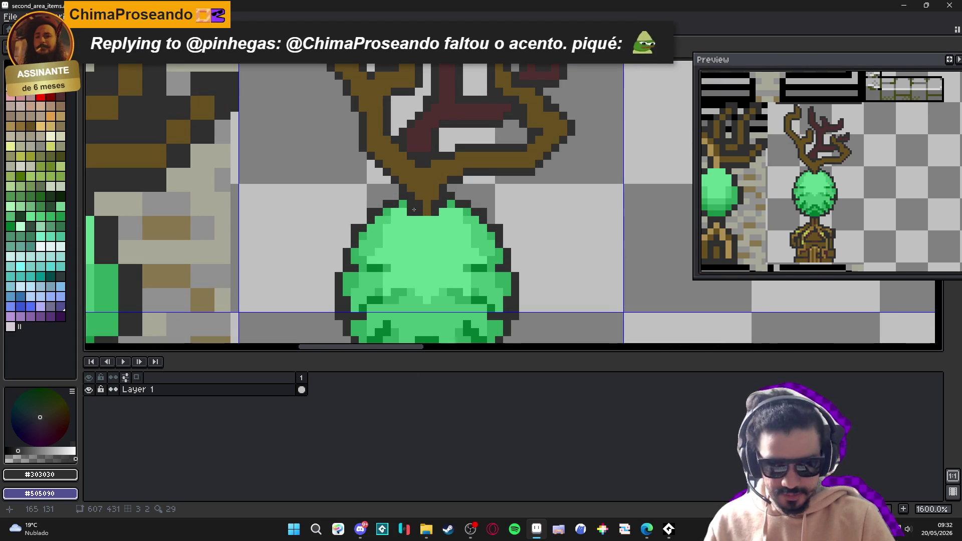
scroll(414, 209, "down", 3)
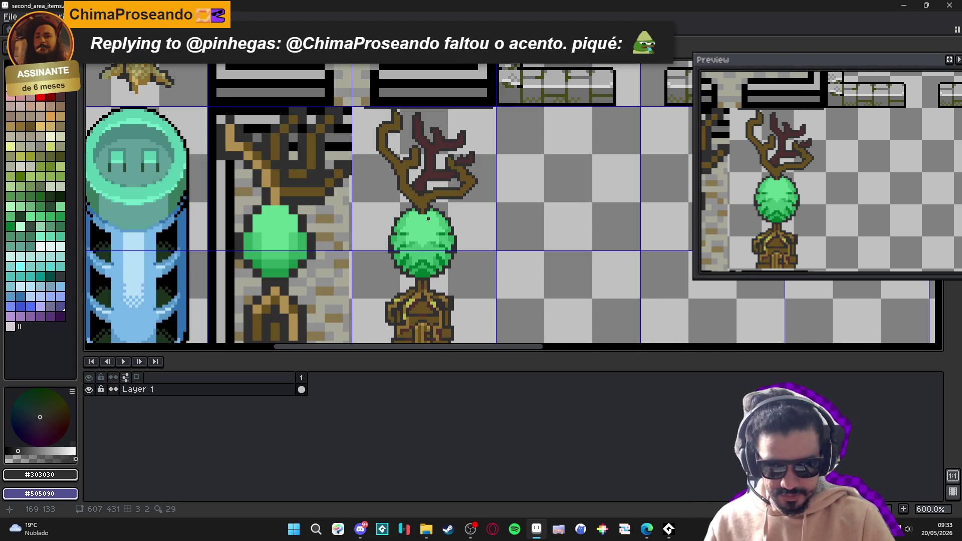
Draw a short #685020 brown twig left of the trunk and outline it dark grey
scroll(437, 208, "down", 3)
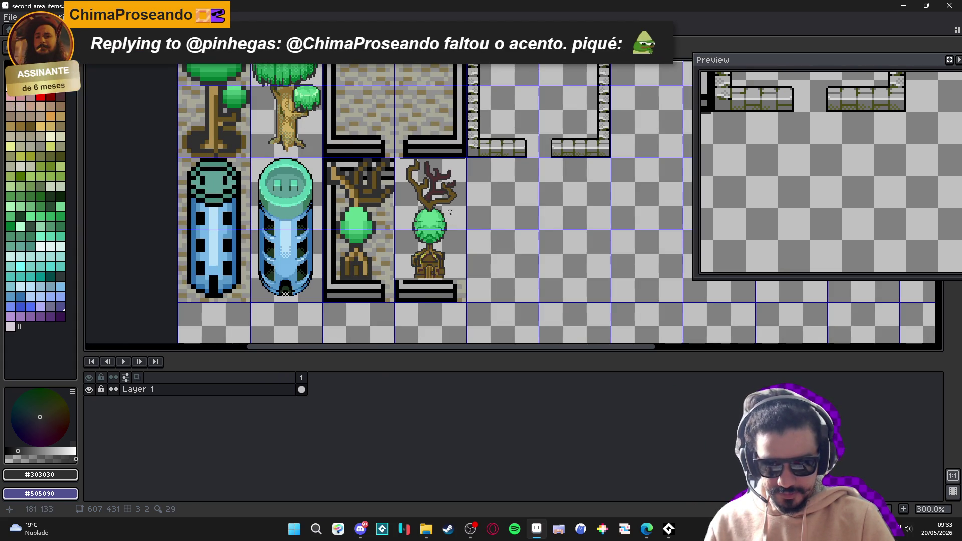
scroll(445, 198, "up", 4)
scroll(445, 199, "down", 2)
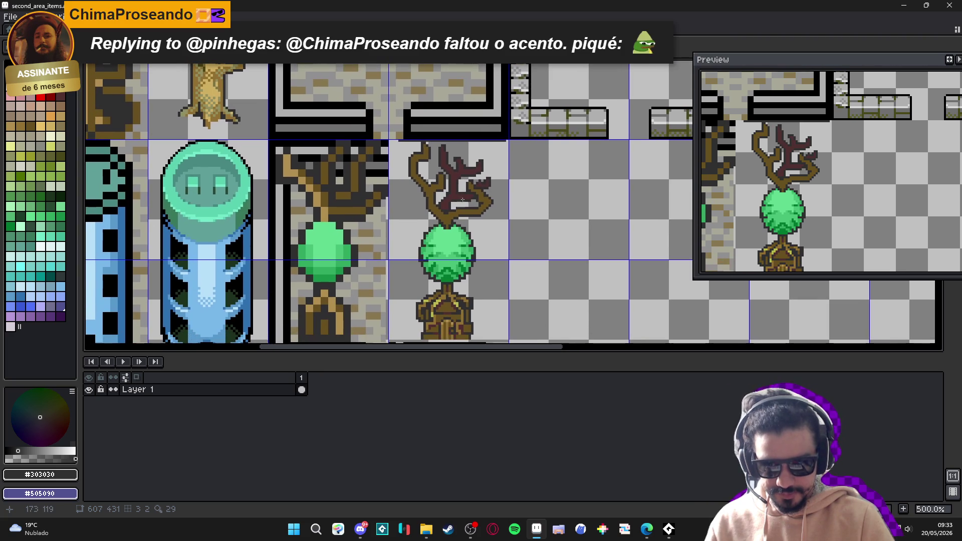
scroll(425, 201, "up", 3)
left_click(426, 200, "alt")
scroll(423, 197, "up", 3)
mouse_move(376, 212)
left_mouse_down()
mouse_move(416, 212)
mouse_move(373, 199)
mouse_move(374, 224)
mouse_move(367, 215)
left_mouse_up()
left_click(420, 196, "alt")
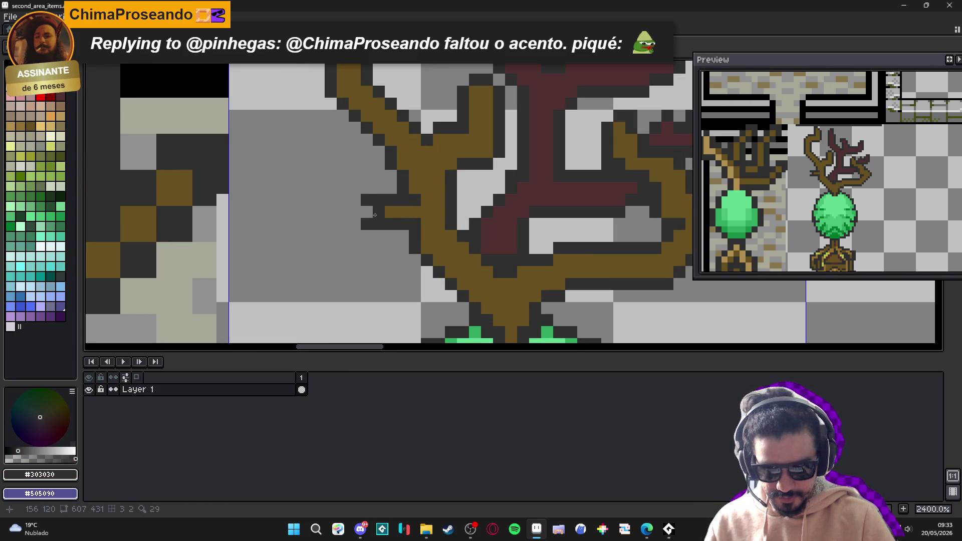
Extend the lower branch with brown pixels sampled from the canvas
scroll(381, 225, "down", 3)
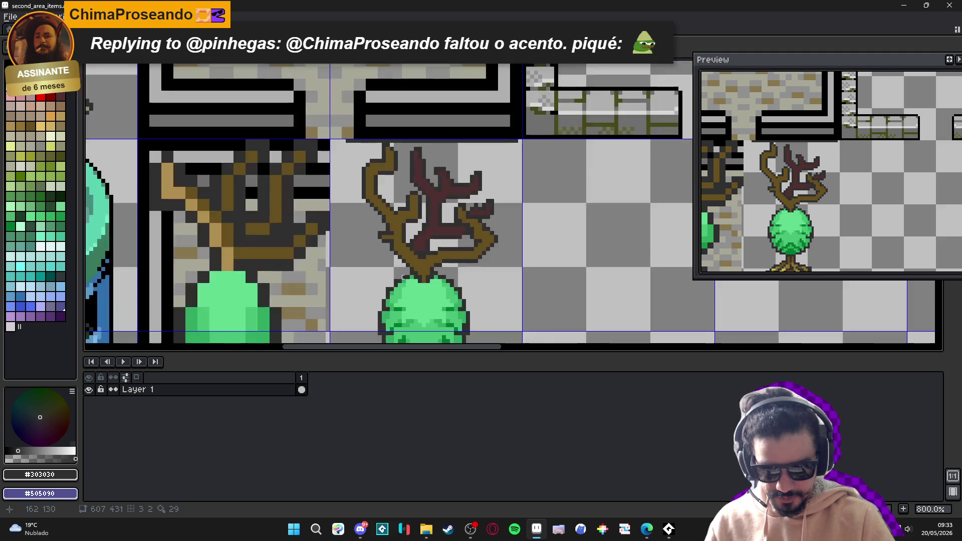
scroll(402, 277, "down", 3)
left_click_drag(473, 271, 452, 232)
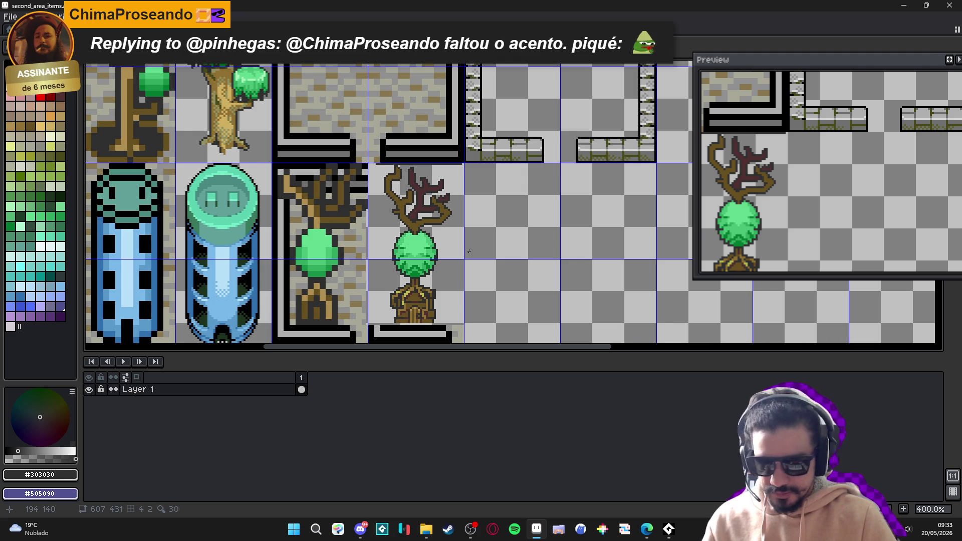
scroll(420, 230, "up", 8)
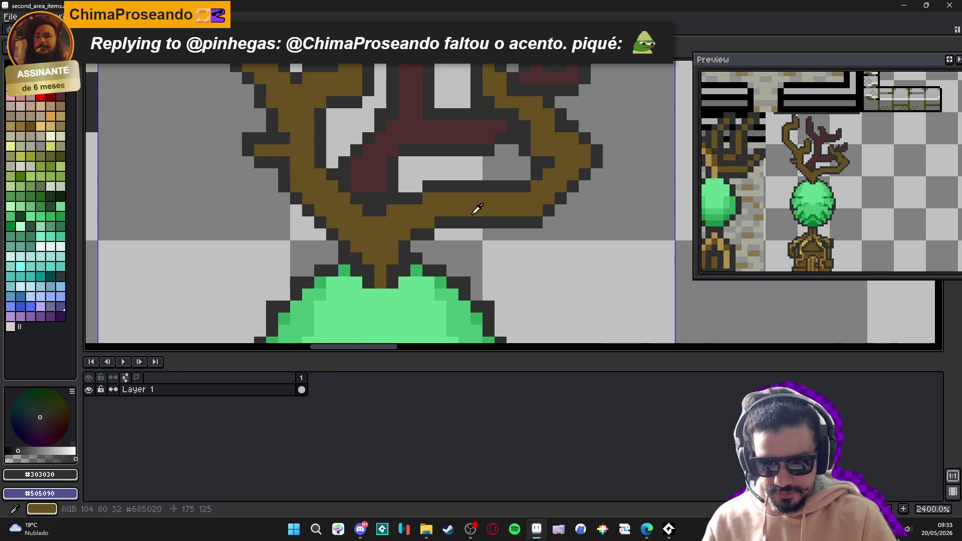
left_click(472, 222, "alt")
left_click(476, 234)
Outline the extended lower branch in #303030, undoing the last stray pixel
left_click(488, 222)
left_click(501, 222, "alt")
left_click(488, 234)
left_click(488, 247)
left_click(476, 246)
left_click(464, 235)
left_click(484, 211)
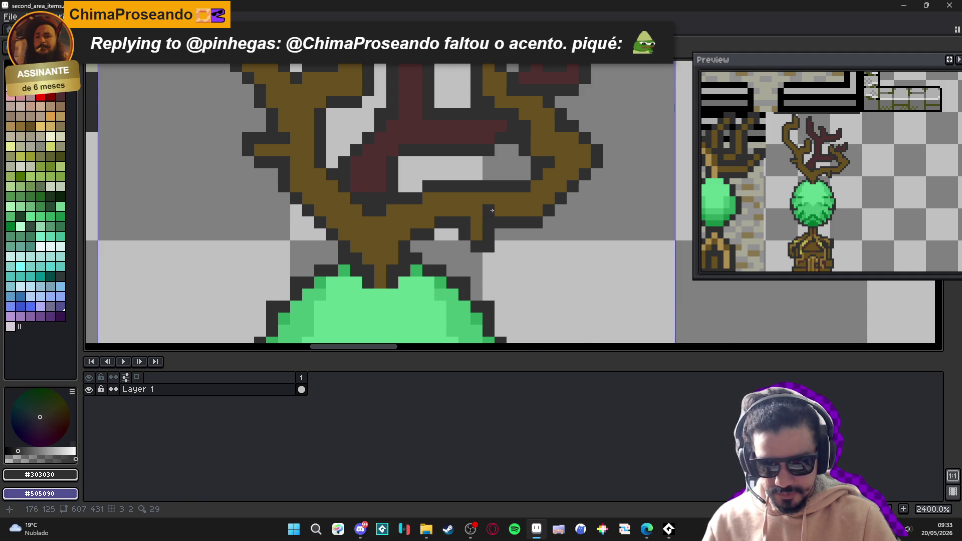
scroll(492, 210, "down", 5)
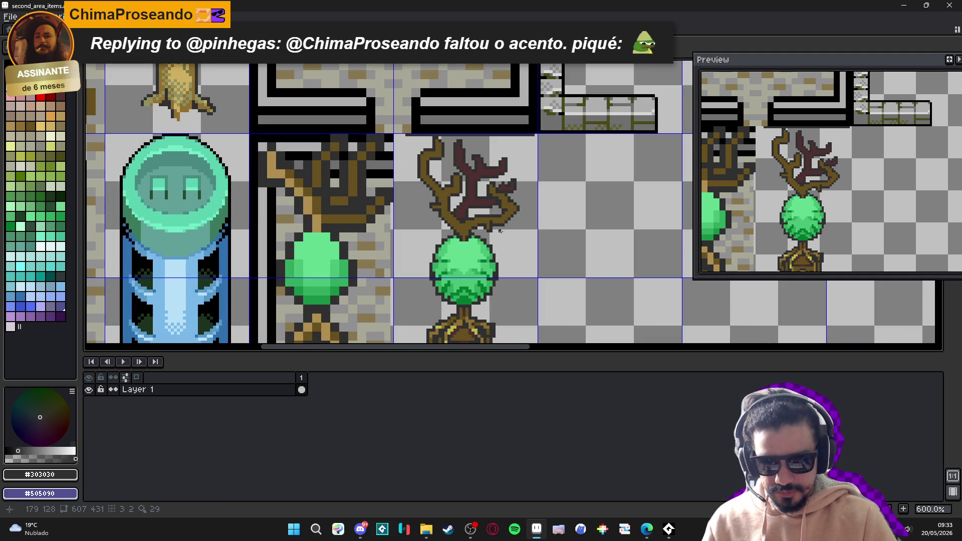
key("ctrl+z")
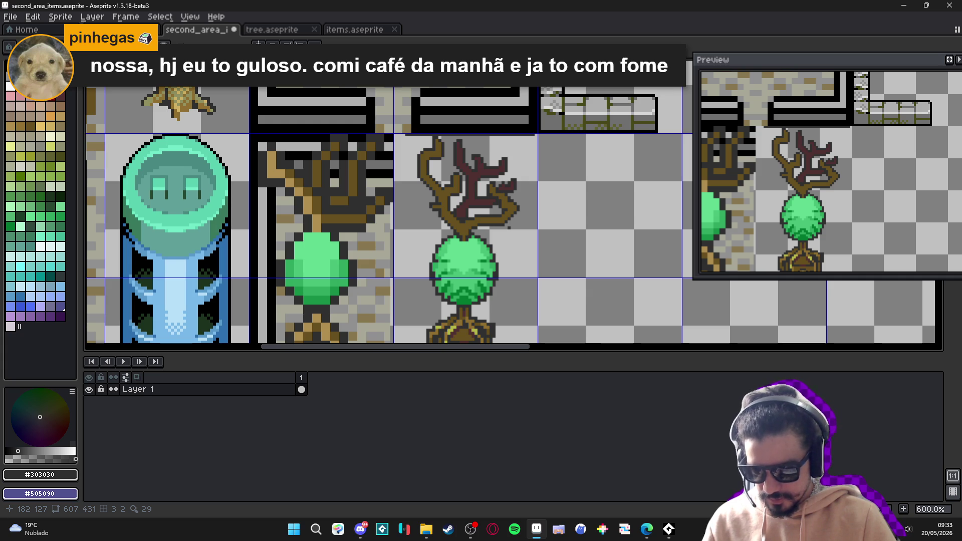
scroll(436, 154, "up", 5)
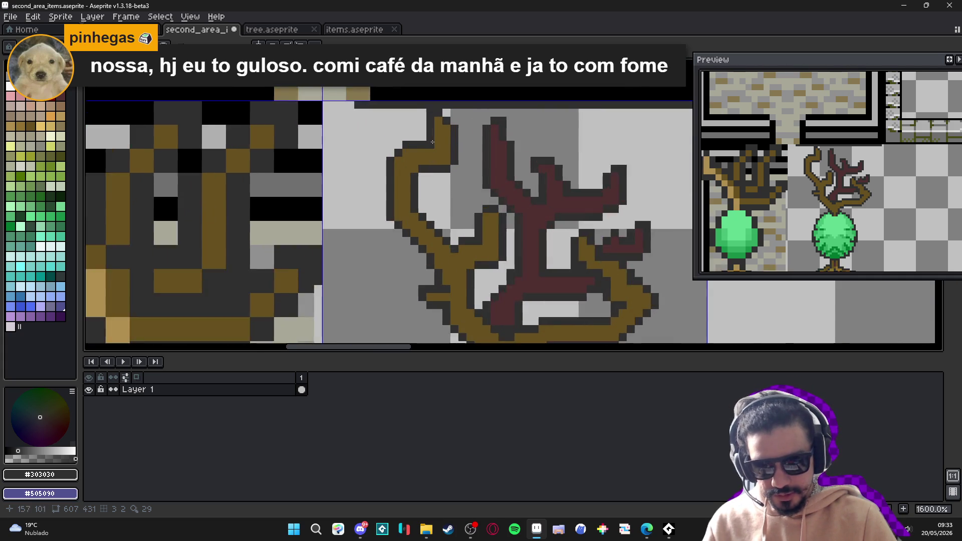
Draw dark pixels over the brown branch column and a horizontal dark line along the branch
mouse_move(438, 120)
left_mouse_down()
mouse_move(435, 152)
mouse_move(425, 115)
mouse_move(437, 115)
mouse_move(425, 103)
mouse_move(425, 120)
left_mouse_up()
key("e")
key("l")
left_click_drag(437, 163, 386, 164)
key("e")
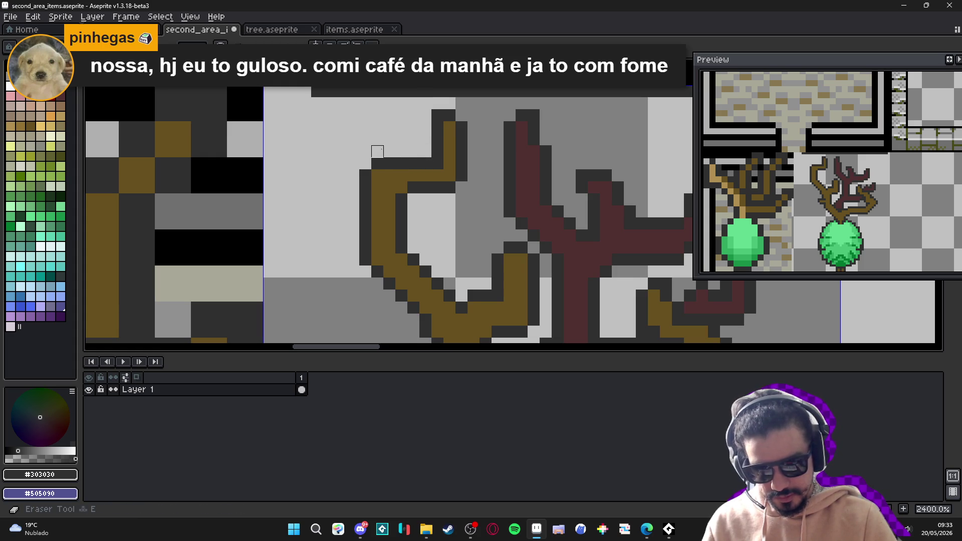
Return to the Pencil and sample mid-brown #685020 from a branch pixel
scroll(434, 233, "down", 5)
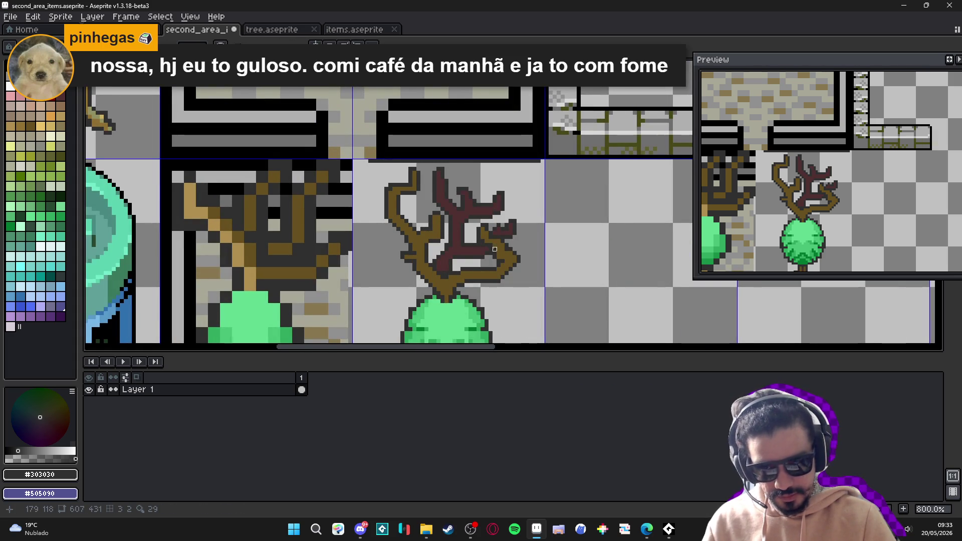
scroll(470, 193, "up", 5)
key("b")
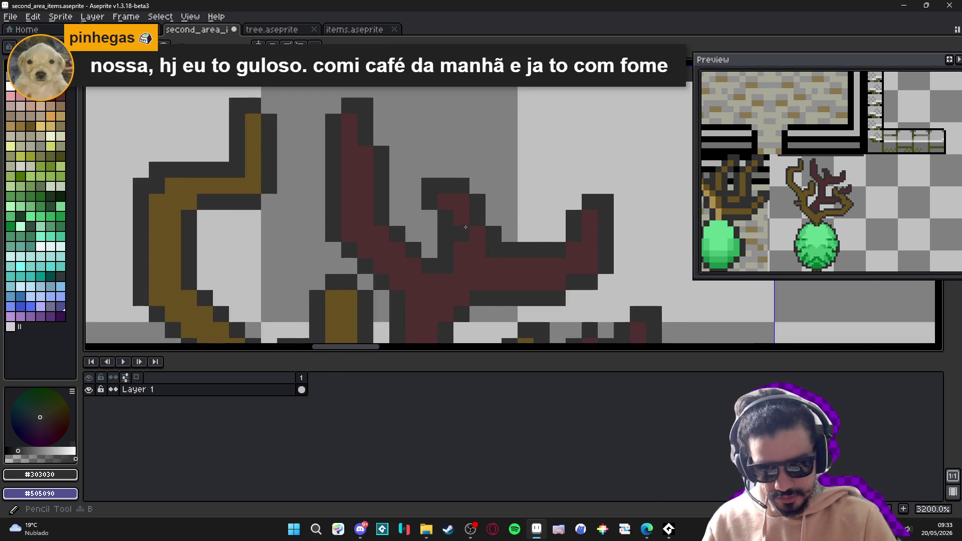
scroll(489, 230, "down", 3)
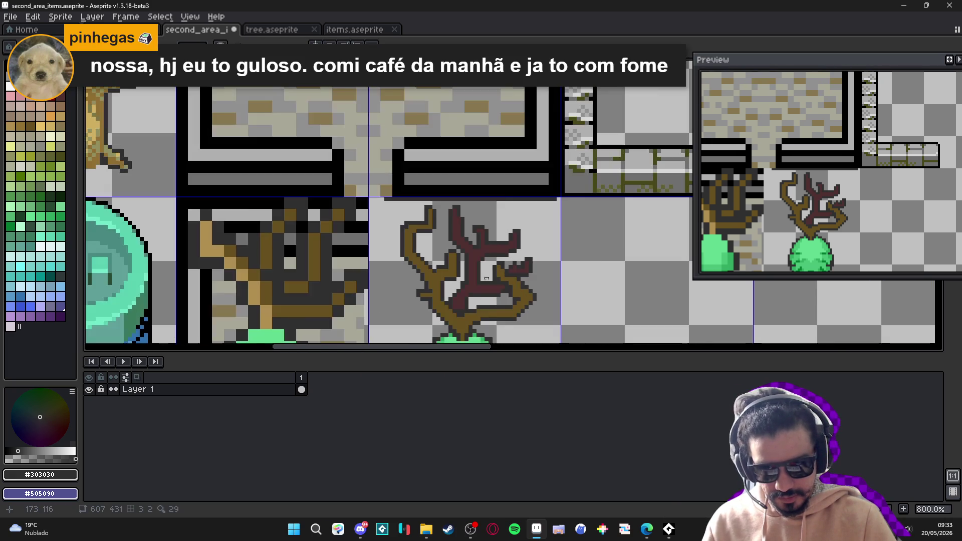
scroll(472, 256, "up", 2)
key("b")
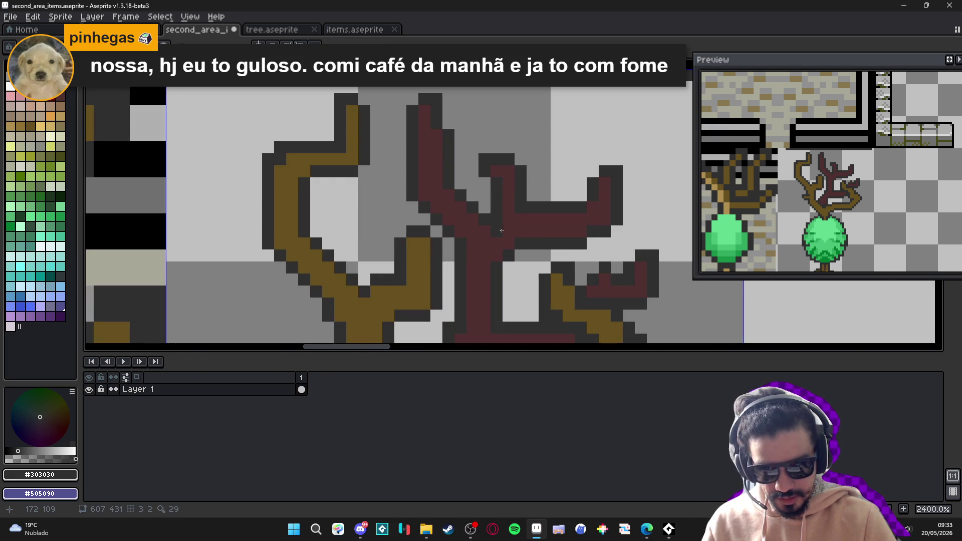
scroll(499, 230, "down", 4)
scroll(452, 235, "up", 3)
left_click(452, 235, "alt")
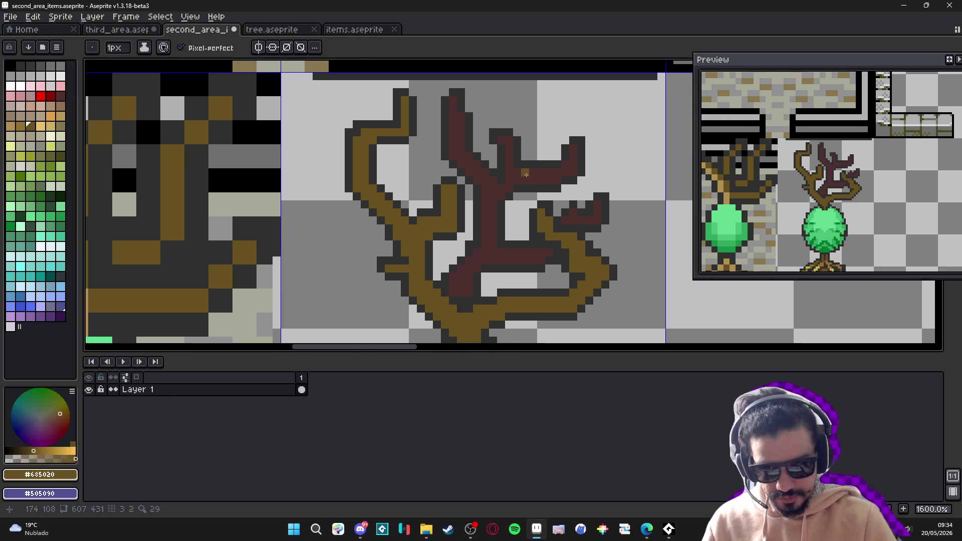
Repaint several sections of the dark-red central branch in mid-brown #685020
scroll(548, 179, "up", 2)
mouse_move(548, 179)
left_mouse_down()
mouse_move(532, 187)
mouse_move(522, 173)
mouse_move(565, 168)
left_mouse_up()
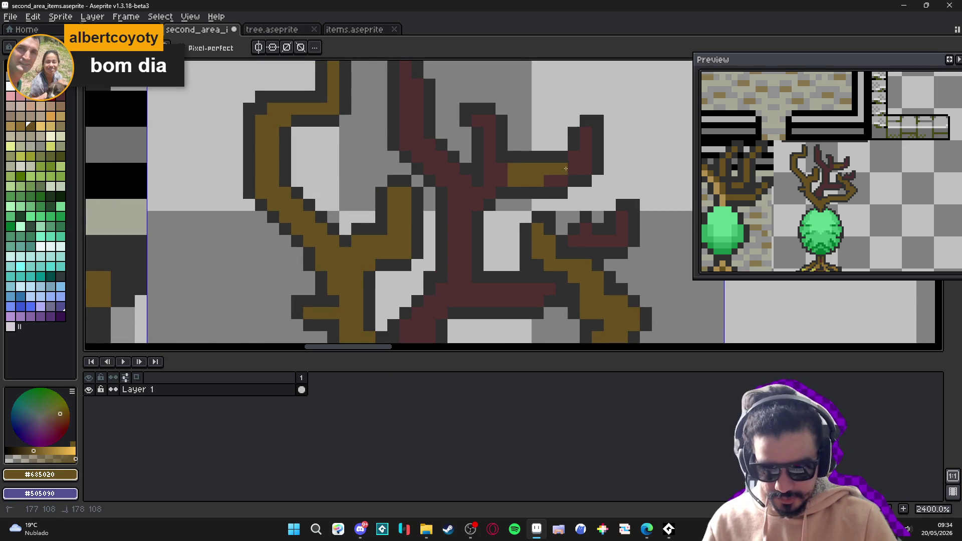
left_click_drag(433, 168, 433, 156)
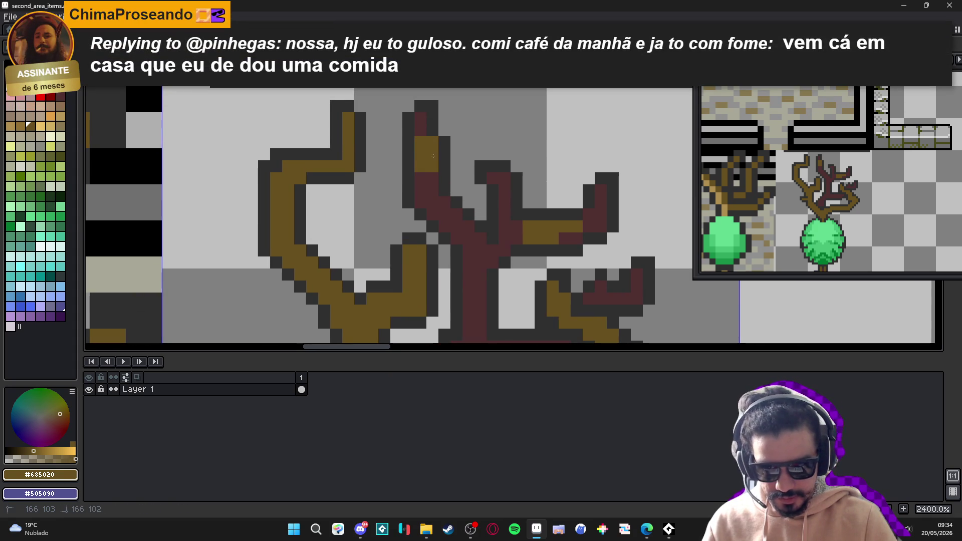
left_click(421, 129)
left_click_drag(421, 190, 435, 173)
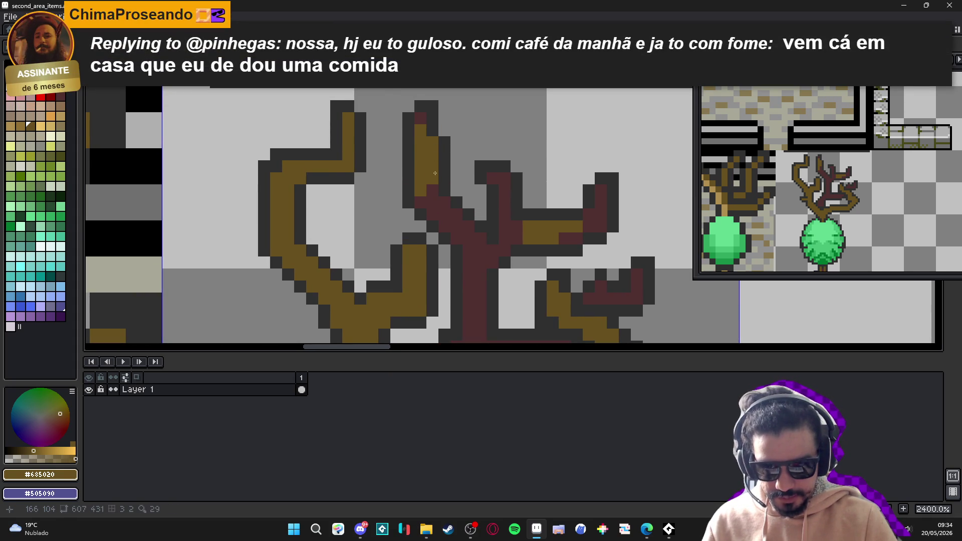
scroll(435, 173, "down", 2)
scroll(489, 218, "up", 3)
left_click(488, 219)
mouse_move(488, 219)
left_mouse_down()
mouse_move(512, 217)
mouse_move(440, 206)
mouse_move(545, 208)
left_mouse_up()
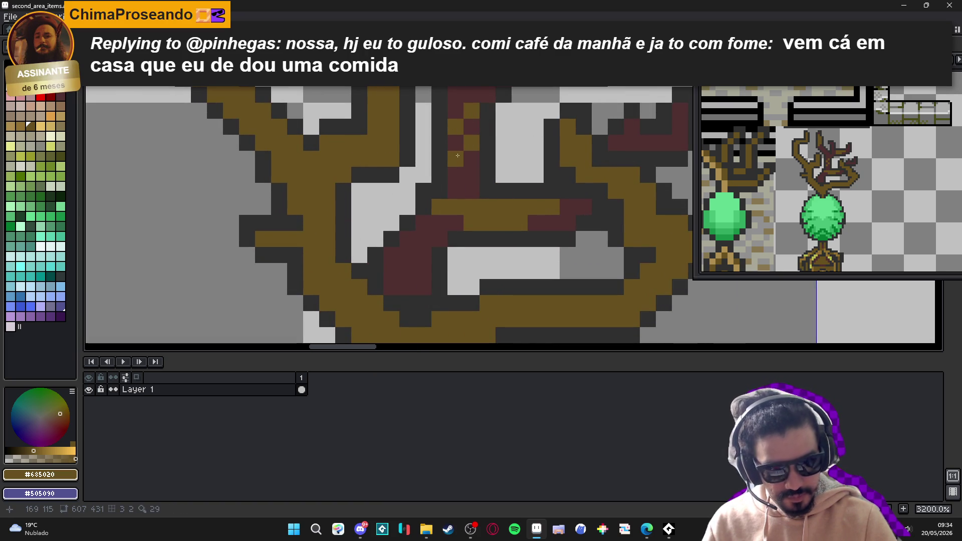
Sample dark red #503030 from the branch, then pick yellow #b8b848
scroll(453, 161, "down", 3)
scroll(413, 188, "up", 1)
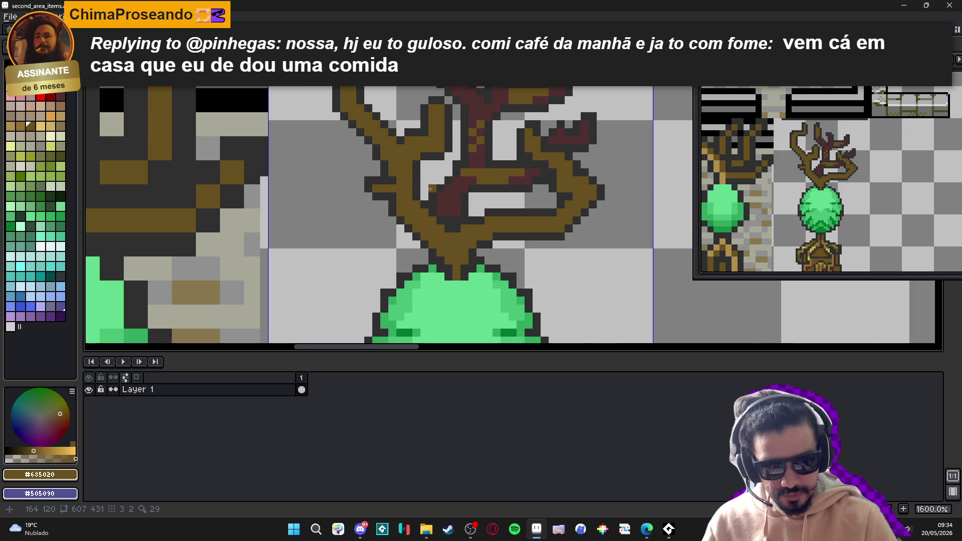
left_click(432, 189, "alt")
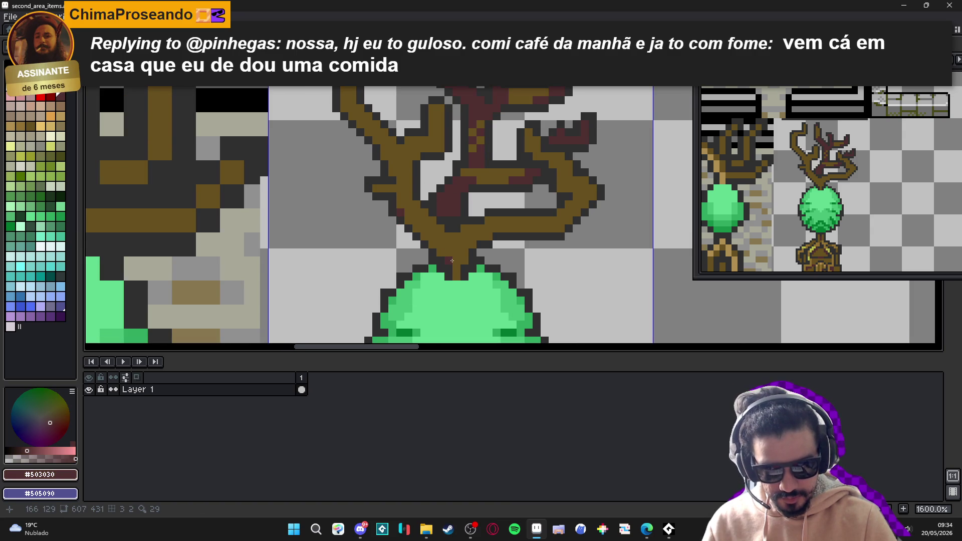
scroll(440, 253, "down", 5)
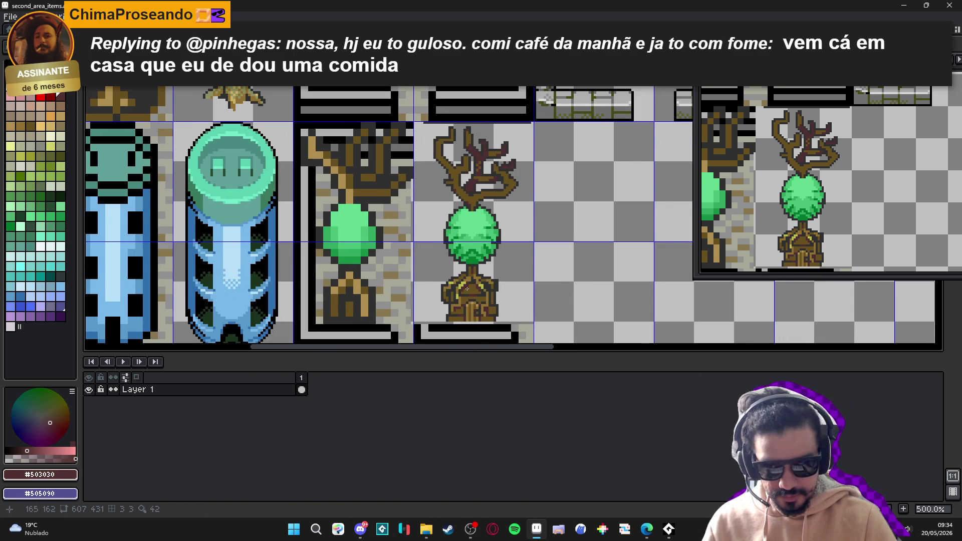
scroll(466, 288, "up", 5)
left_click(466, 289, "alt")
scroll(465, 210, "up", 2)
scroll(465, 209, "down", 3)
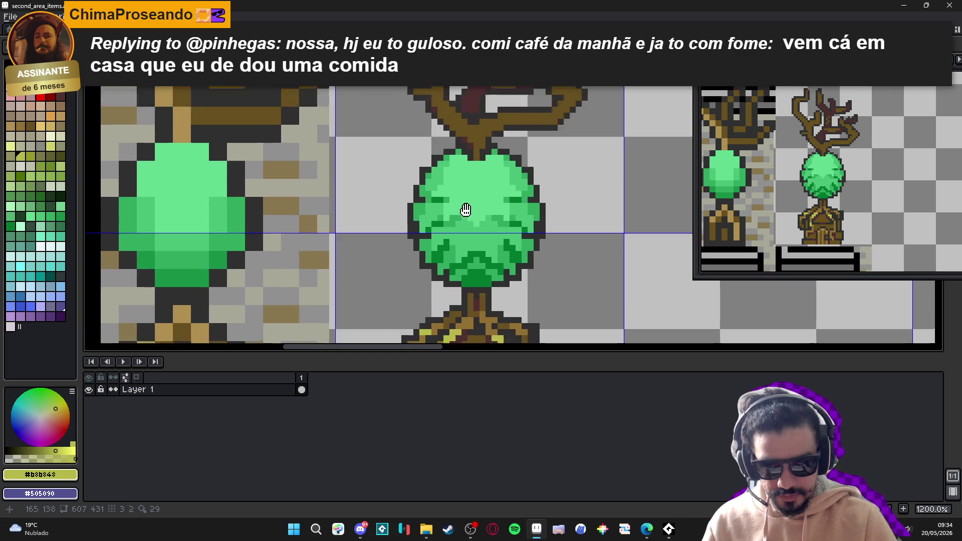
left_click_drag(466, 210, 495, 287)
scroll(442, 213, "up", 3)
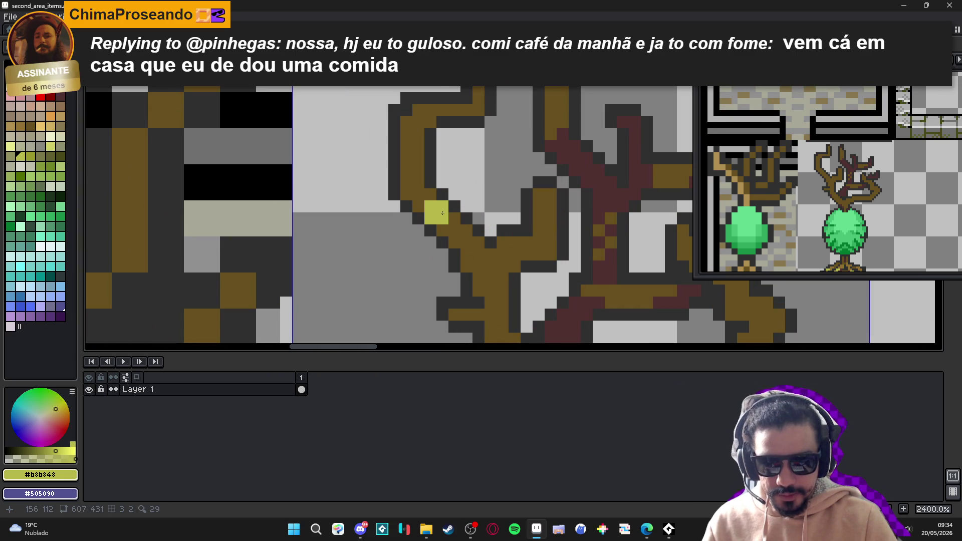
Paint #b8b848 yellow highlight pixels on the upper-left branch
left_click_drag(443, 213, 467, 236)
scroll(496, 257, "down", 6)
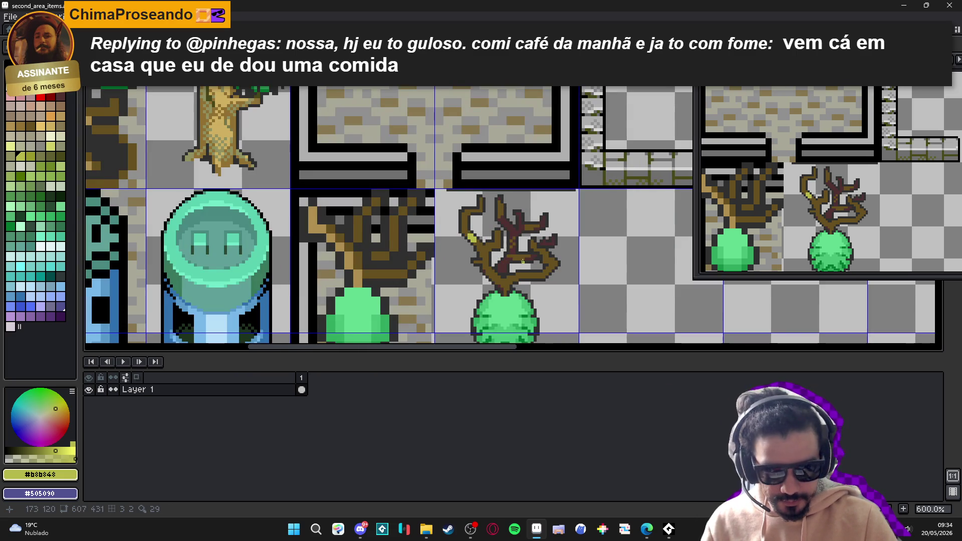
scroll(459, 235, "up", 4)
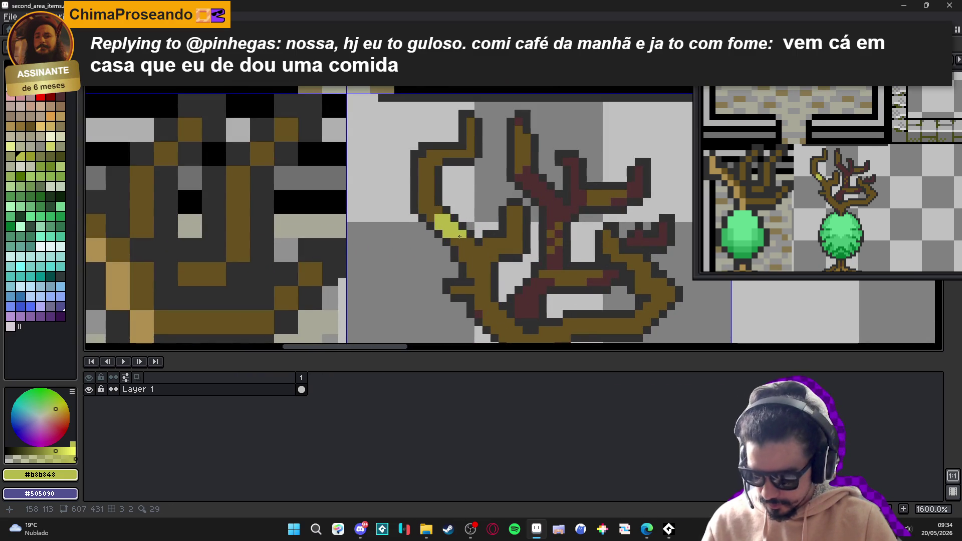
scroll(471, 249, "up", 2)
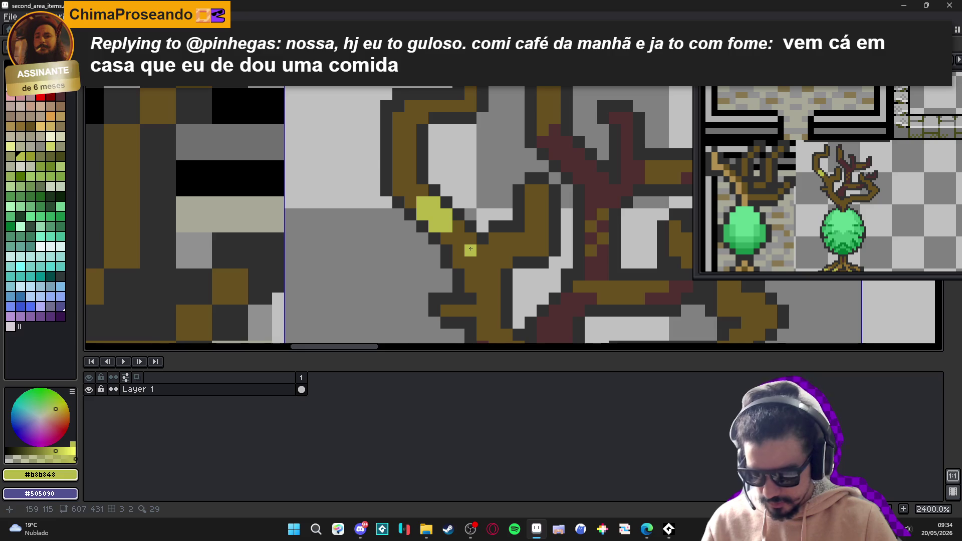
left_click(465, 242, "alt")
scroll(435, 225, "down", 5)
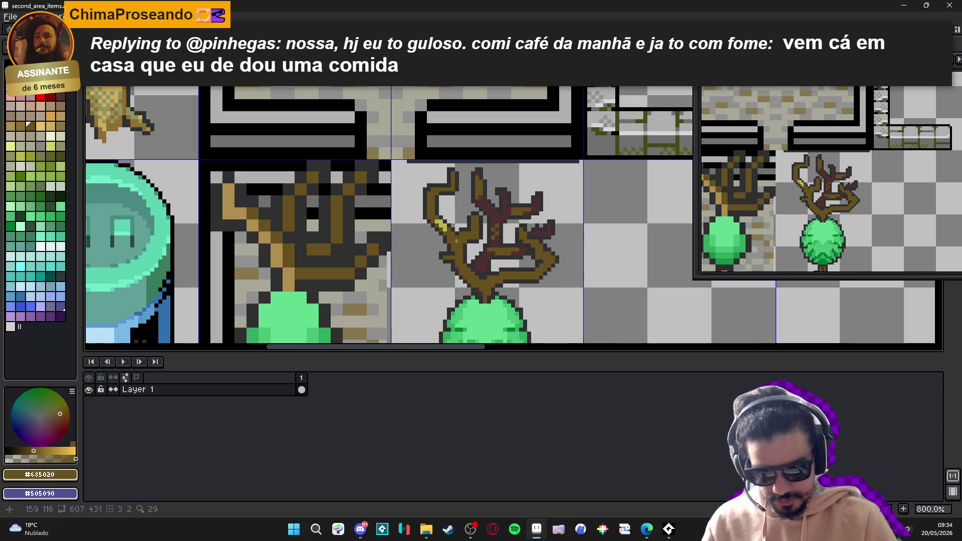
left_click(449, 222, "alt")
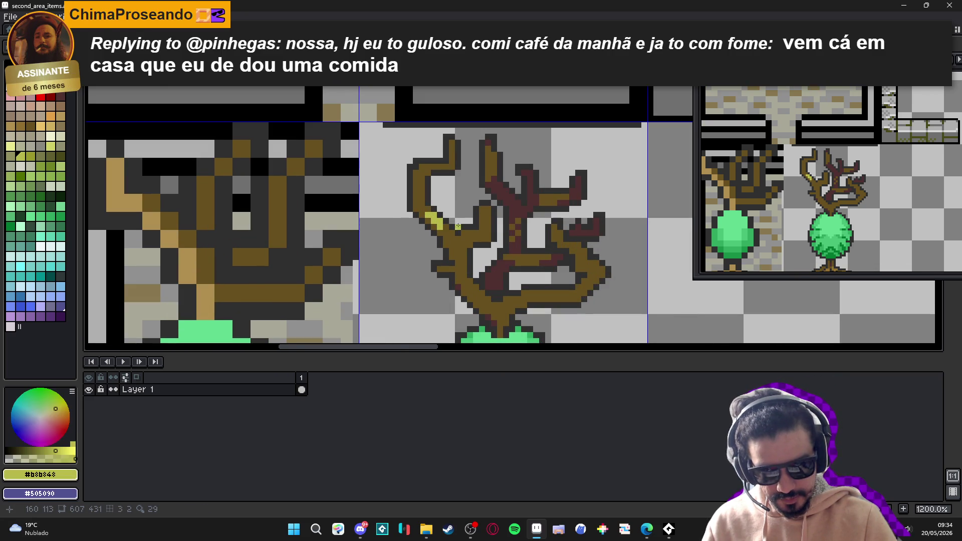
scroll(482, 216, "up", 2)
left_click(484, 213)
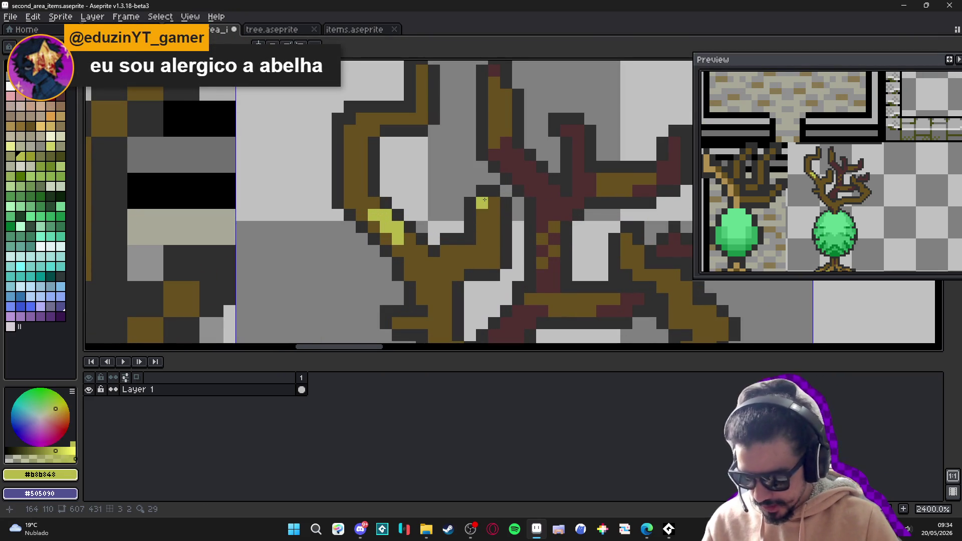
Pencil yellow highlights along the lower right branch, then switch to the browser window
scroll(484, 200, "down", 3)
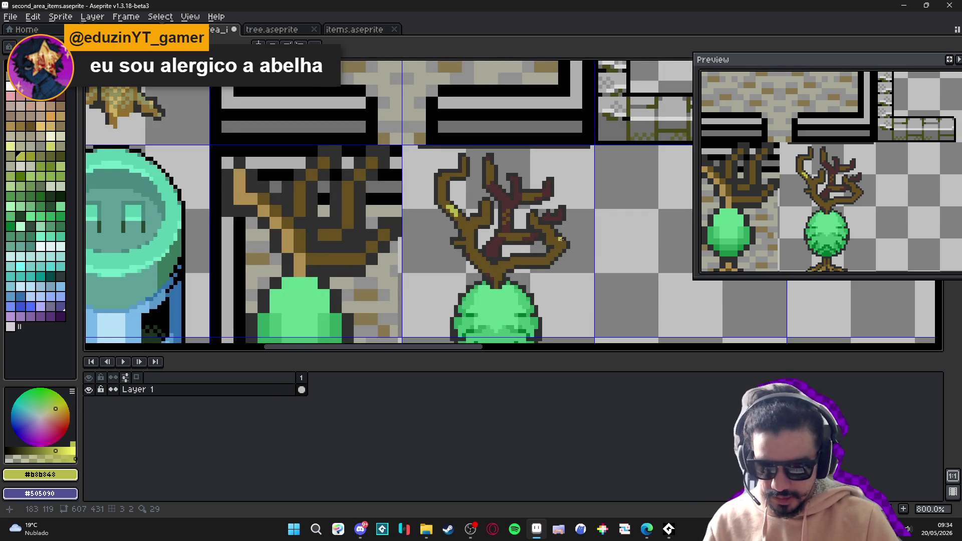
scroll(555, 240, "up", 2)
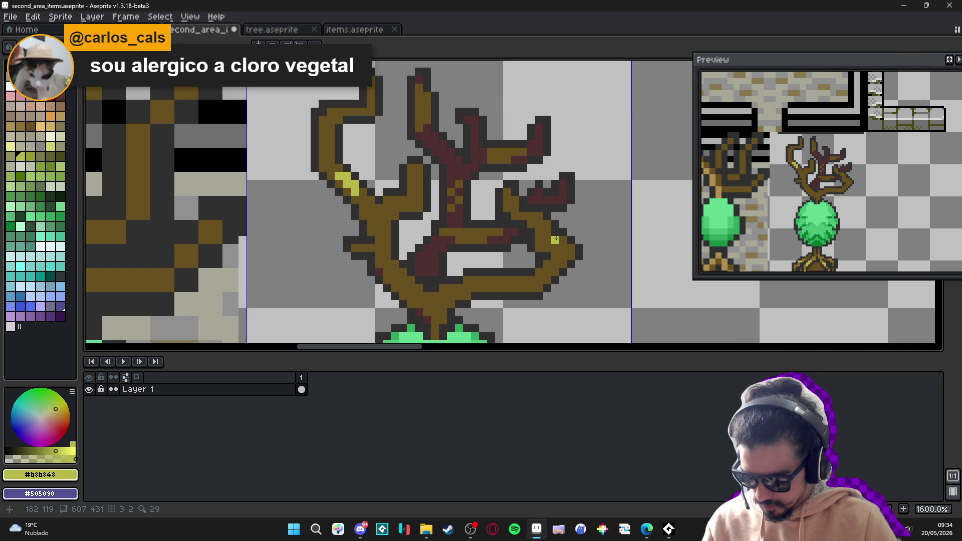
scroll(555, 239, "down", 3)
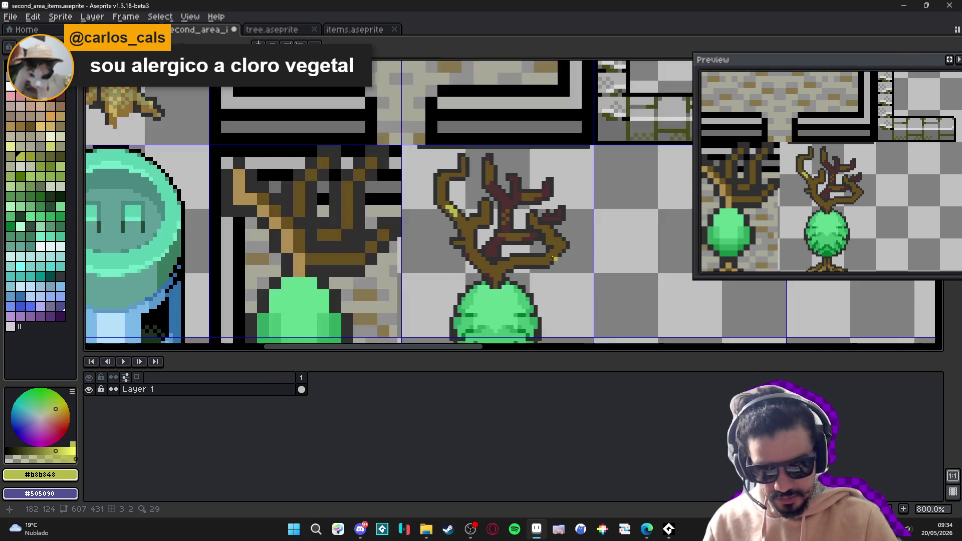
scroll(521, 248, "up", 5)
mouse_move(518, 258)
left_mouse_down()
mouse_move(518, 270)
mouse_move(491, 271)
left_mouse_up()
left_click(532, 257)
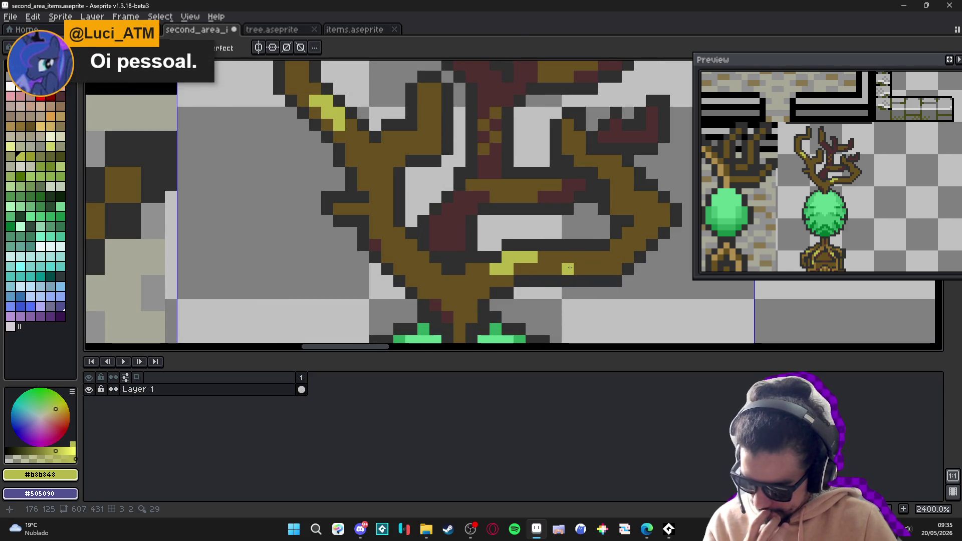
scroll(569, 292, "down", 5)
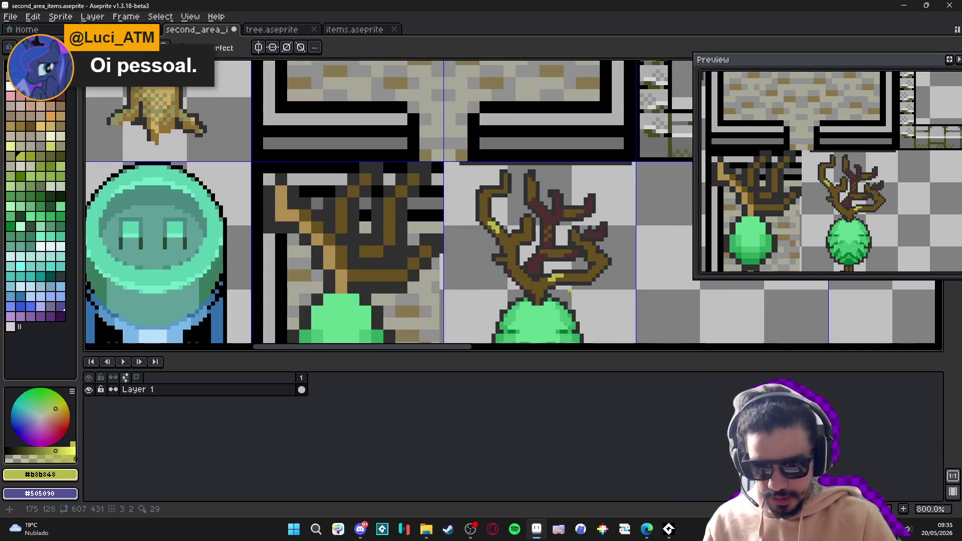
left_click(359, 537)
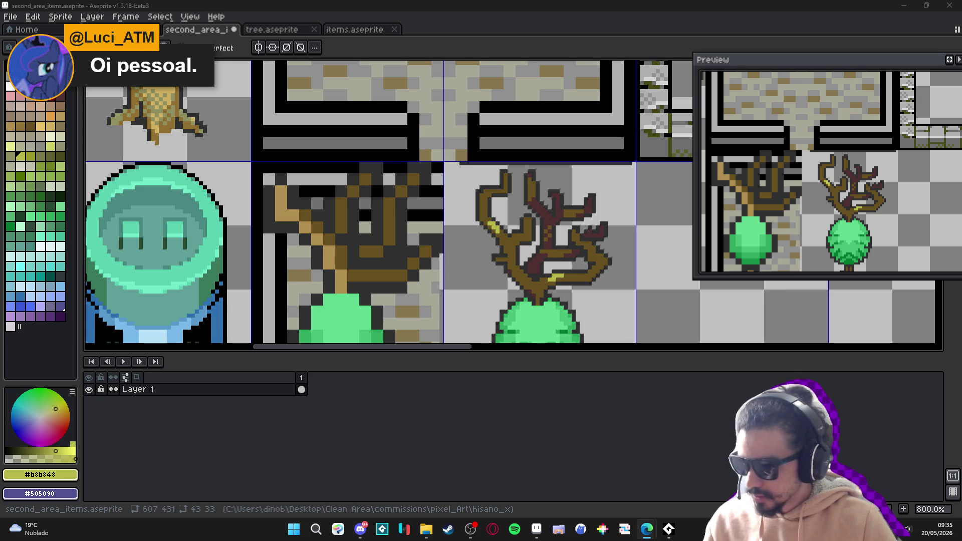
key("alt+Tab")
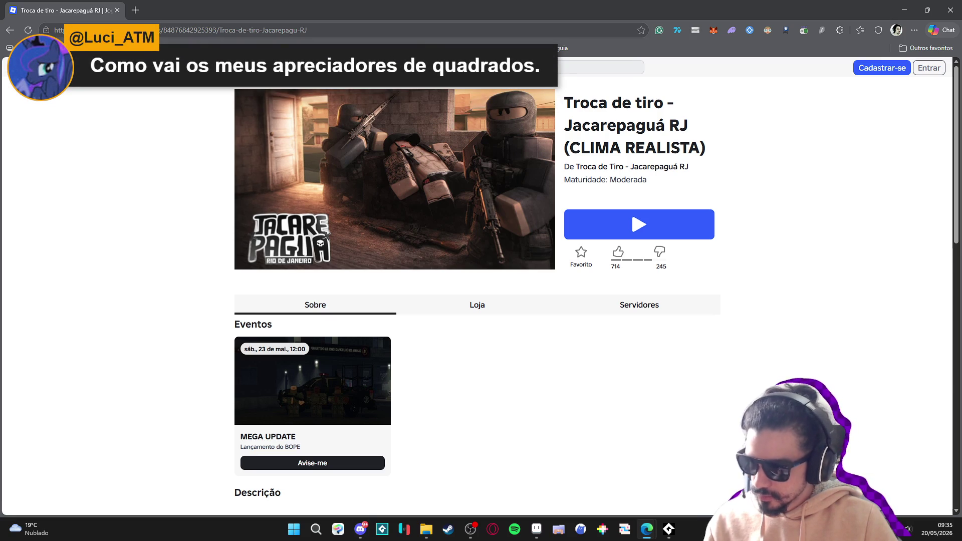
Close the Edge window showing the Troca de tiro Roblox page to return to Aseprite
mouse_move(377, 230)
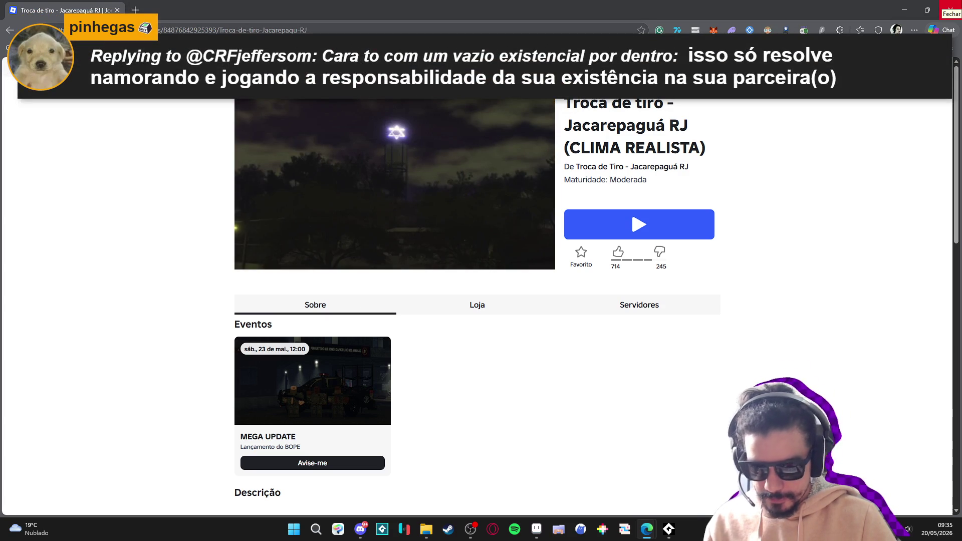
left_click(950, 10)
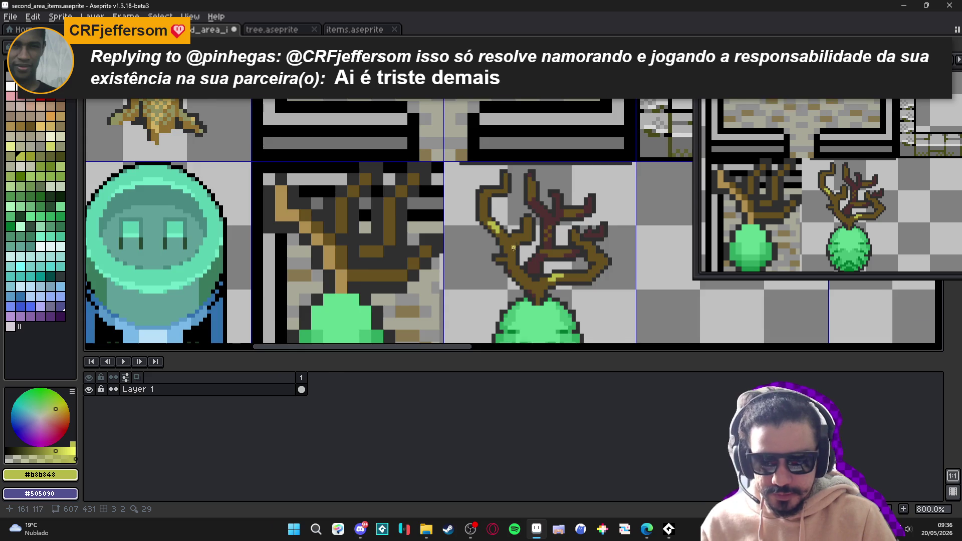
Draw a three-pixel dark diagonal outline beside the yellow highlight
scroll(513, 248, "down", 3)
scroll(510, 250, "up", 6)
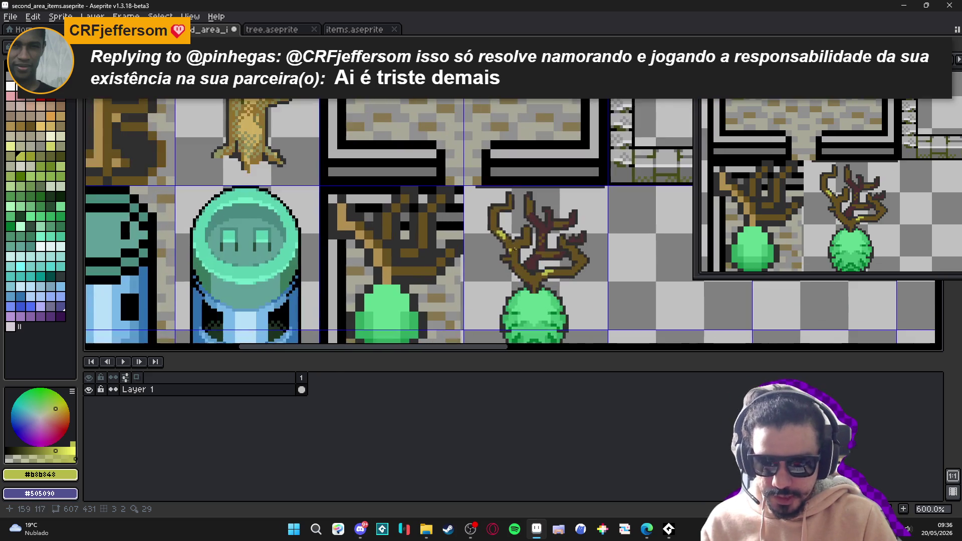
left_click(501, 244, "alt")
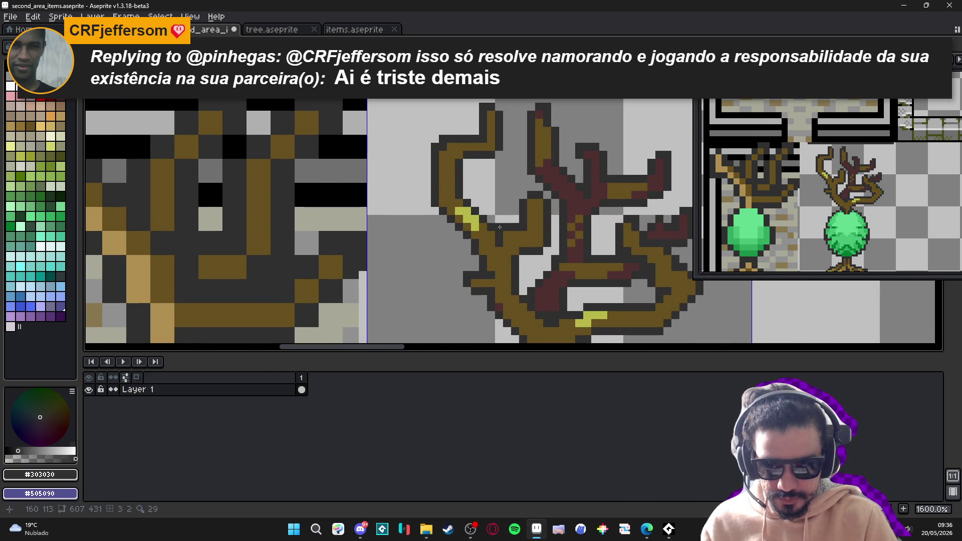
left_click(482, 210)
left_click(475, 204)
left_click(467, 195)
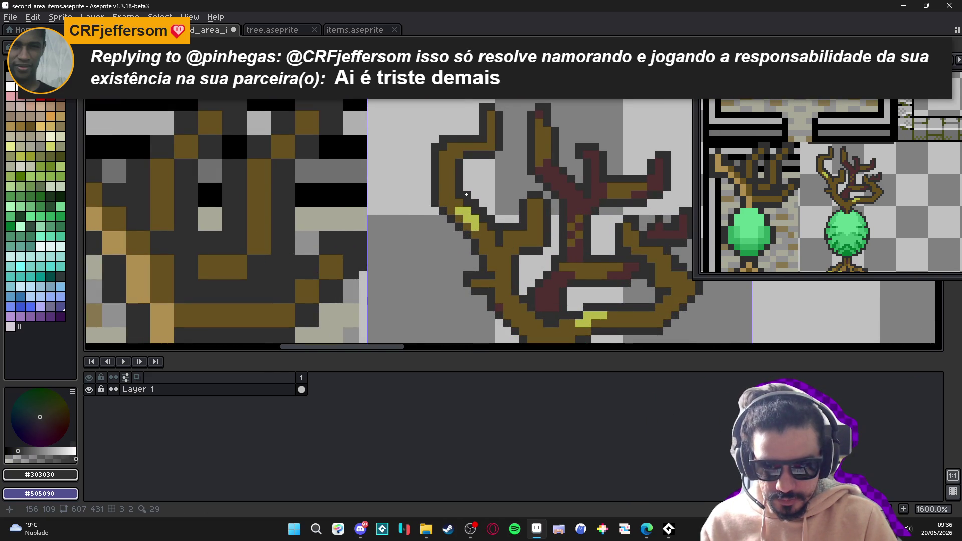
Add two yellow #b8b848 highlight pixels to the lower right branch
scroll(487, 211, "down", 2)
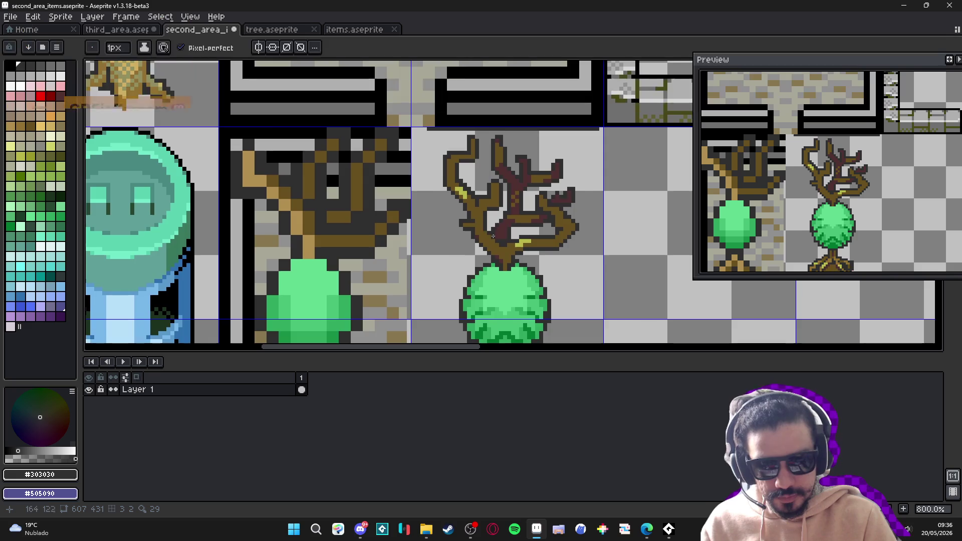
scroll(503, 247, "up", 3)
left_click(443, 161, "alt")
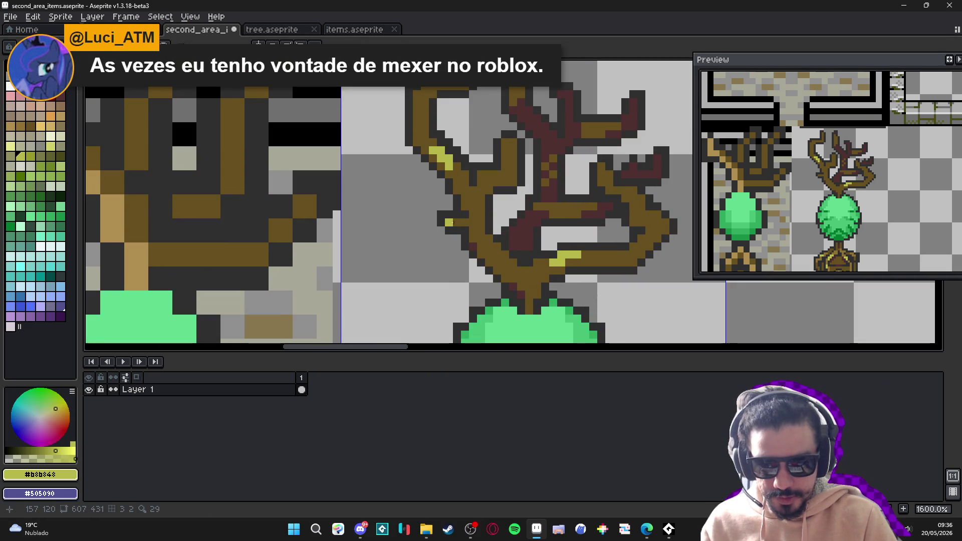
left_click_drag(464, 222, 473, 223)
scroll(473, 229, "down", 6)
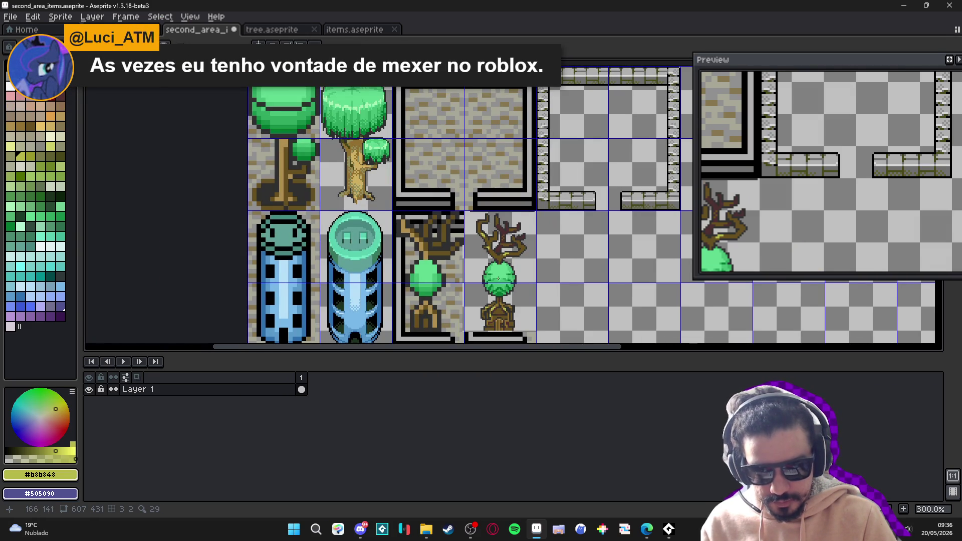
scroll(498, 278, "up", 3)
Shade the branch right of the yellow patch with brown #907030
left_click(503, 311, "alt")
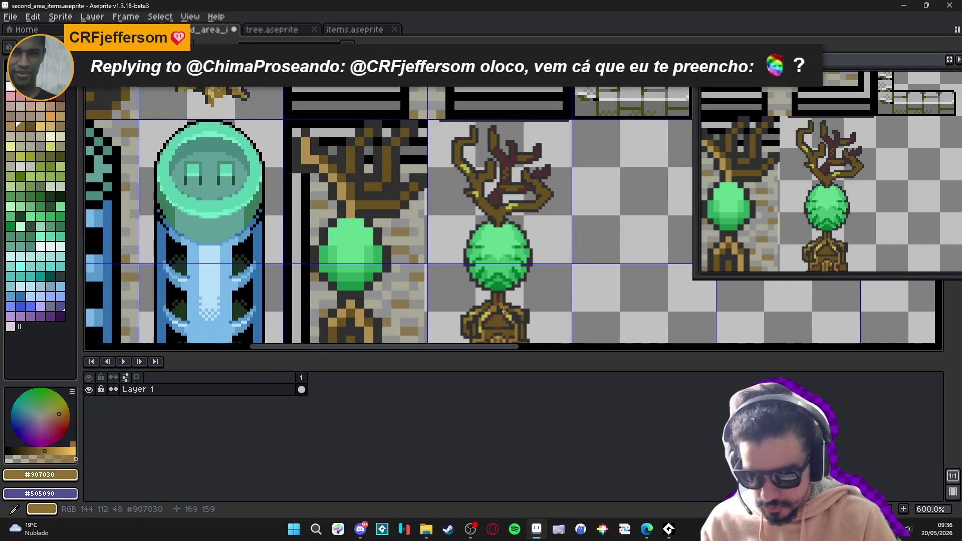
scroll(501, 228, "up", 6)
mouse_move(501, 228)
left_mouse_down()
mouse_move(506, 215)
mouse_move(548, 213)
mouse_move(419, 245)
mouse_move(400, 230)
mouse_move(404, 264)
mouse_move(389, 263)
mouse_move(388, 278)
mouse_move(396, 266)
mouse_move(371, 262)
mouse_move(387, 230)
mouse_move(484, 229)
mouse_move(549, 215)
mouse_move(560, 226)
mouse_move(536, 233)
left_mouse_up()
left_click(560, 226, "alt")
Recolour dark pixels on the lower-left branch to #907030, undoing one misplaced pixel
left_click(540, 214, "alt")
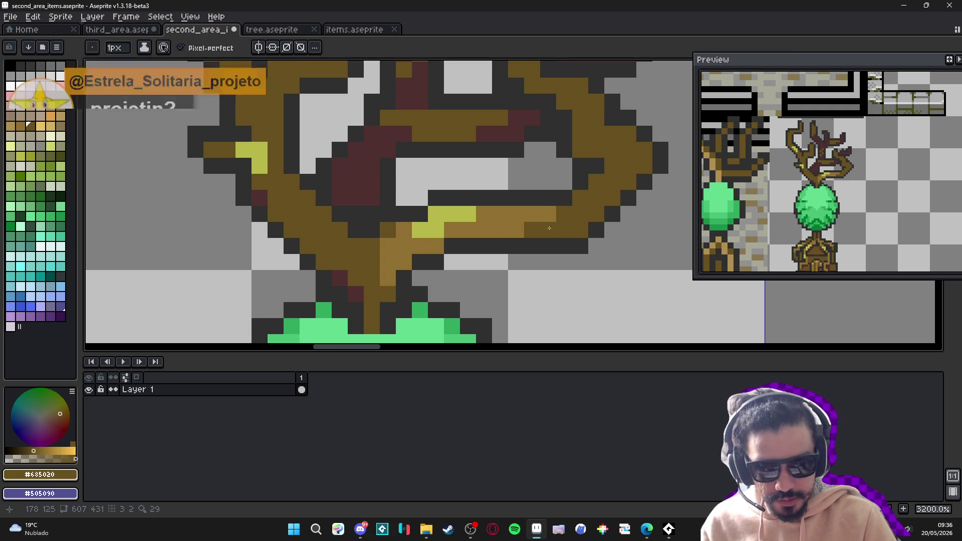
left_click_drag(346, 185, 386, 208)
left_click(285, 213)
key("ctrl+z")
mouse_move(299, 206)
left_mouse_down()
mouse_move(316, 205)
mouse_move(315, 230)
mouse_move(347, 237)
left_mouse_up()
left_click(348, 221)
left_click(365, 269)
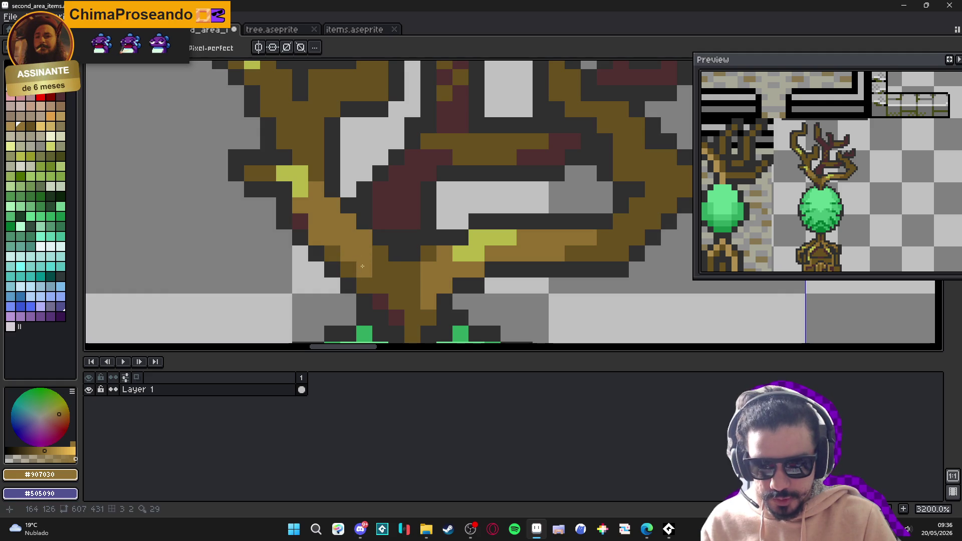
left_click_drag(316, 156, 338, 279)
mouse_move(357, 186)
left_mouse_down()
mouse_move(372, 202)
mouse_move(386, 199)
left_mouse_up()
left_click(341, 203)
left_click(340, 219)
Shade the upper-left branch and its tip with #907030 over the dark pixels
left_click_drag(329, 191, 356, 210)
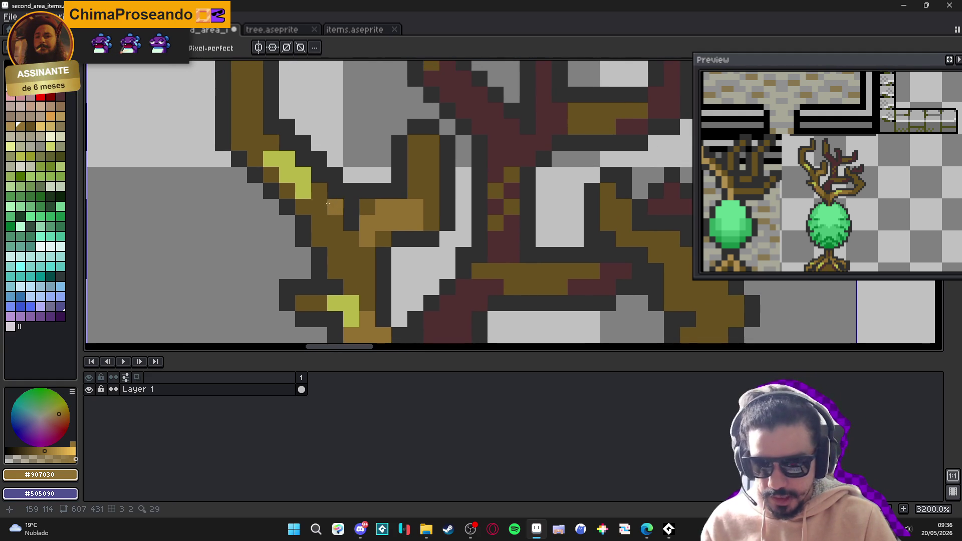
left_click(319, 206)
left_click(303, 206)
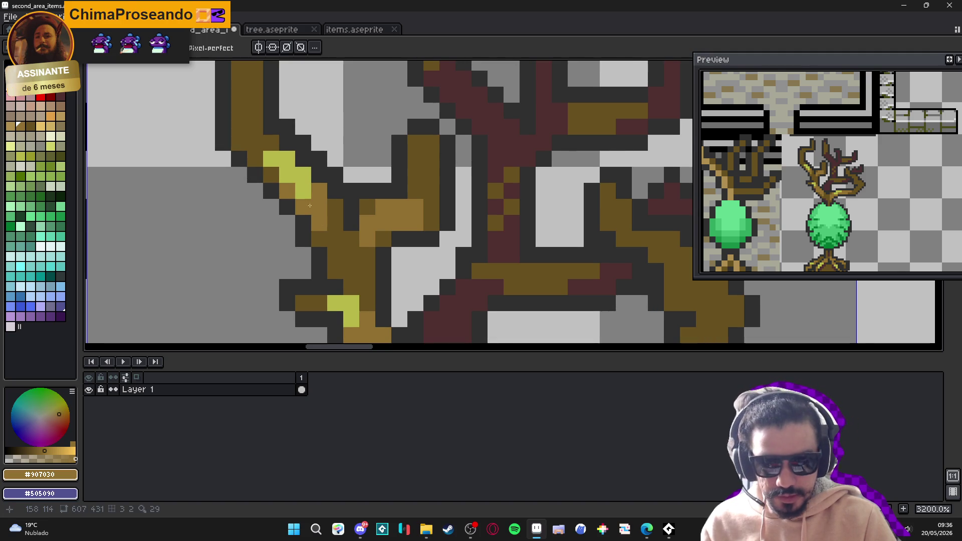
left_click_drag(245, 145, 273, 173)
left_click(282, 170)
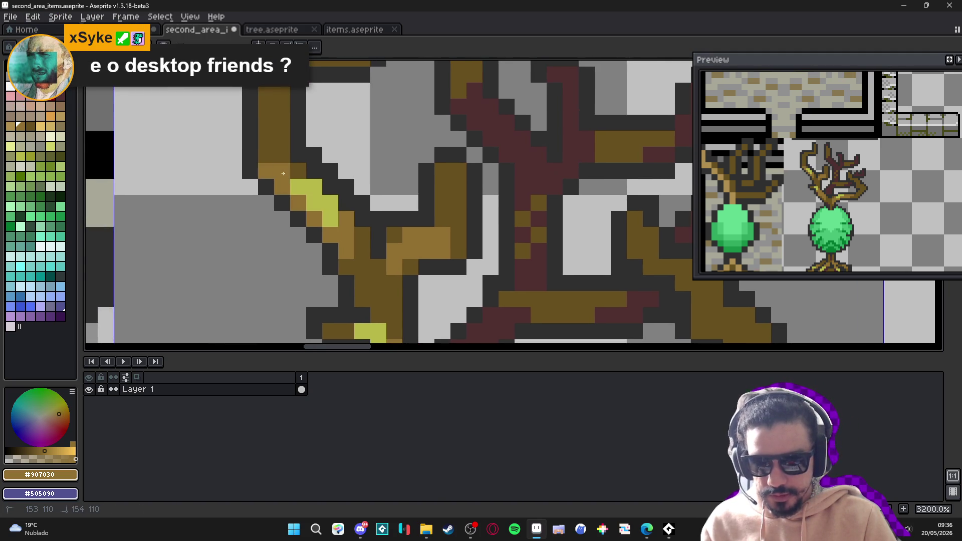
left_click_drag(296, 137, 293, 274)
left_click(276, 232)
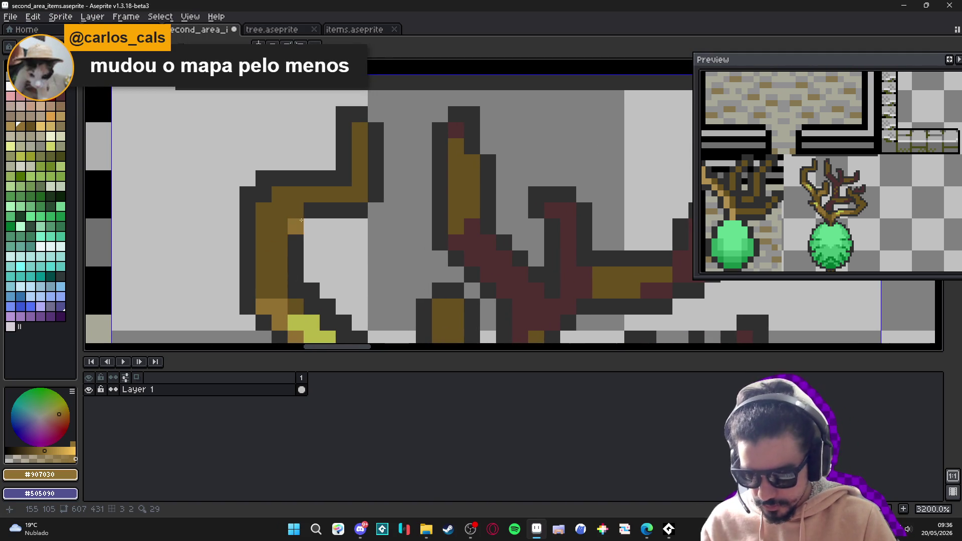
mouse_move(275, 232)
left_mouse_down()
mouse_move(280, 203)
mouse_move(308, 210)
mouse_move(321, 195)
left_mouse_up()
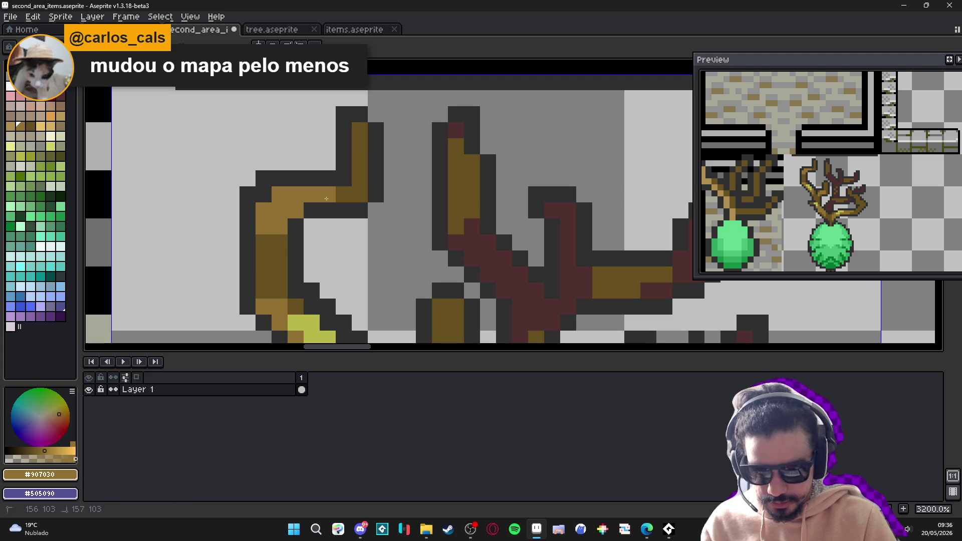
left_click(264, 243)
left_click(357, 142)
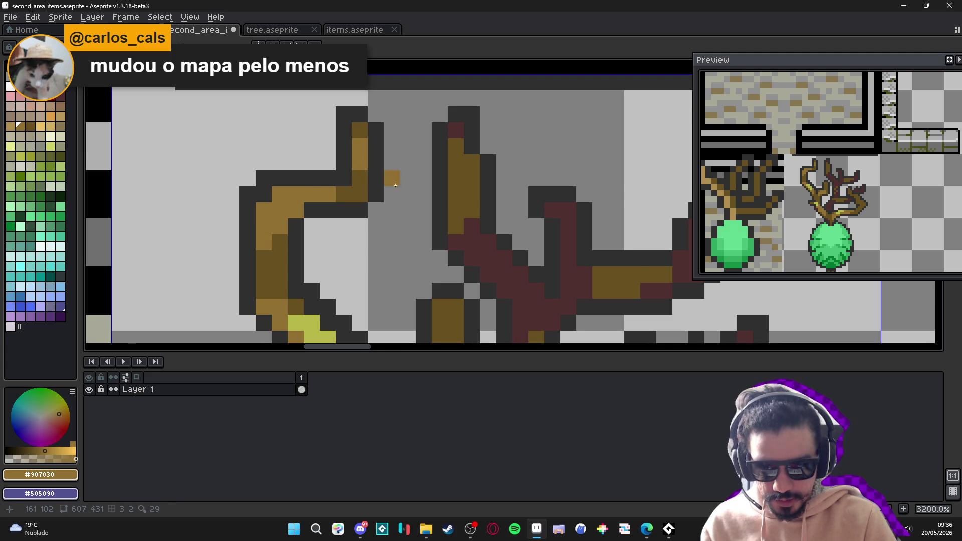
scroll(430, 142, "down", 4)
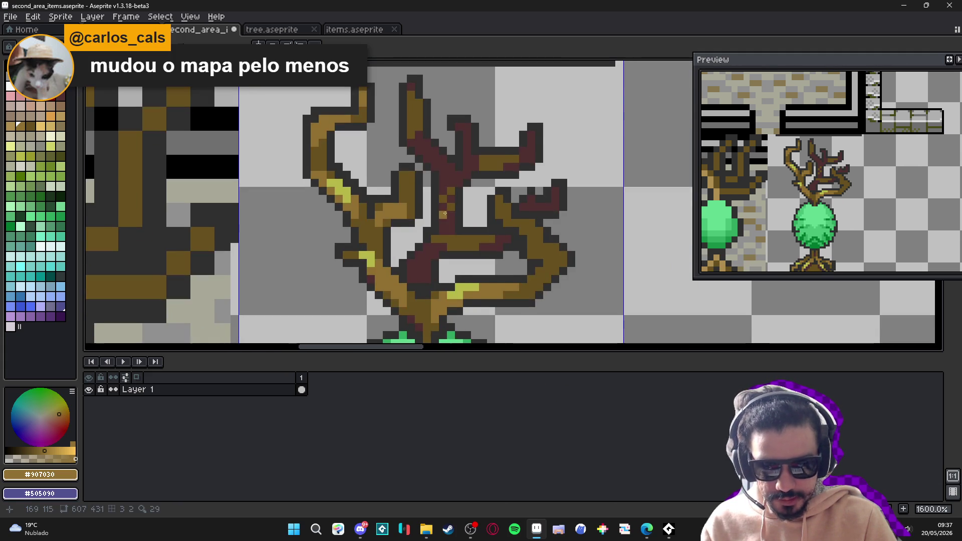
scroll(443, 215, "down", 1)
scroll(488, 268, "up", 3)
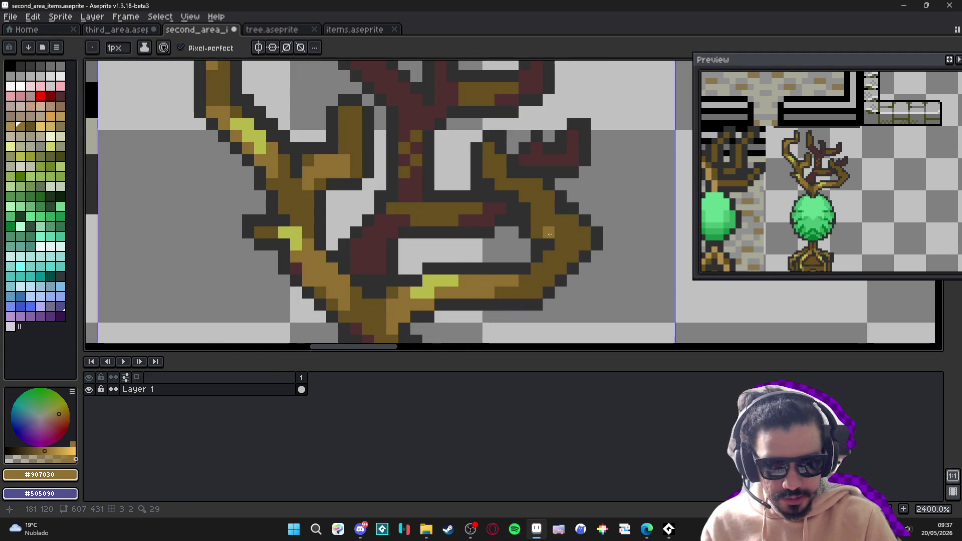
scroll(539, 269, "down", 5)
scroll(540, 268, "down", 3)
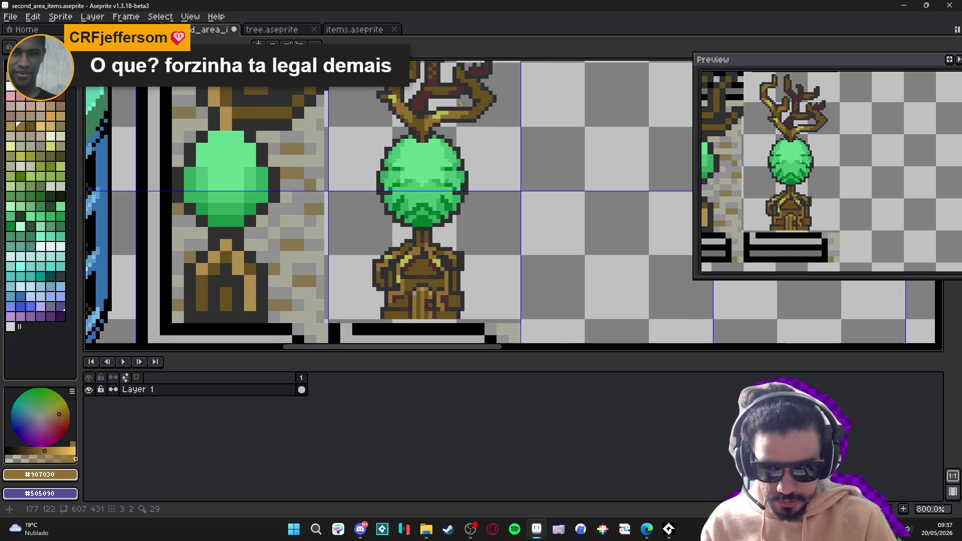
Add #907030 mid-brown shading pixels along the right curling branch
scroll(477, 221, "up", 2)
scroll(477, 221, "up", 4)
mouse_move(483, 211)
left_mouse_down()
mouse_move(476, 181)
mouse_move(465, 185)
left_mouse_up()
key("ctrl+z")
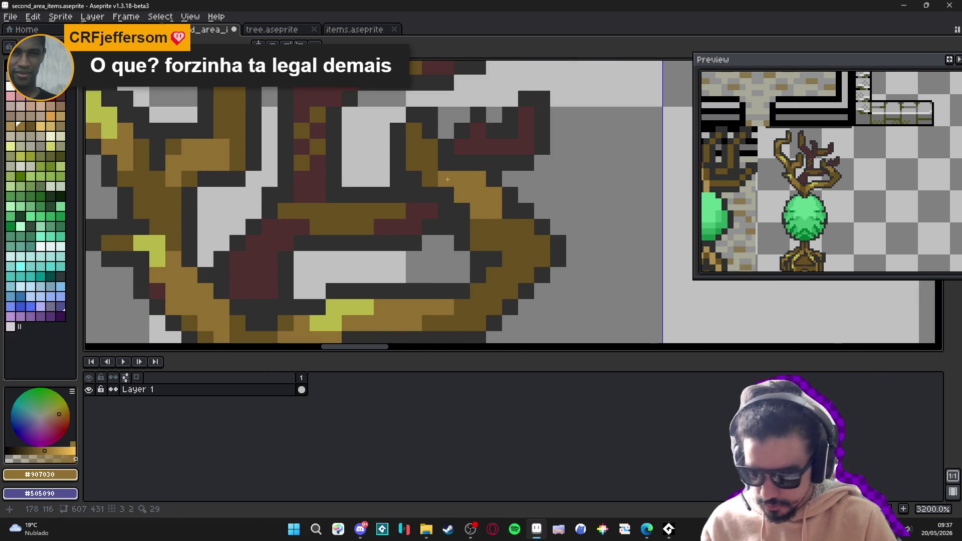
left_click(489, 226)
mouse_move(478, 226)
left_mouse_down()
mouse_move(495, 246)
mouse_move(541, 227)
mouse_move(523, 258)
mouse_move(501, 258)
mouse_move(533, 265)
mouse_move(511, 280)
mouse_move(496, 274)
left_mouse_up()
Darken the right branch's underside with #685020 dark brown
left_click(526, 275, "alt")
mouse_move(478, 243)
left_mouse_down()
mouse_move(493, 243)
mouse_move(479, 243)
left_mouse_up()
key("ctrl+z")
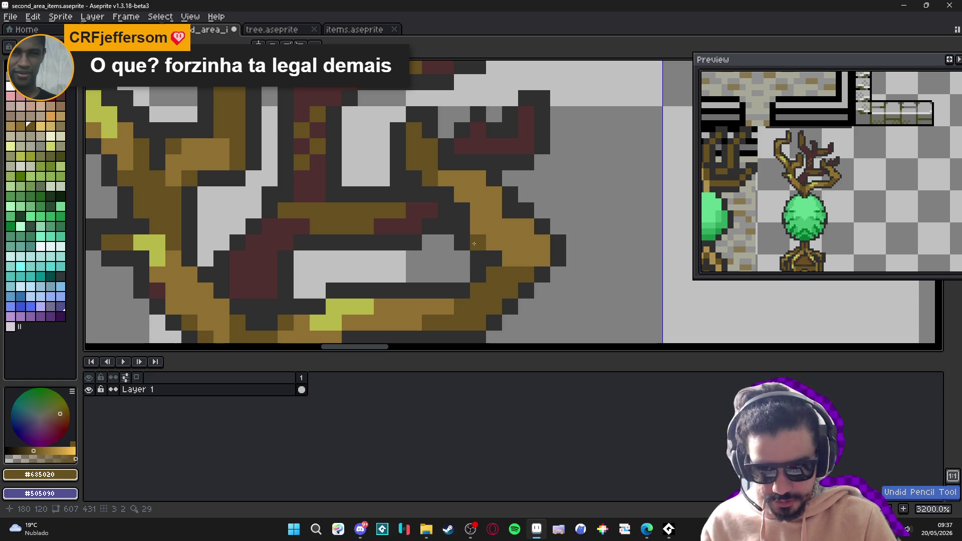
left_click(479, 225)
left_click(493, 243)
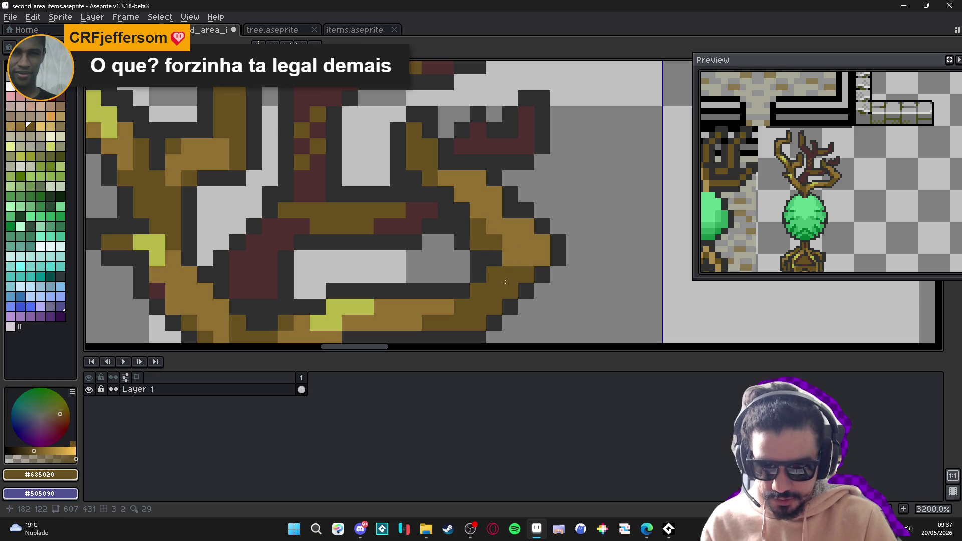
left_click_drag(541, 243, 542, 266)
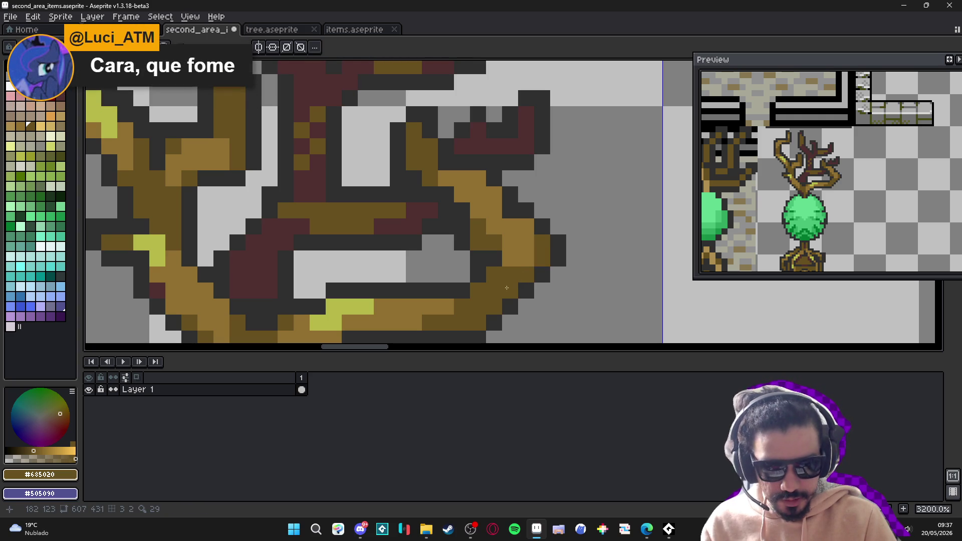
Paint a #b8b848 yellow highlight on the right branch's outer bend
left_click(369, 307, "alt")
left_click(516, 232)
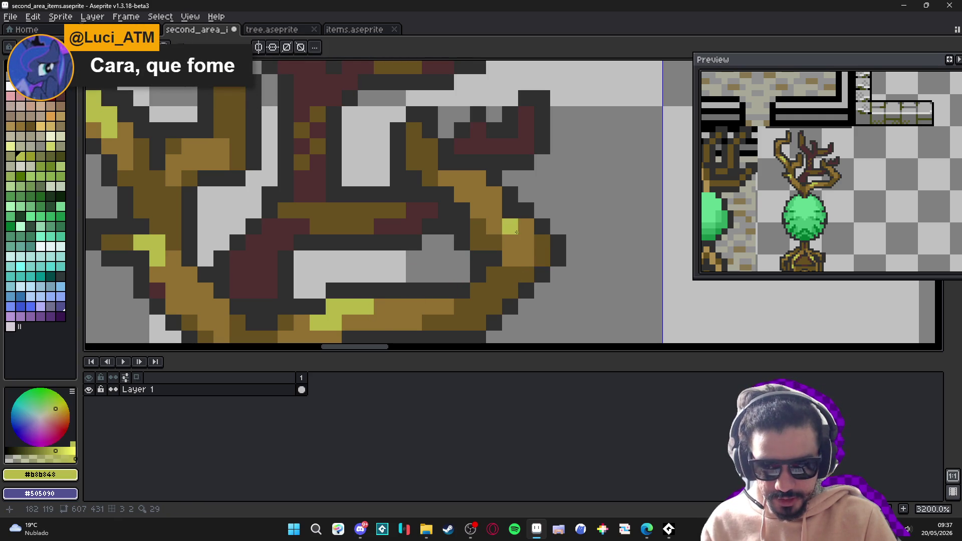
left_click_drag(526, 227, 515, 236)
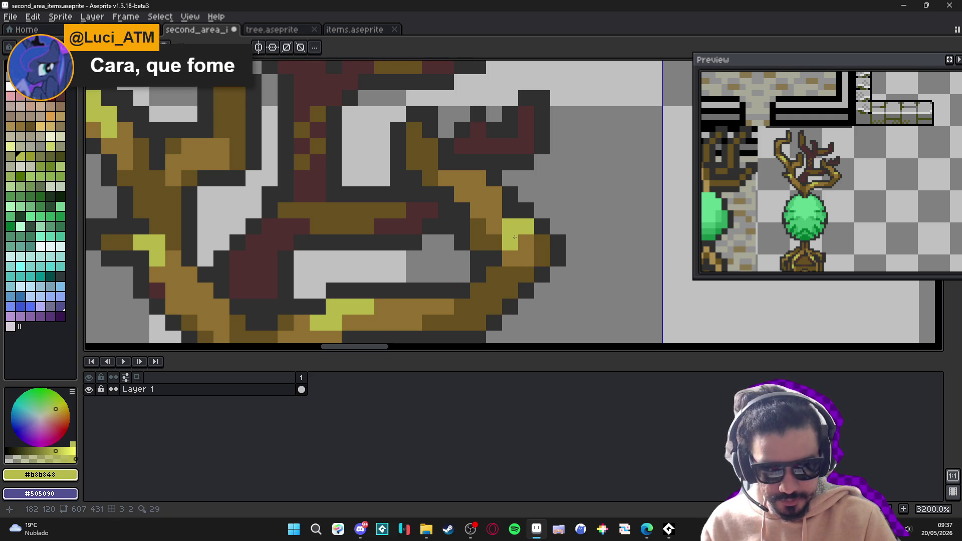
left_click(494, 226)
left_click(494, 210)
left_click(510, 243)
left_click(526, 243)
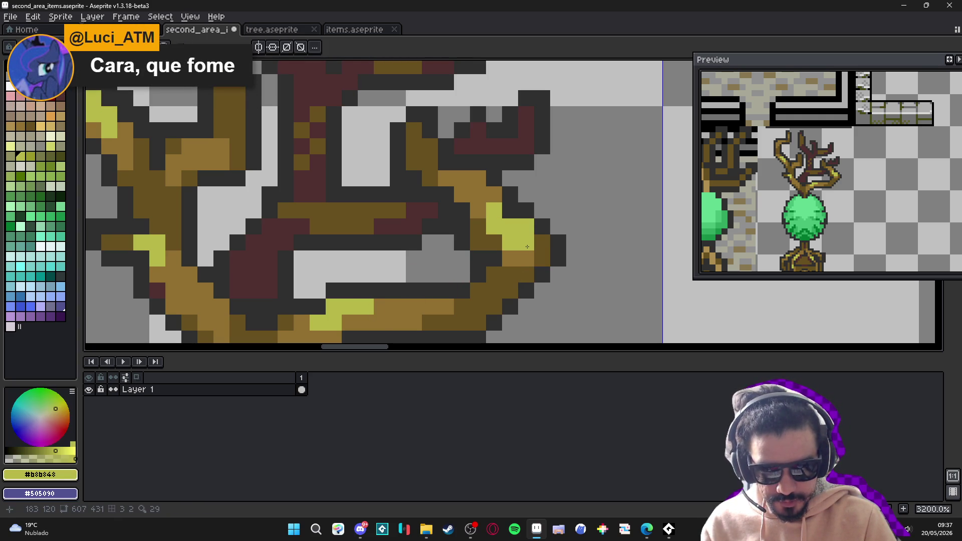
Cover the lower branch's yellow highlight pixels with #907030 mid-brown
scroll(526, 247, "down", 3)
scroll(430, 286, "up", 2)
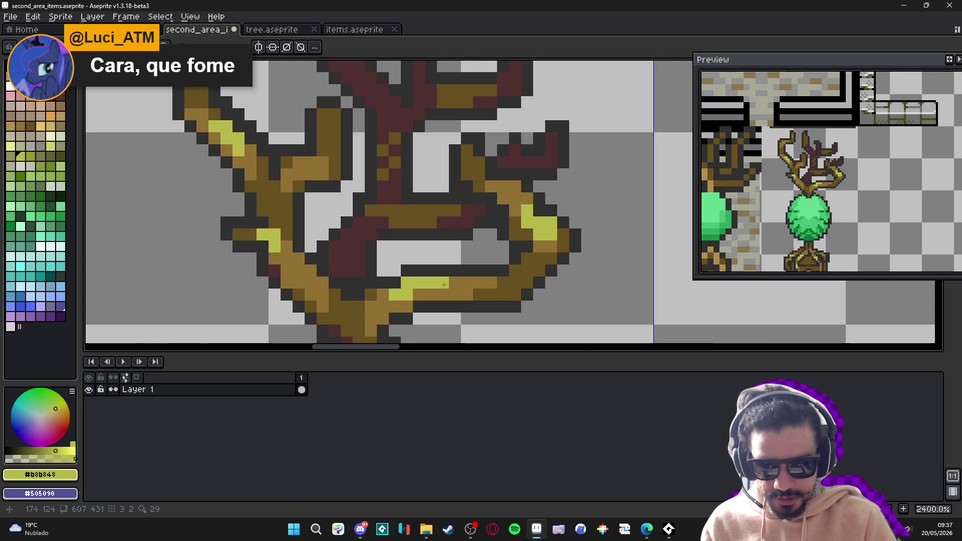
left_click(430, 286, "alt")
left_click_drag(430, 286, 406, 283)
left_click(405, 294)
left_click(394, 294)
left_click(275, 246)
left_click_drag(275, 244, 264, 236)
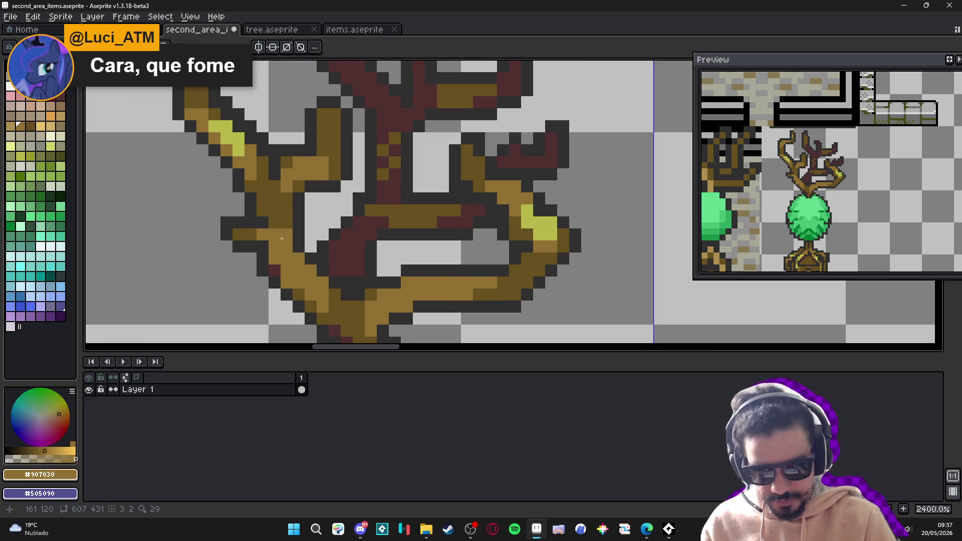
left_click(281, 231, "alt")
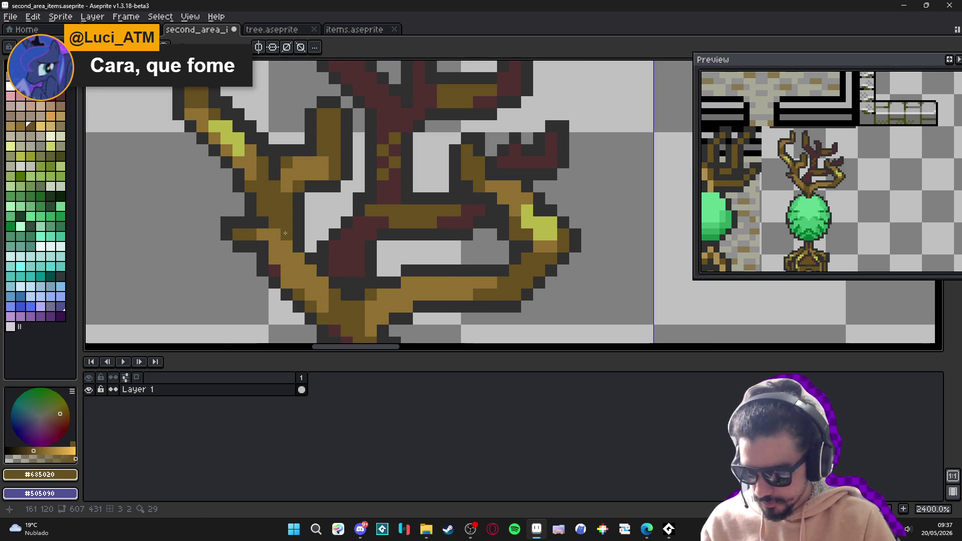
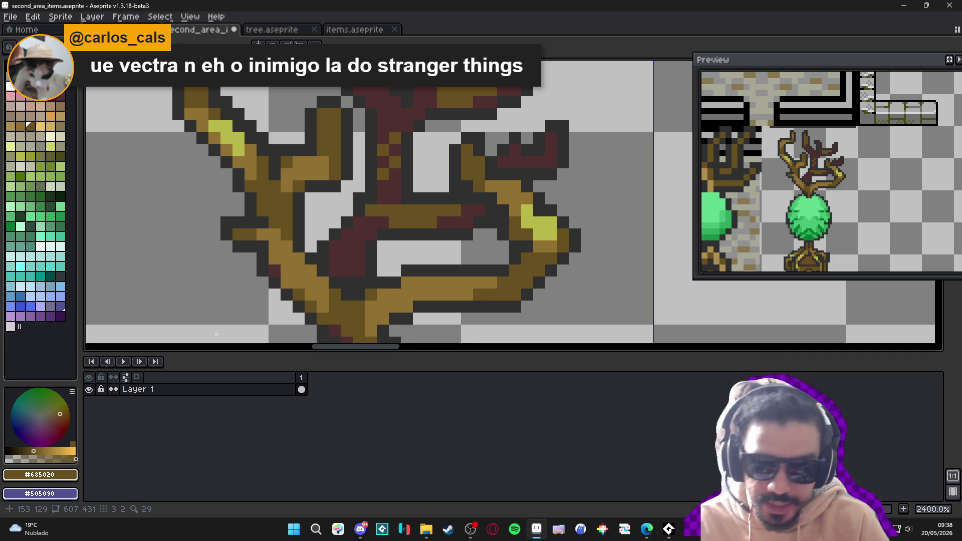
Sample the branch yellow and paint two extra highlight pixels on the small tree's branches
scroll(433, 200, "down", 4)
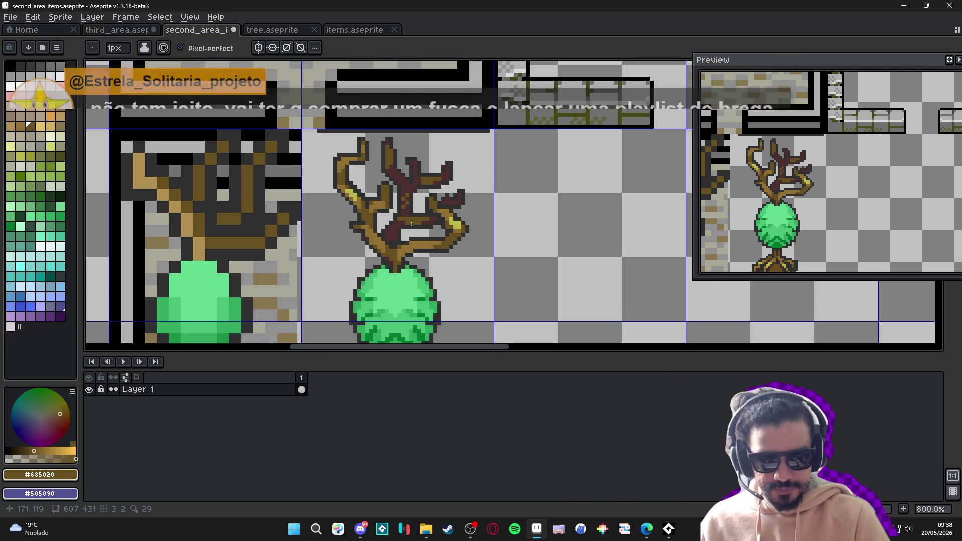
left_click_drag(330, 206, 345, 232)
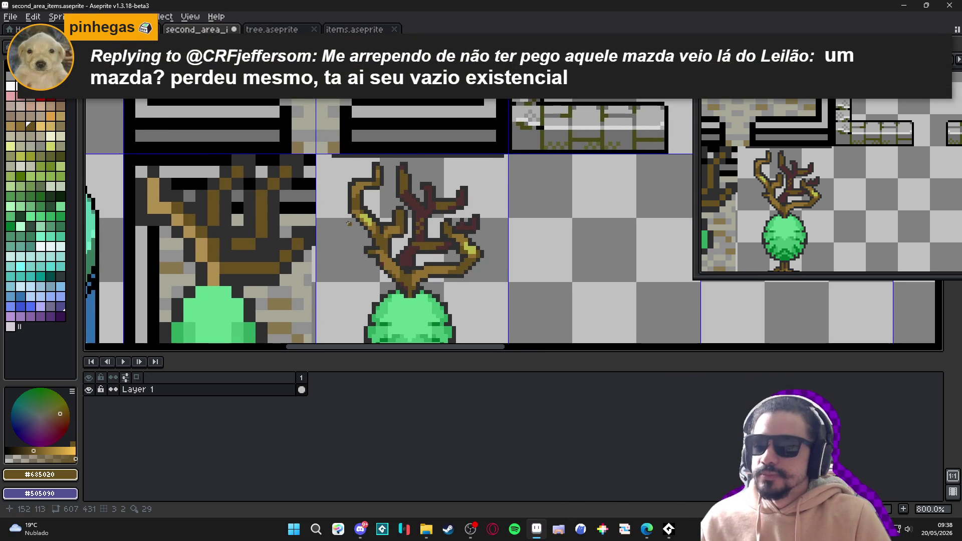
scroll(348, 223, "up", 3)
left_click(352, 148, "alt")
left_click(357, 150)
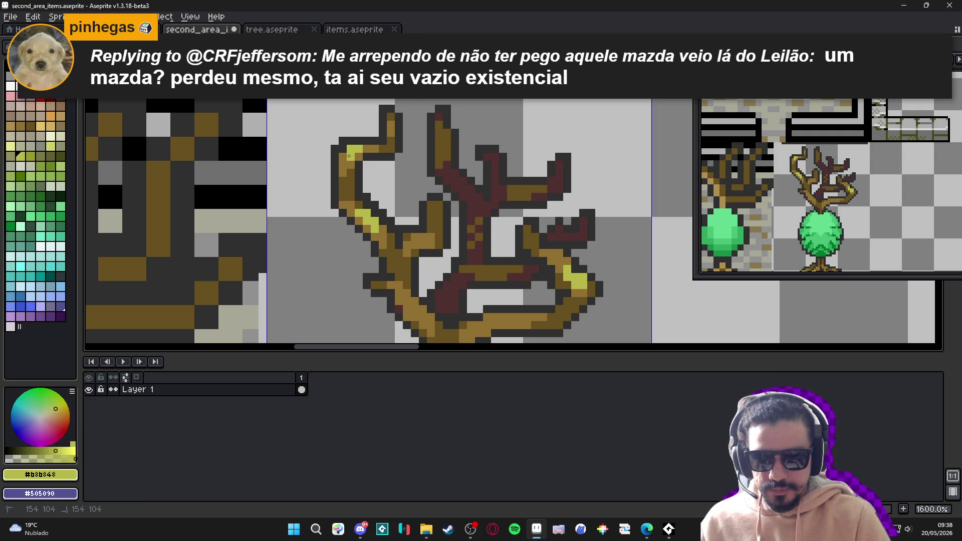
left_click(350, 156)
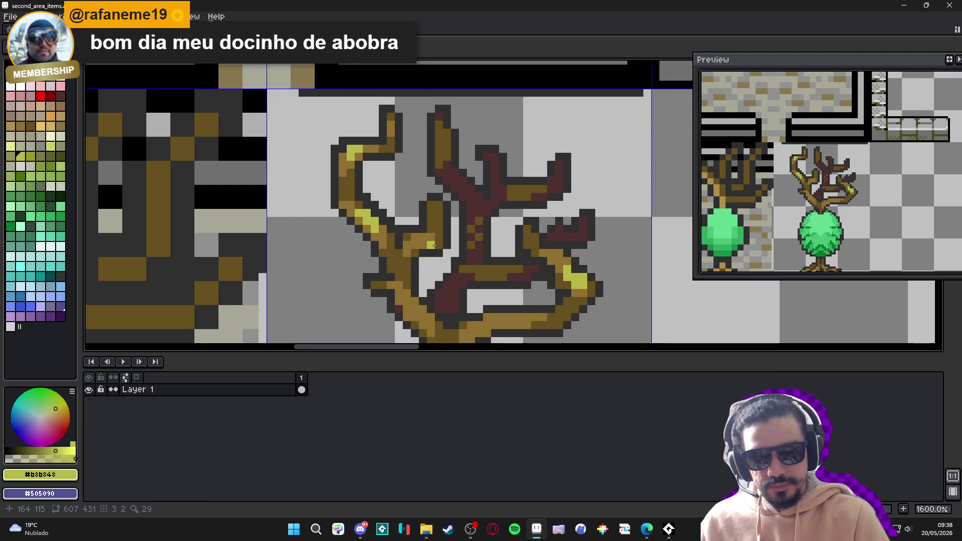
scroll(454, 191, "down", 4)
scroll(453, 191, "down", 1)
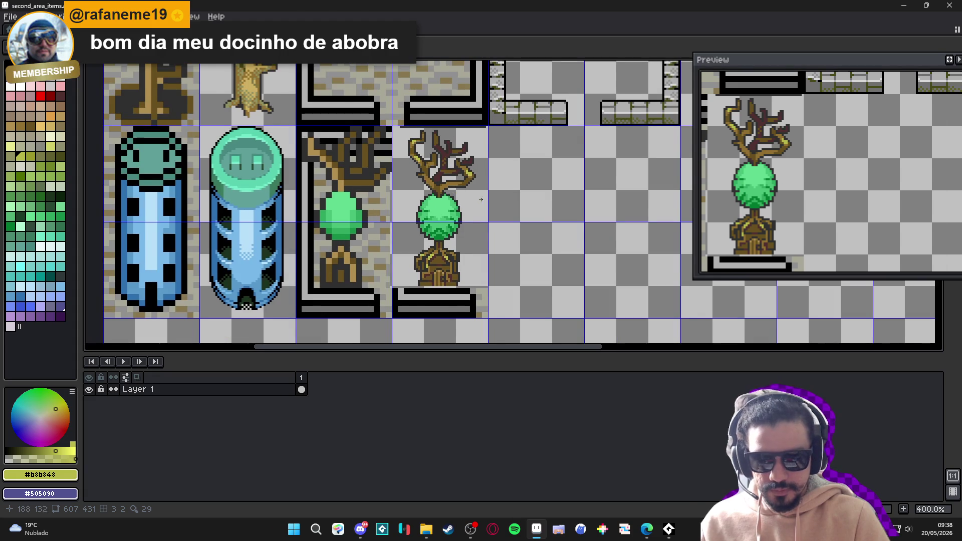
Save second_area_items.aseprite and bring the striped block under the tree into view
key("ctrl+s")
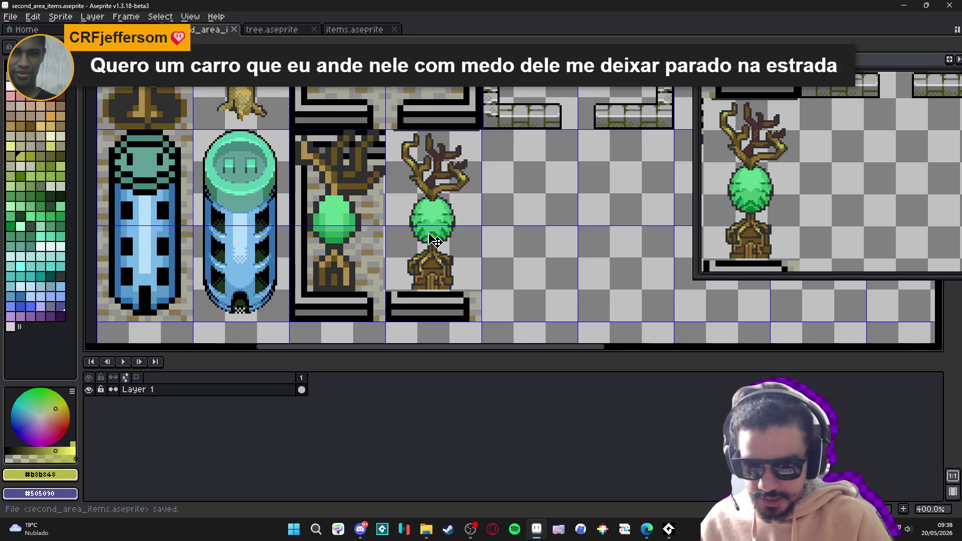
scroll(435, 241, "up", 1)
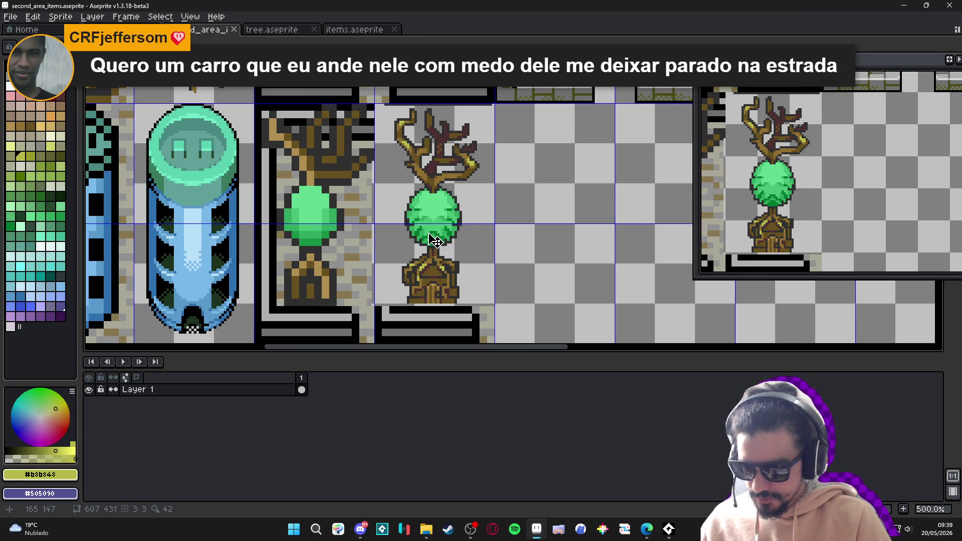
key("ctrl+s")
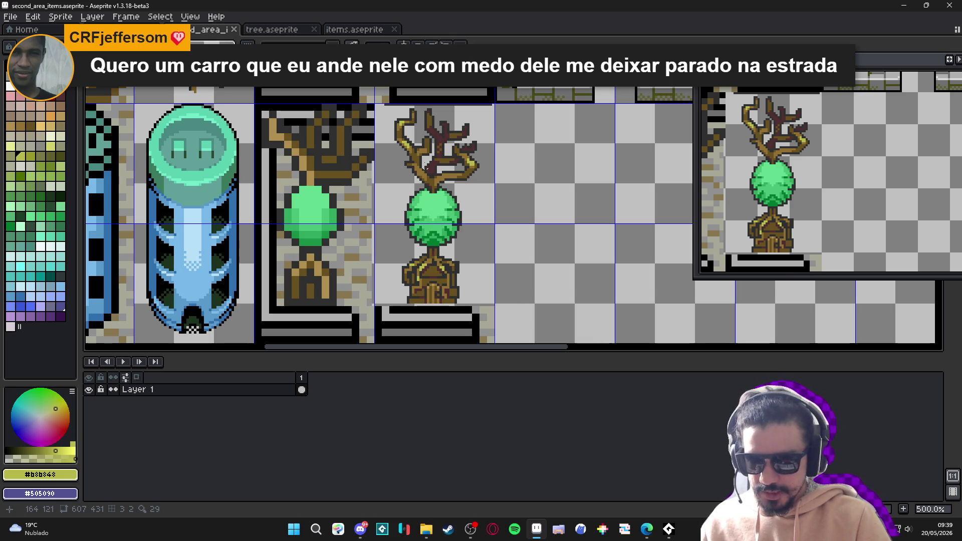
scroll(400, 174, "down", 2)
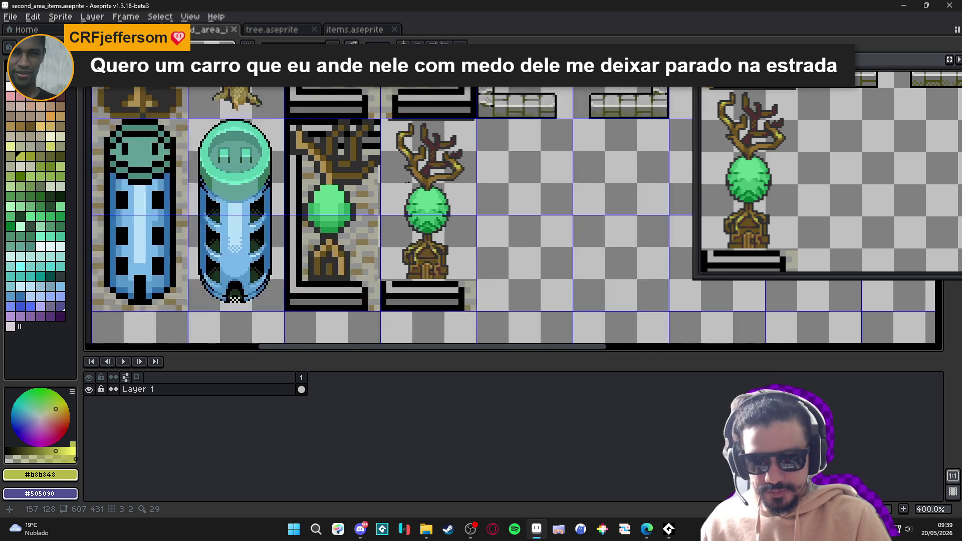
scroll(434, 185, "down", 1)
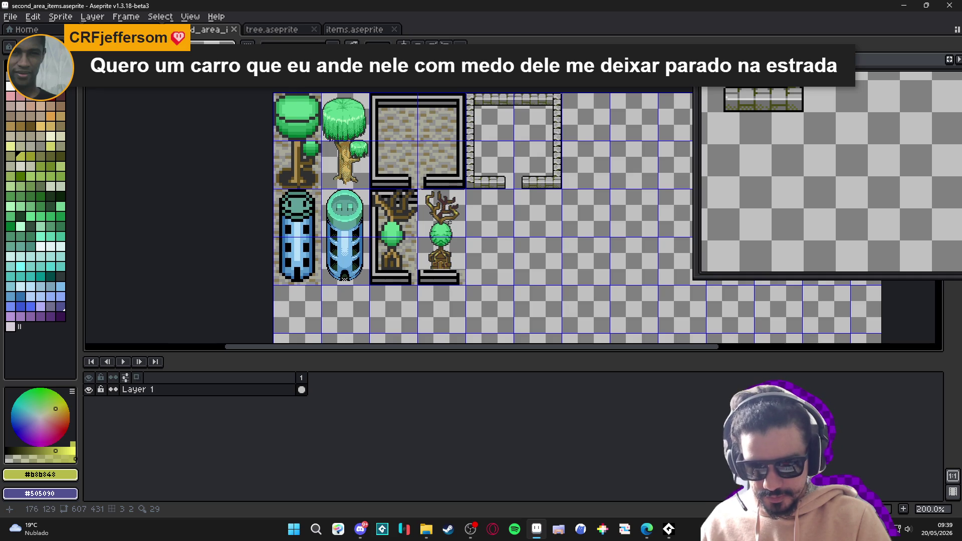
scroll(444, 236, "up", 1)
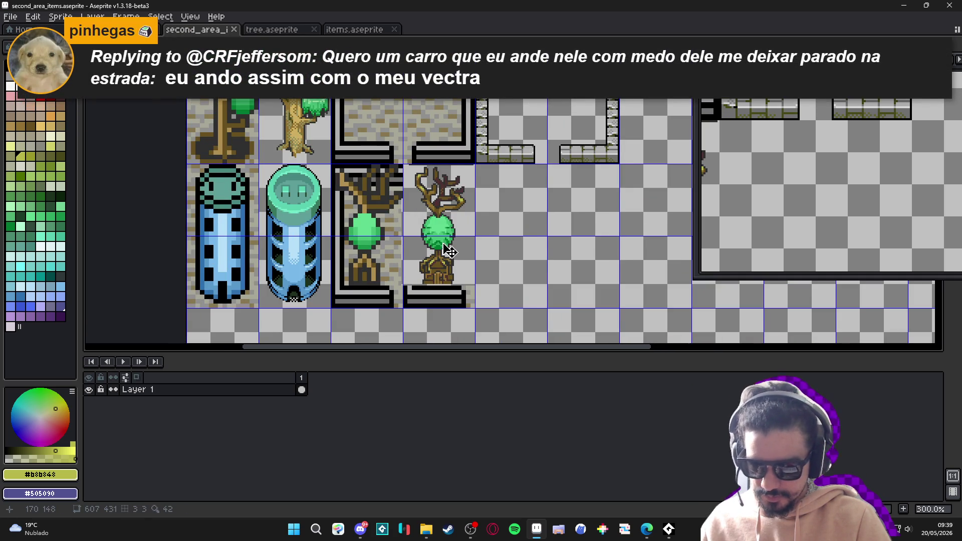
scroll(449, 250, "down", 1)
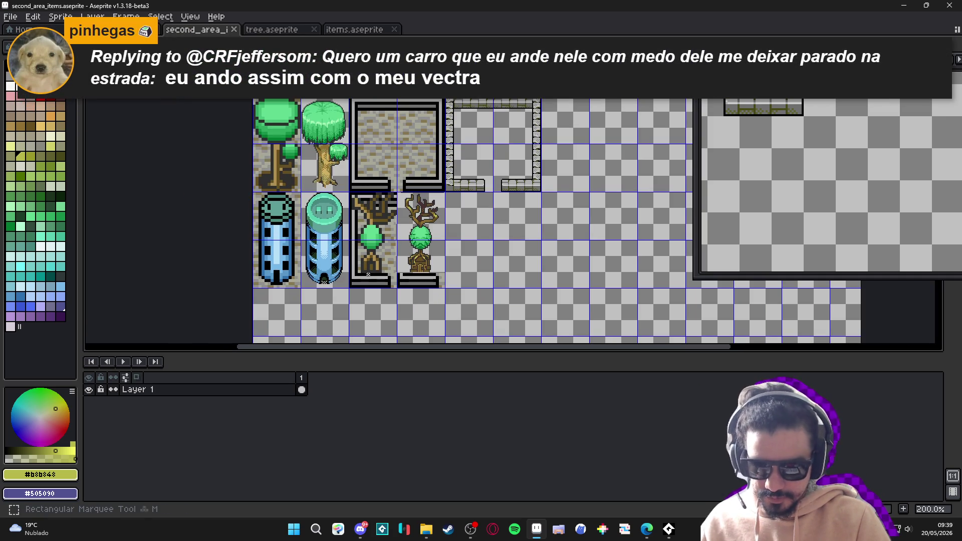
scroll(470, 284, "up", 4)
Erase the black-and-grey striped block beneath the small tree and save the sheet
mouse_move(493, 278)
left_mouse_down()
mouse_move(358, 300)
mouse_move(350, 321)
mouse_move(367, 310)
left_mouse_up()
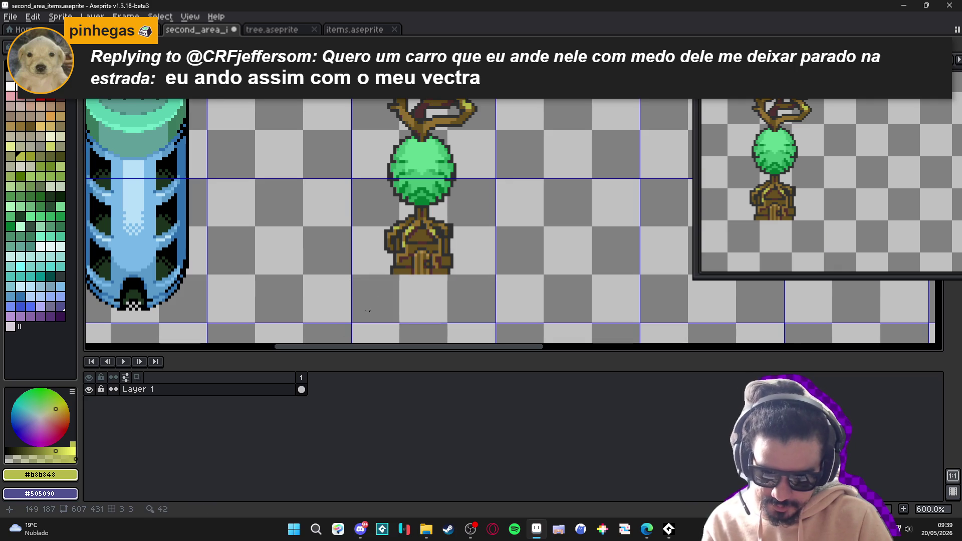
scroll(368, 311, "down", 2)
key("ctrl+s")
key("v")
key("ctrl+s")
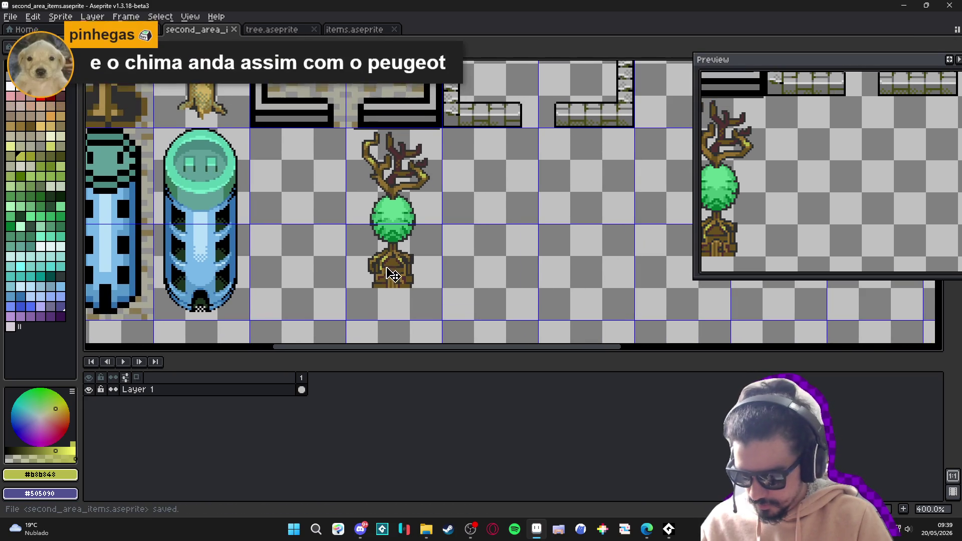
left_click_drag(391, 275, 365, 277)
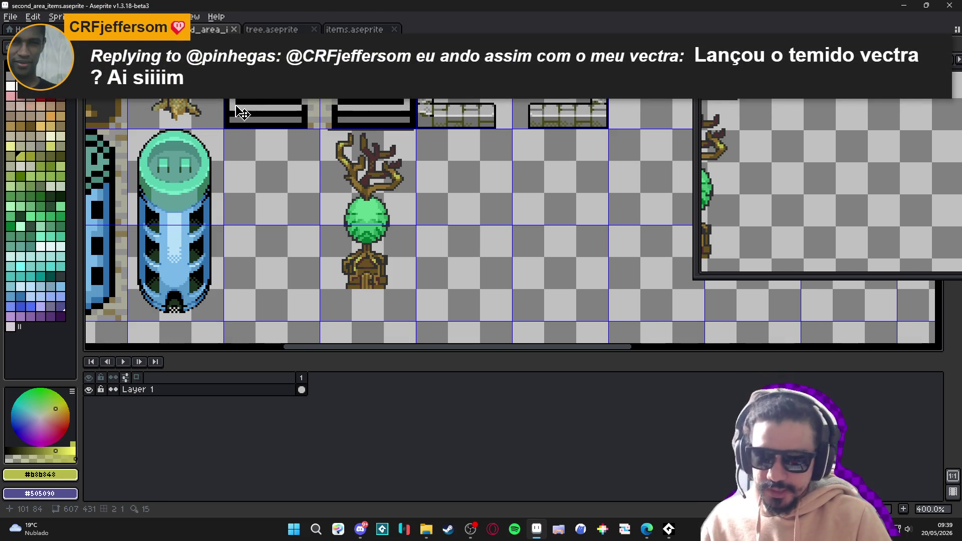
Look through the open tree, items, third_area and second_area_items documents
left_click(272, 30)
left_click(360, 30)
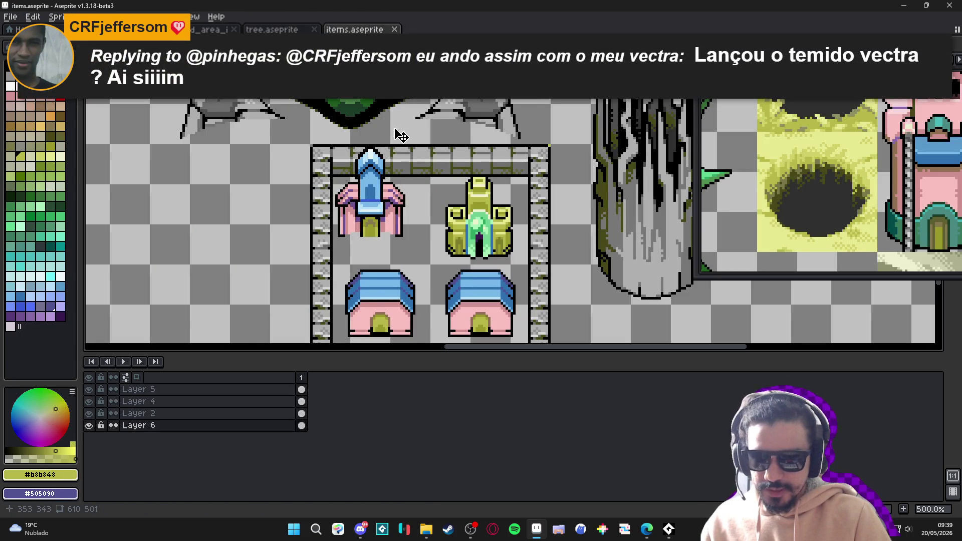
scroll(401, 202, "down", 2)
left_click(279, 30)
left_click(211, 29)
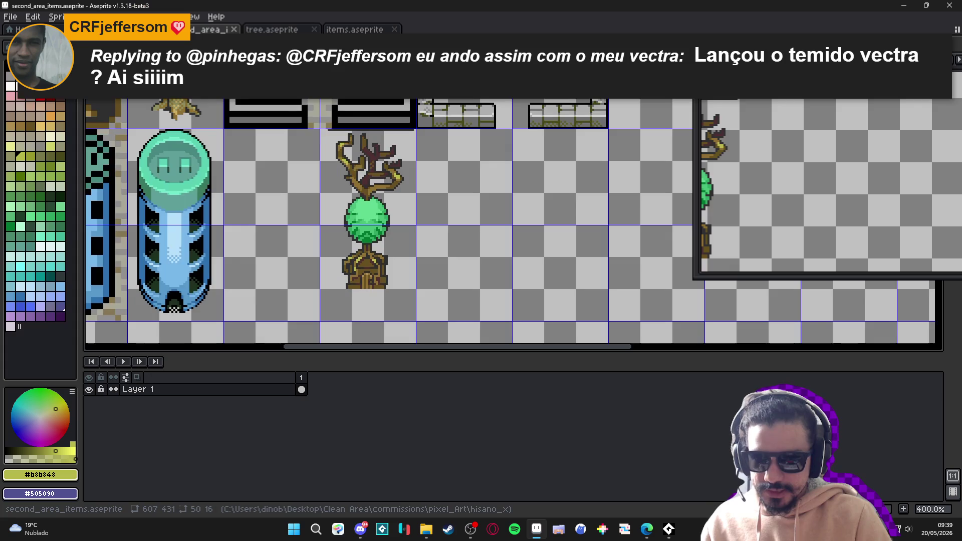
scroll(389, 175, "down", 2)
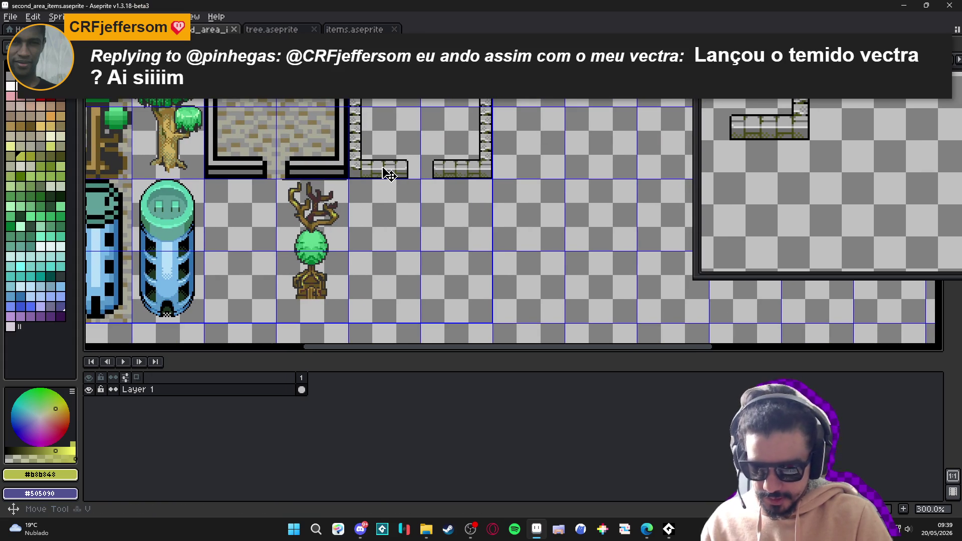
scroll(377, 195, "up", 2)
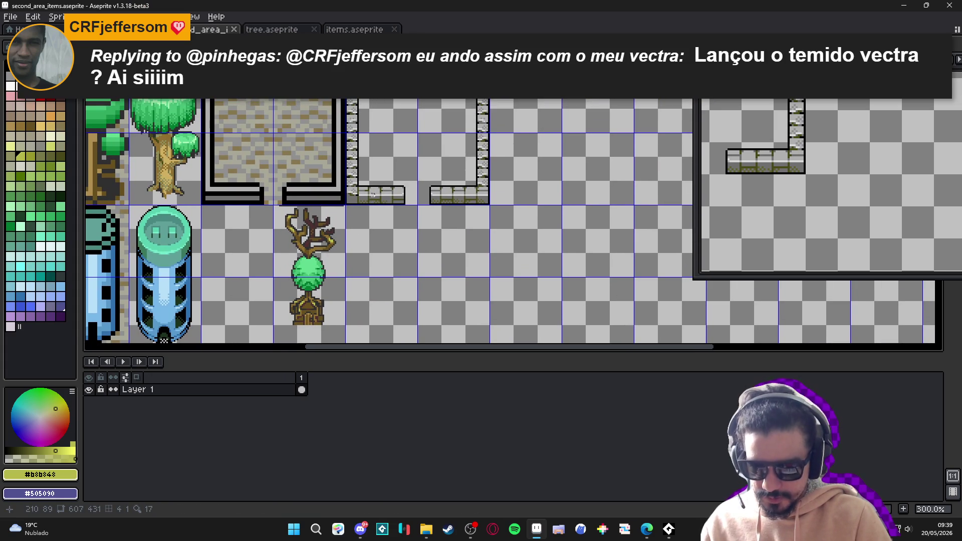
left_click(271, 30)
left_click(125, 30)
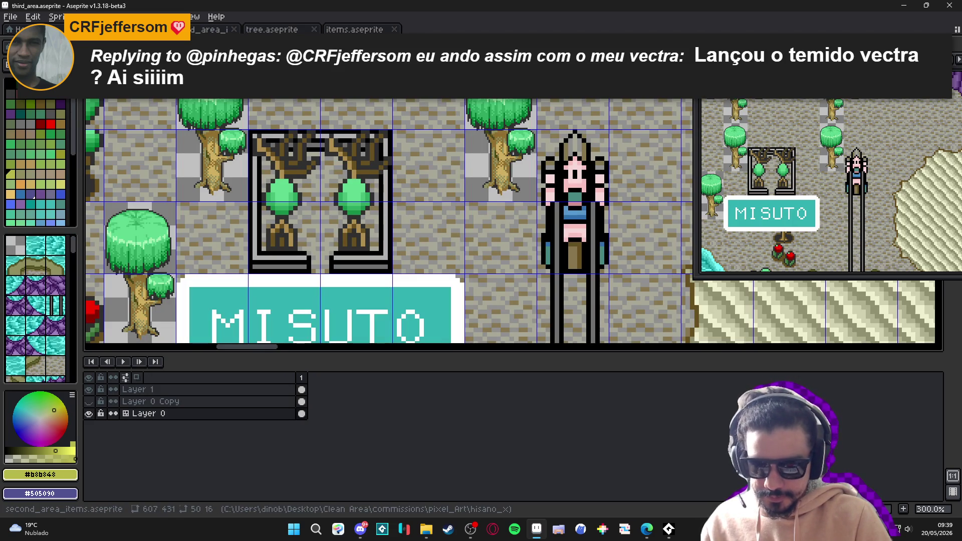
left_click(270, 29)
left_click(353, 30)
Close tree.aseprite and return to the second_area_items sheet
scroll(423, 226, "up", 1)
scroll(423, 225, "down", 1)
left_click(270, 30)
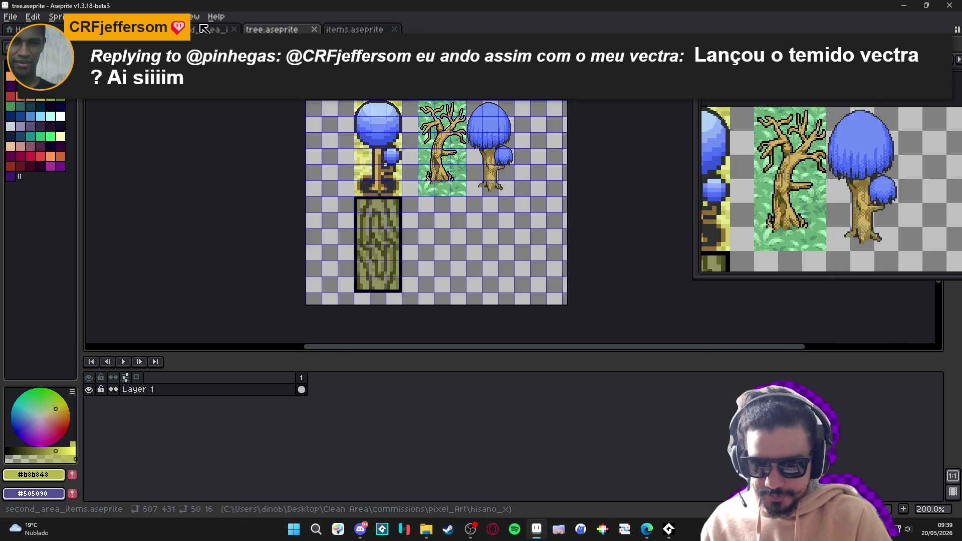
left_click(319, 30)
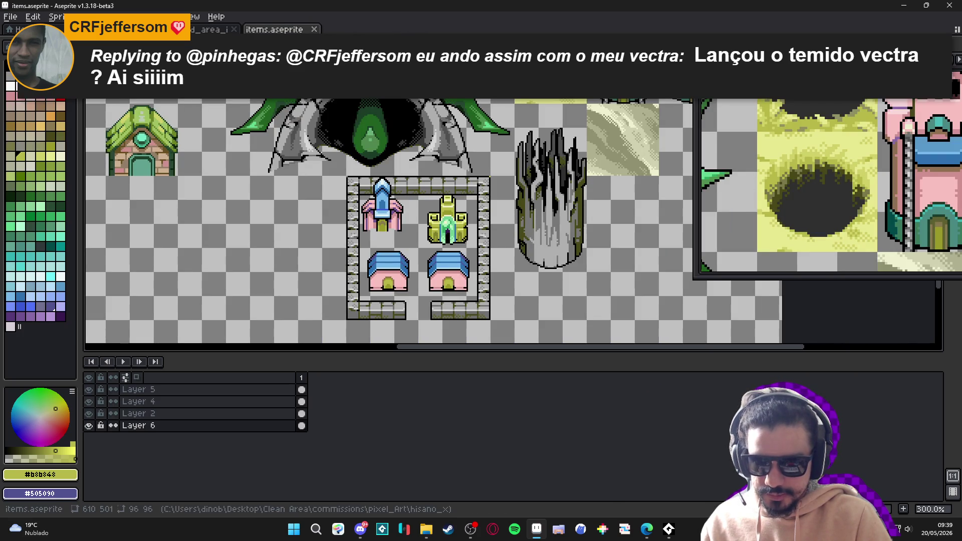
left_click(210, 29)
scroll(231, 215, "down", 1)
scroll(281, 212, "up", 2)
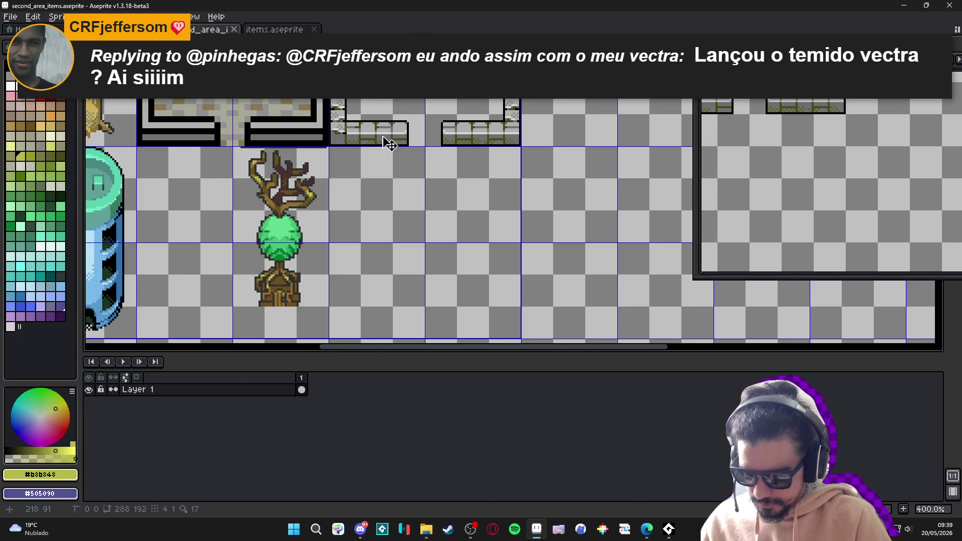
Marquee-select the stone wall frame piece on the second_area_items sheet
key("m")
scroll(373, 179, "down", 1)
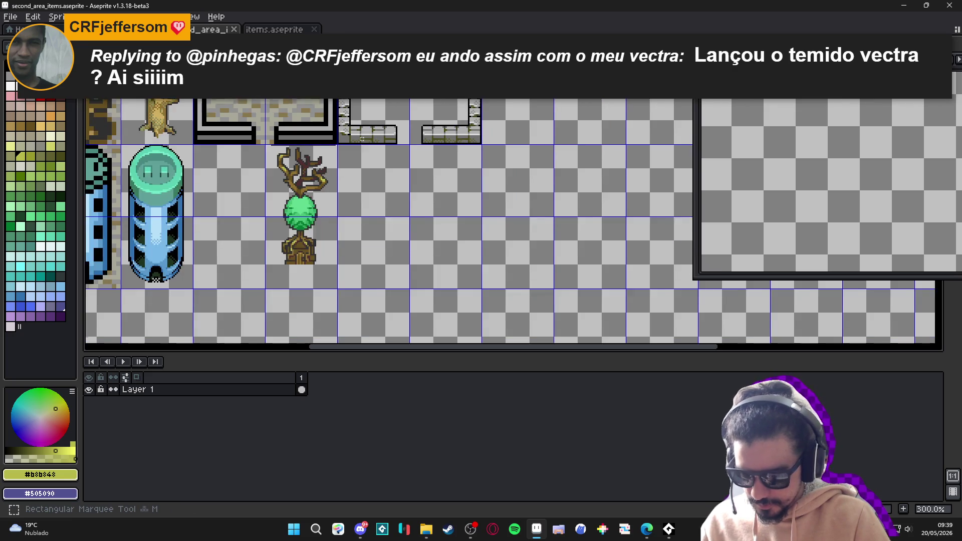
scroll(373, 180, "down", 1)
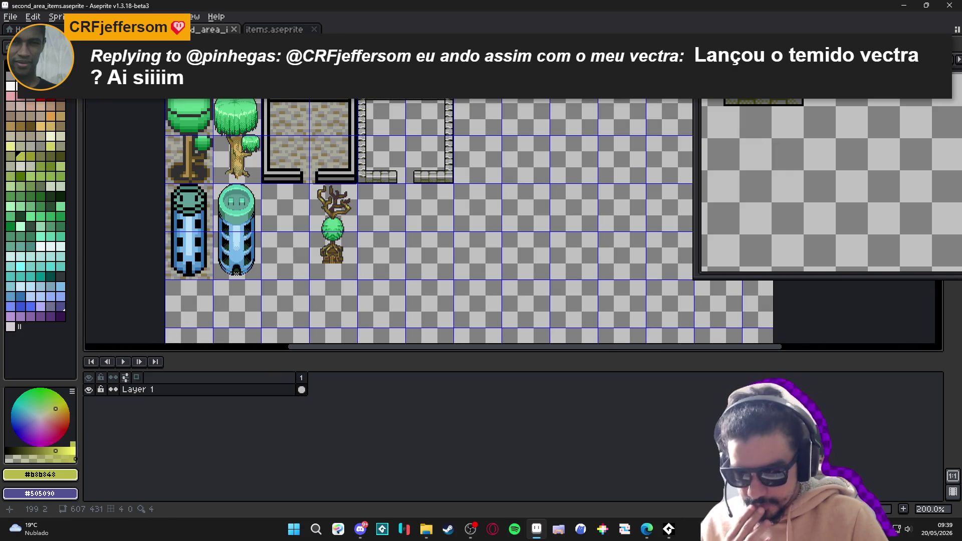
mouse_move(367, 97)
left_mouse_down()
mouse_move(396, 128)
mouse_move(441, 223)
mouse_move(447, 186)
mouse_move(448, 281)
left_mouse_up()
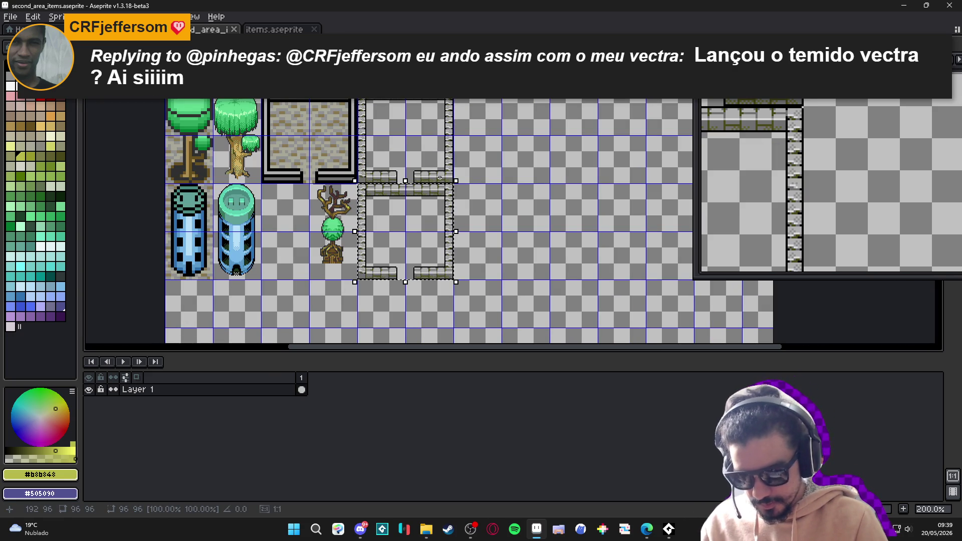
Copy the tree tile into both stone wall frames
mouse_move(332, 266)
left_mouse_down()
mouse_move(332, 208)
mouse_move(339, 253)
left_mouse_up()
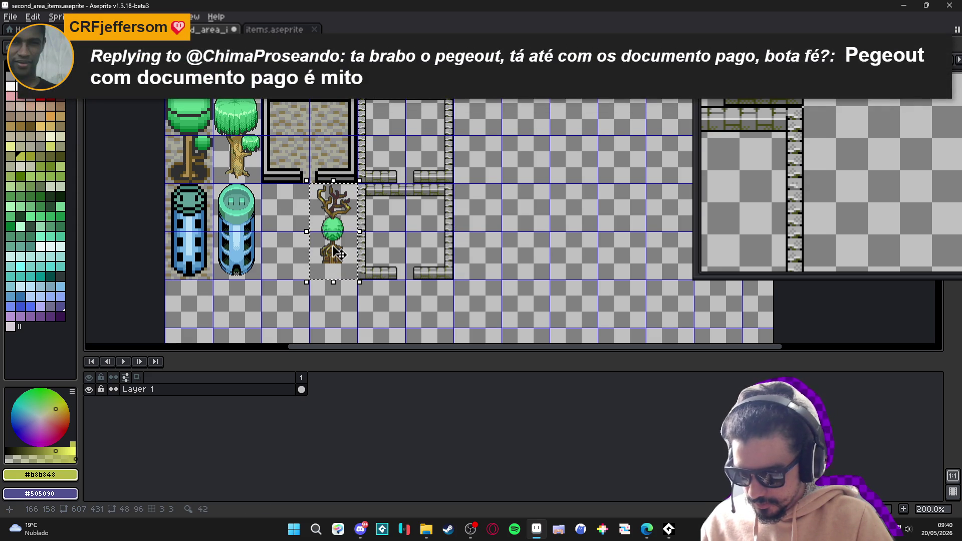
scroll(339, 254, "up", 2)
key("ctrl+v")
key("Return")
key("ctrl+v")
key("Return")
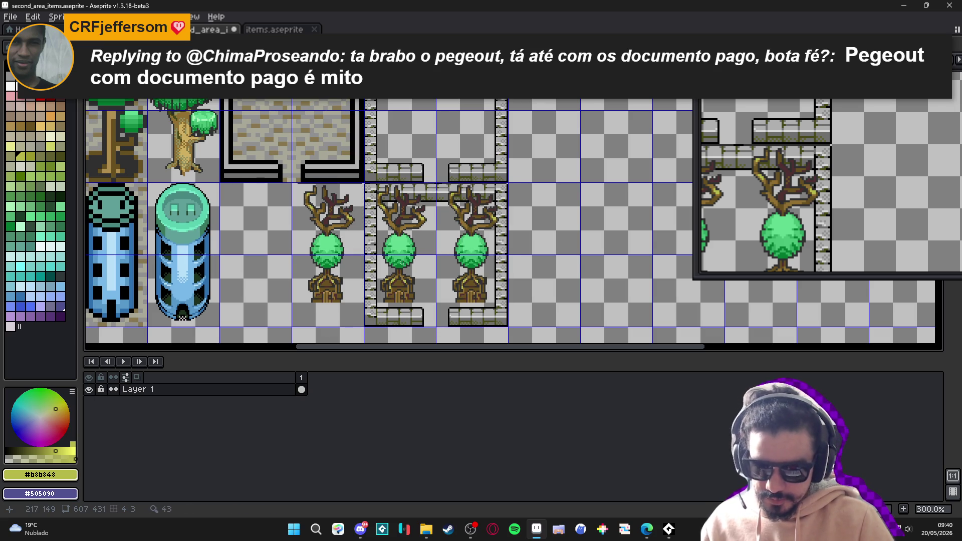
Delete the loose original tree in the fourth column, then bring items.aseprite forward
scroll(418, 264, "down", 1)
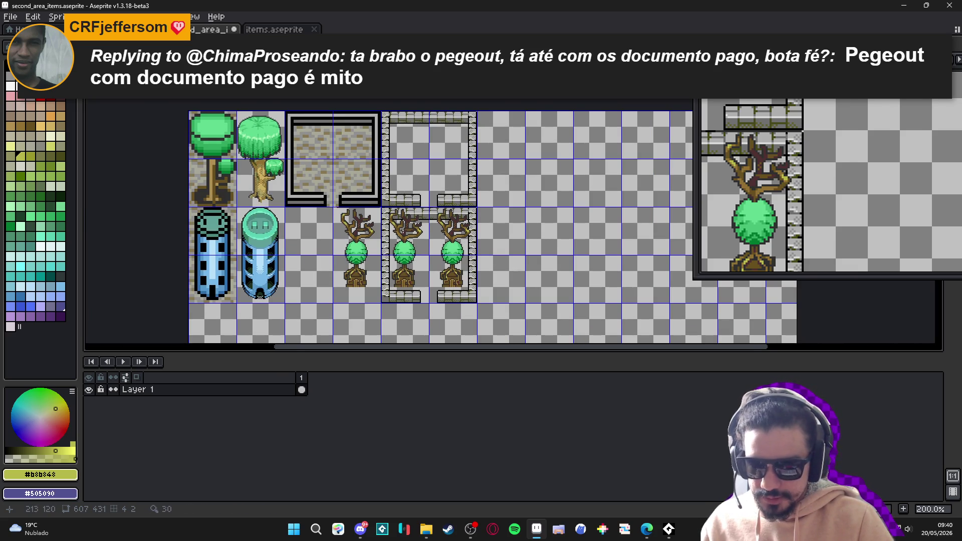
scroll(418, 264, "up", 1)
left_click(151, 29)
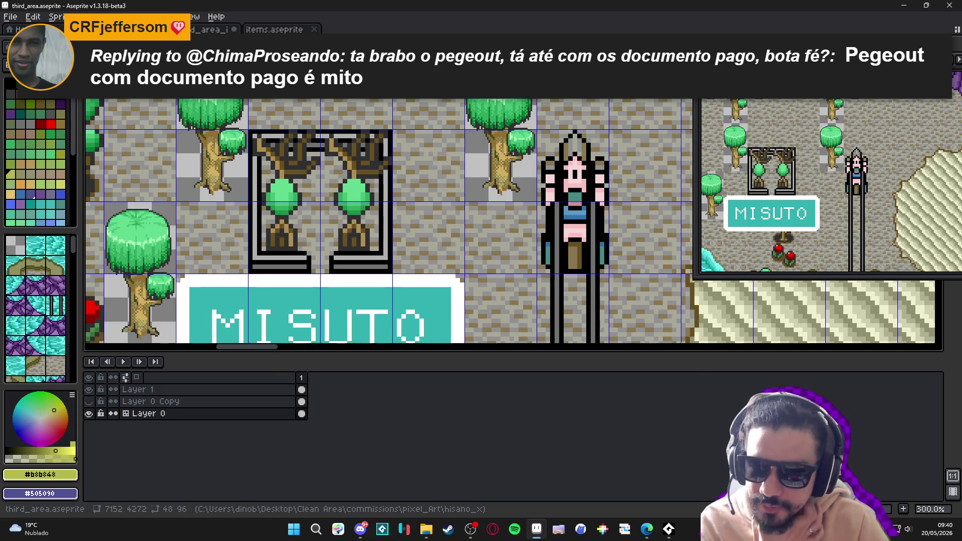
left_click(211, 29)
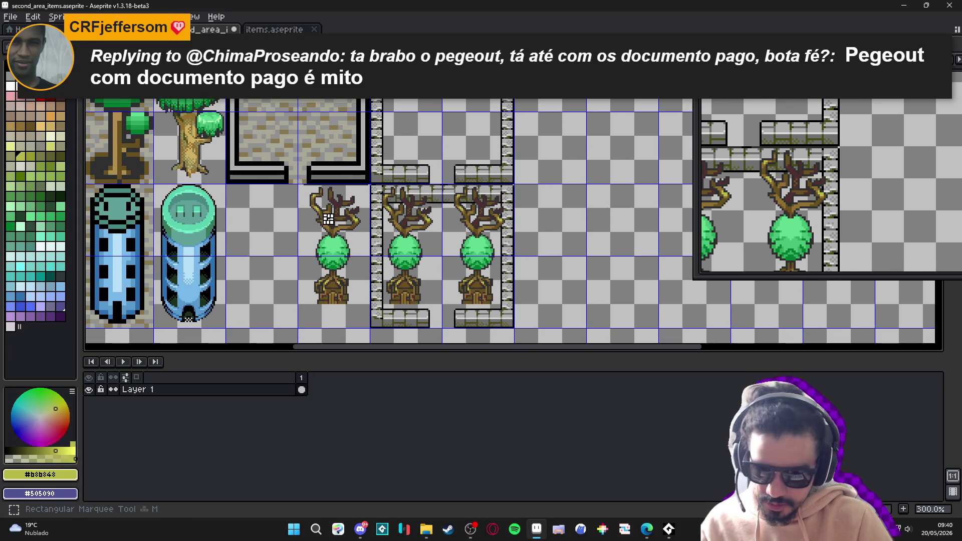
key("Delete")
scroll(352, 271, "down", 1)
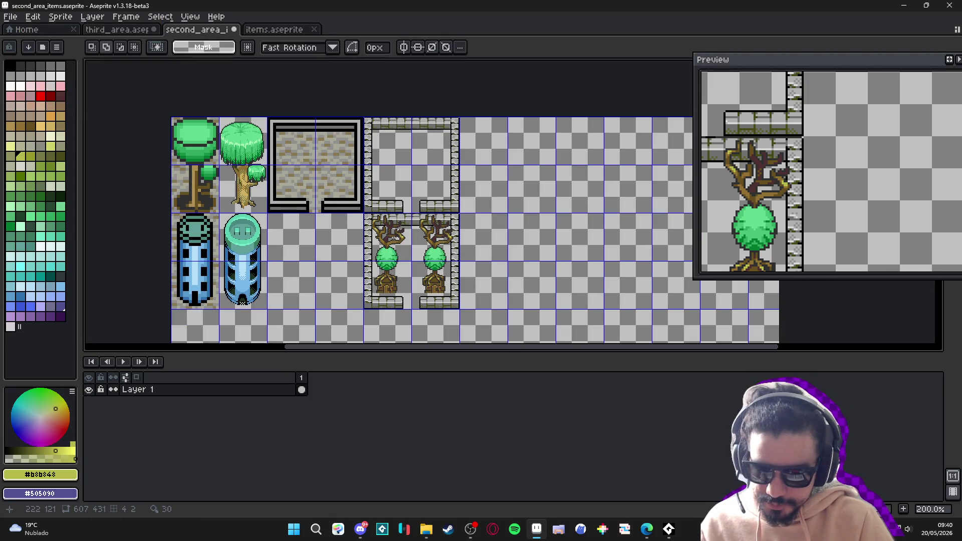
key("ctrl+z")
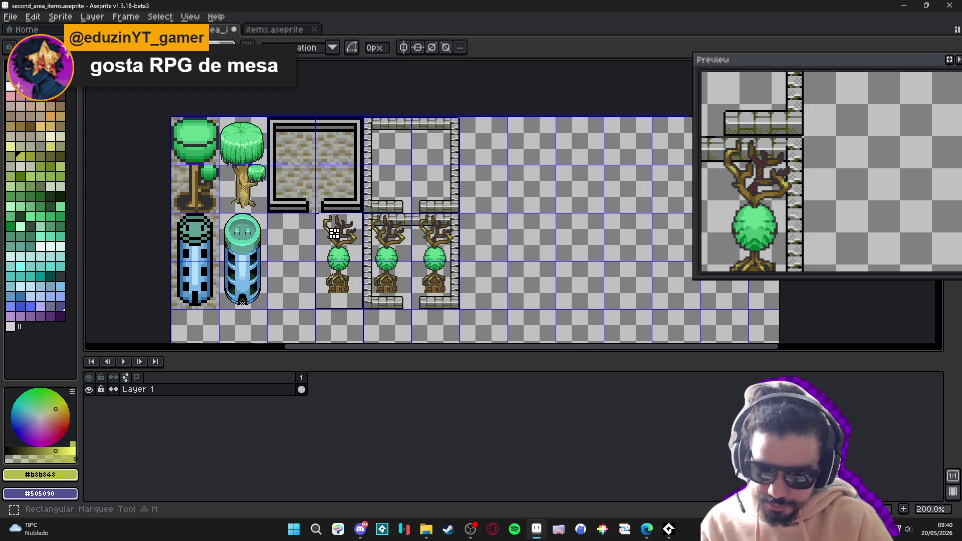
key("Delete")
key("v")
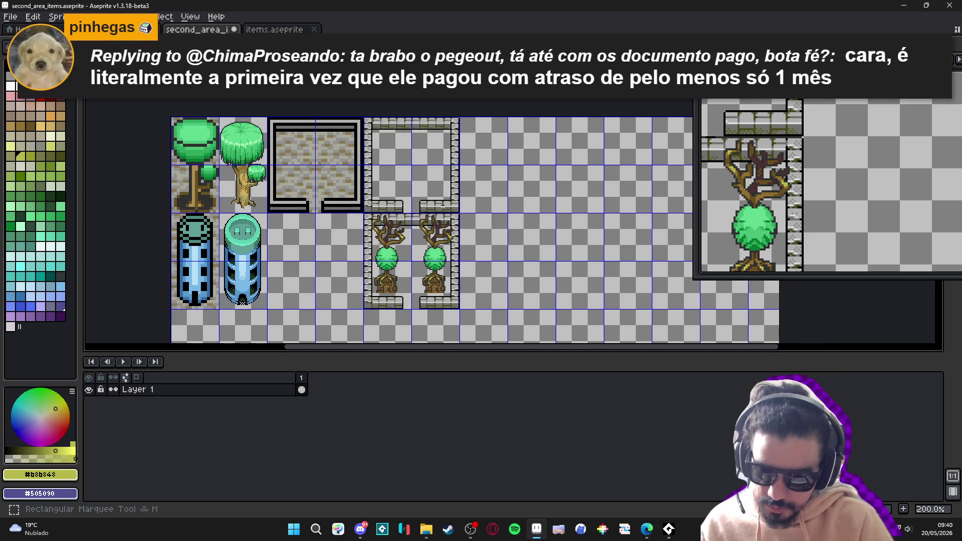
left_click(241, 30)
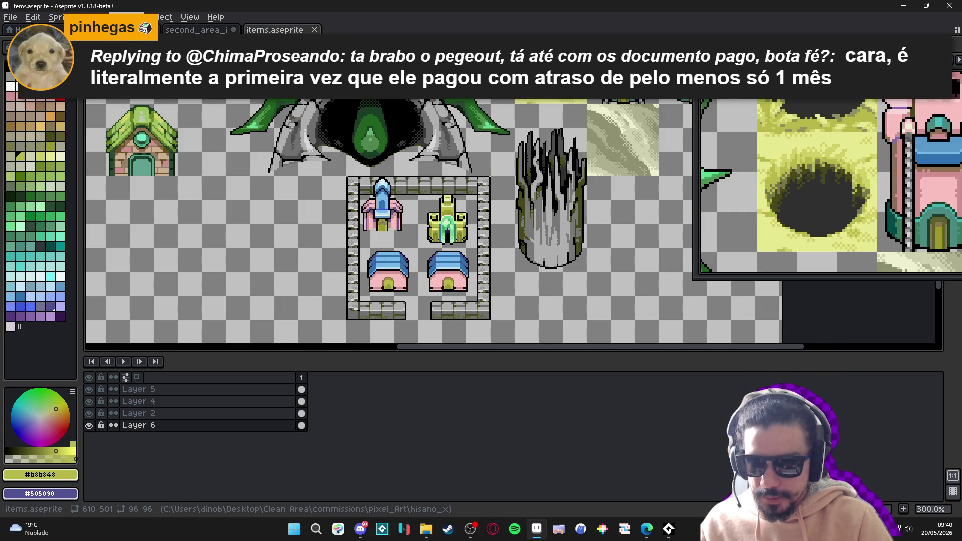
Open the third_area map and zoom in on the South Temple
left_click(120, 16)
key("Escape")
left_click(115, 29)
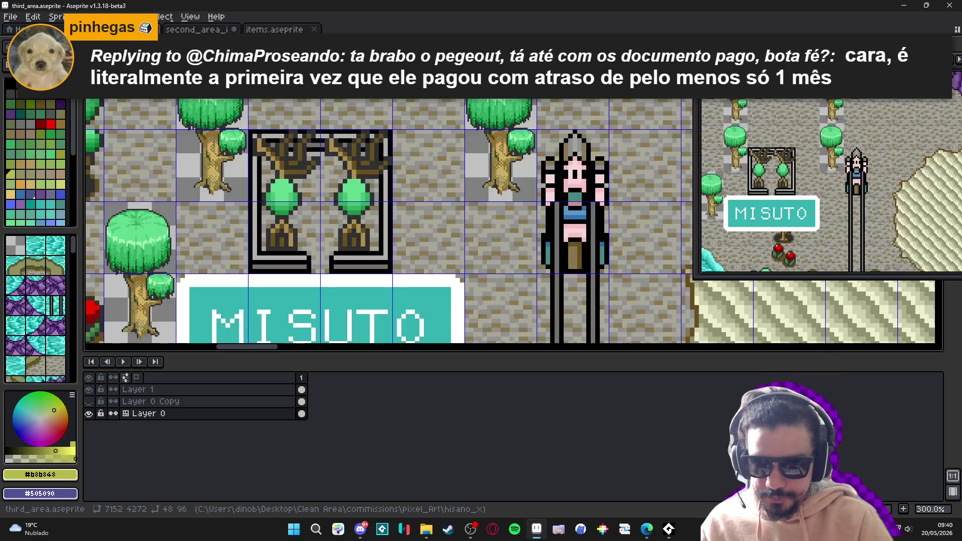
scroll(103, 229, "down", 5)
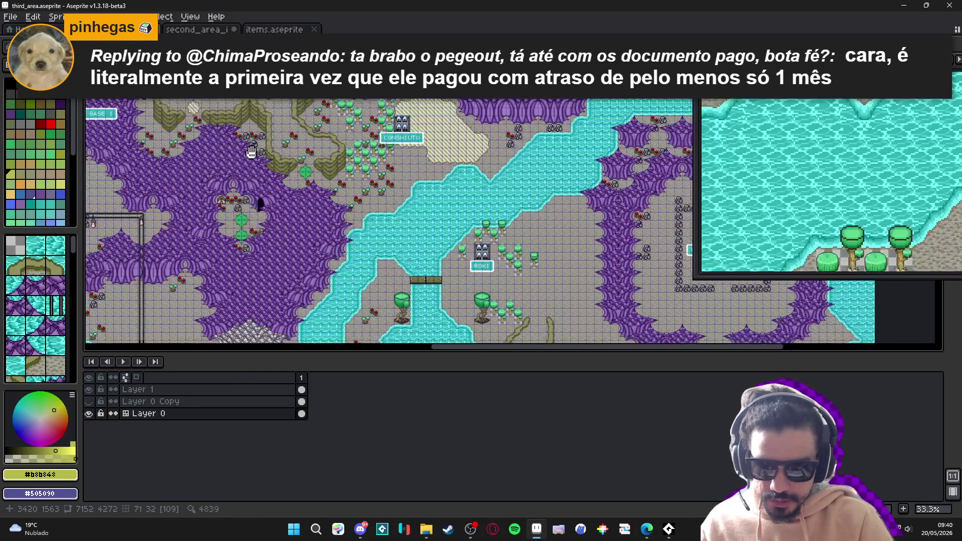
scroll(103, 229, "right", 10)
scroll(103, 228, "down", 3)
scroll(328, 193, "up", 3)
scroll(327, 193, "down", 3)
key("1")
scroll(366, 190, "down", 4)
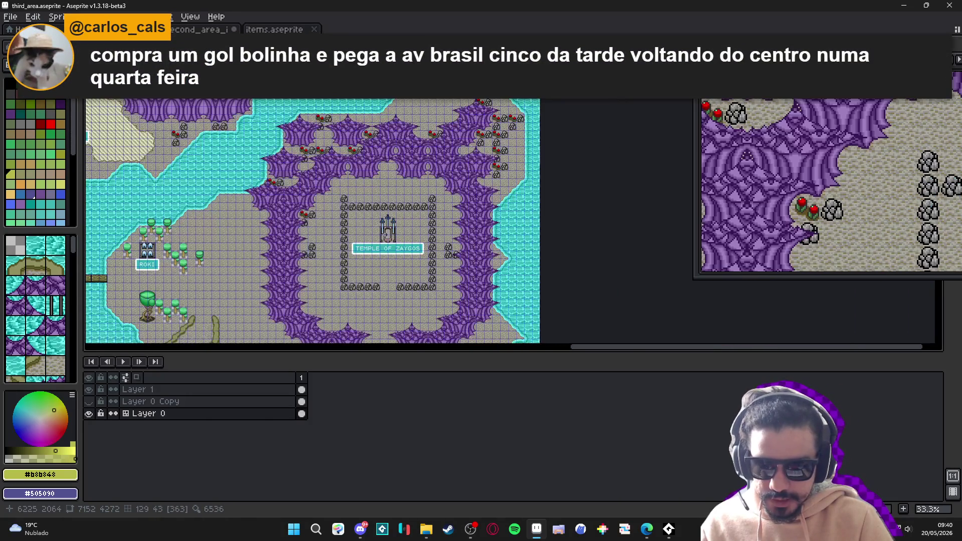
scroll(347, 197, "left", 4)
scroll(319, 192, "up", 4)
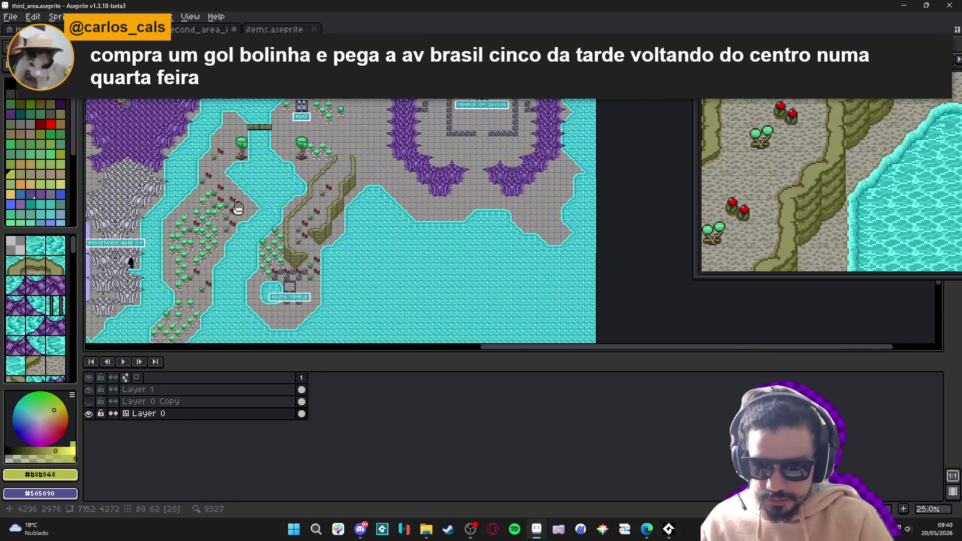
scroll(379, 271, "down", 3)
scroll(386, 275, "left", 2)
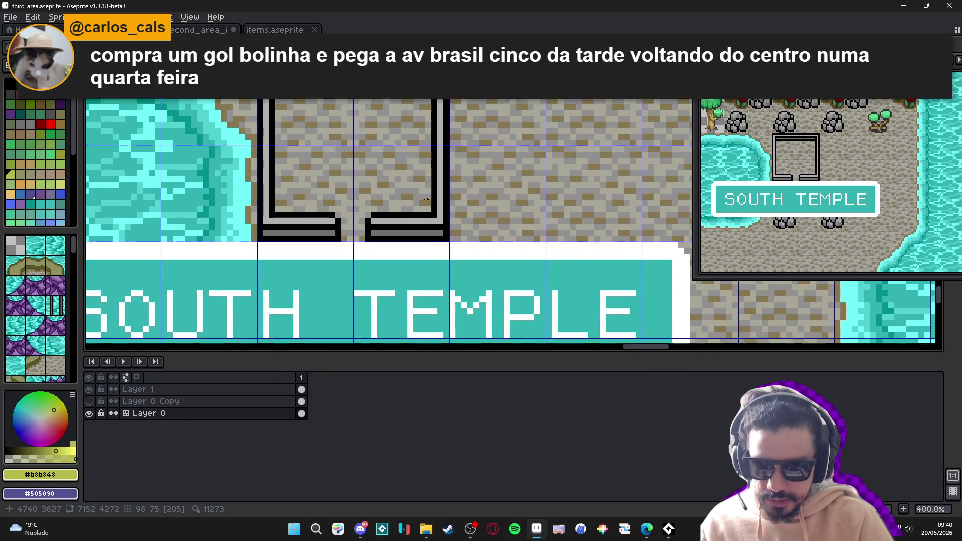
Marquee-select the South Temple, nudge it down one pixel, and return to items
key("m")
mouse_move(430, 252)
left_mouse_down()
mouse_move(310, 130)
mouse_move(380, 125)
mouse_move(456, 142)
mouse_move(352, 112)
left_mouse_up()
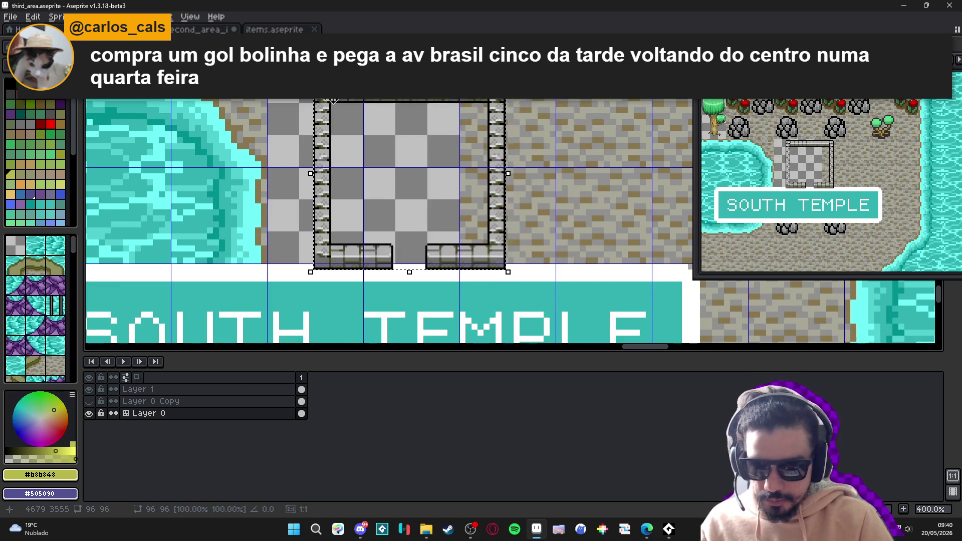
scroll(346, 150, "up", 3)
left_click_drag(338, 185, 338, 188)
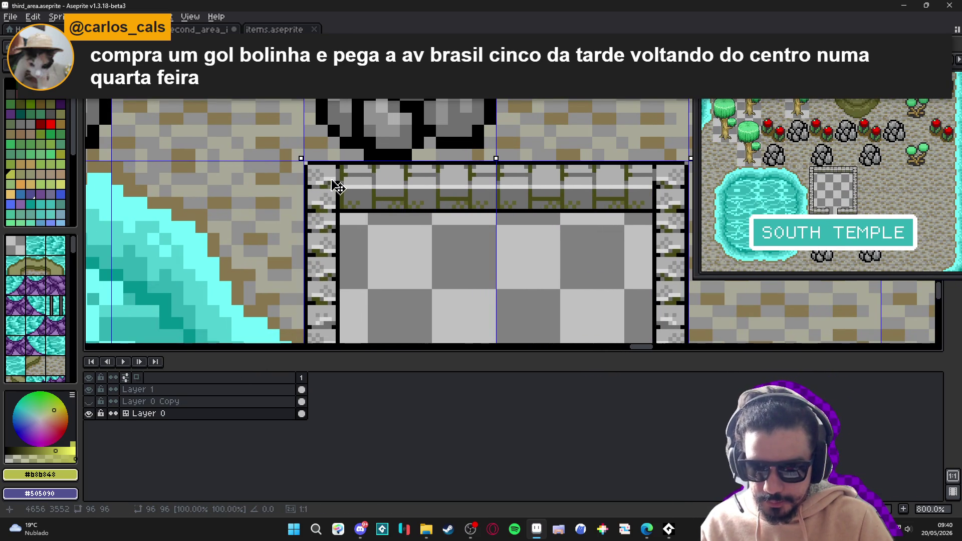
scroll(338, 188, "down", 1)
left_click(273, 29)
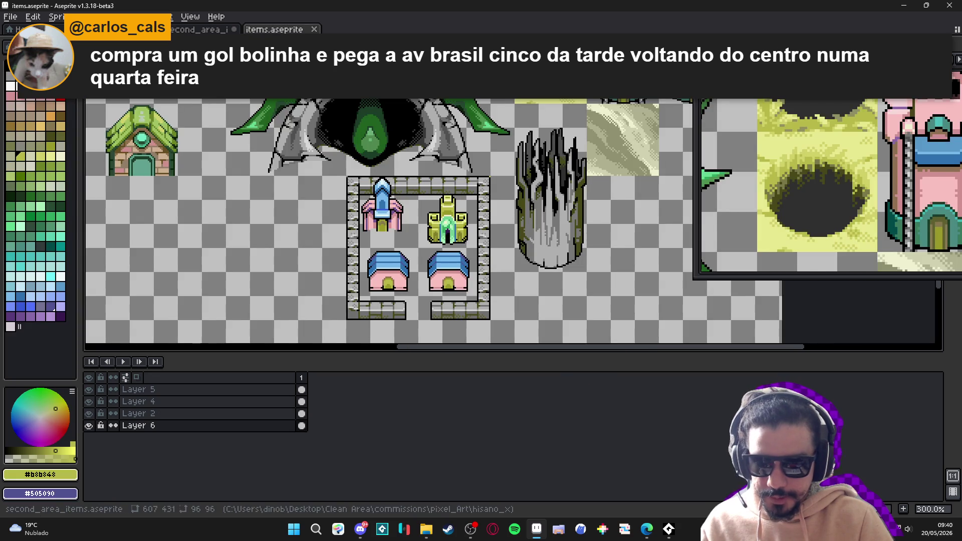
Save second_area_items with the two tree pillars in view
left_click(195, 30)
scroll(402, 258, "up", 2)
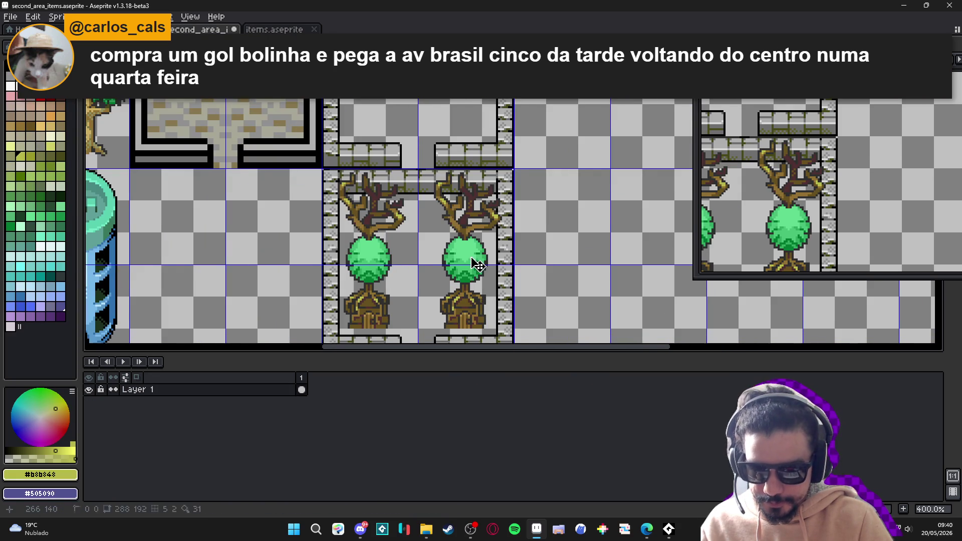
left_click_drag(478, 271, 465, 201)
key("ctrl+s")
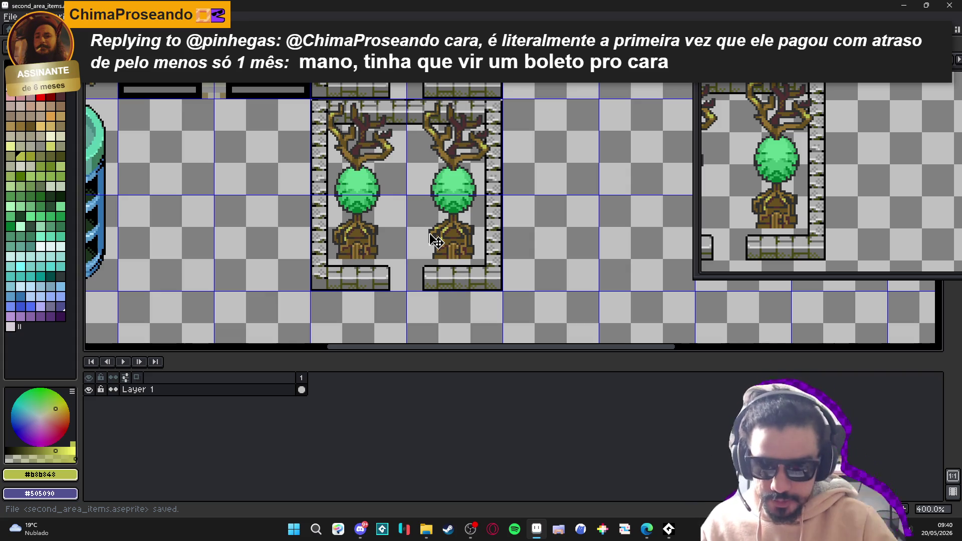
Marquee-select the two-tree block, deselect it, and go back to the third_area map
key("m")
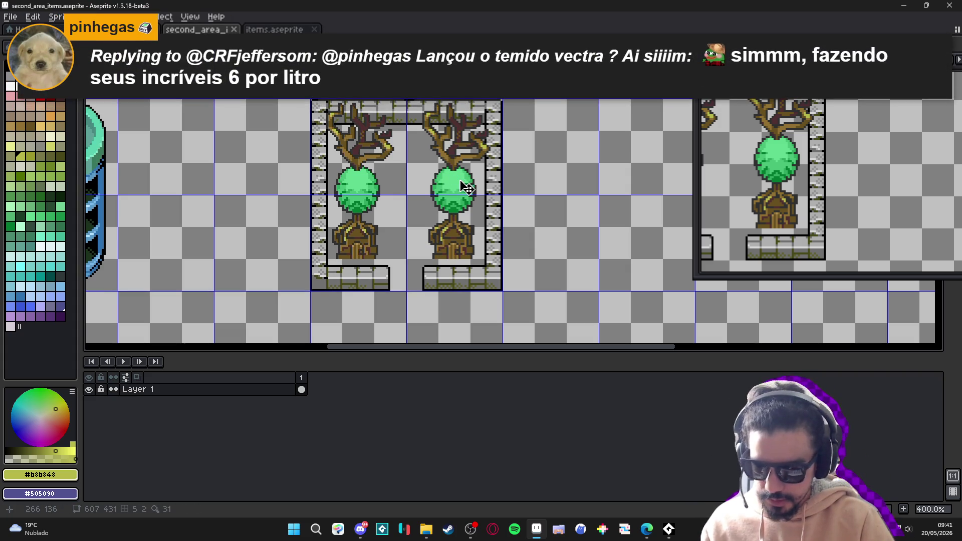
left_click_drag(485, 120, 377, 242)
key("ctrl+d")
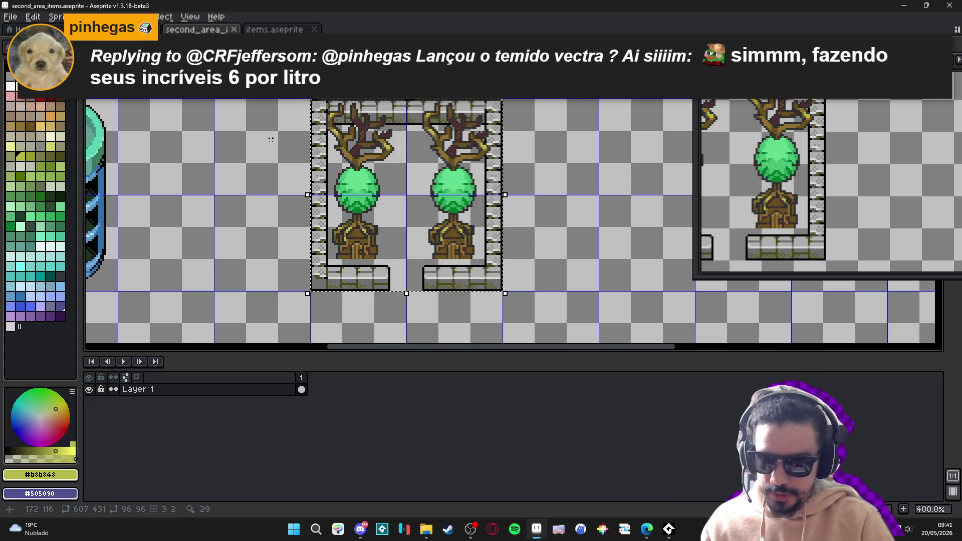
left_click(115, 29)
scroll(129, 159, "down", 4)
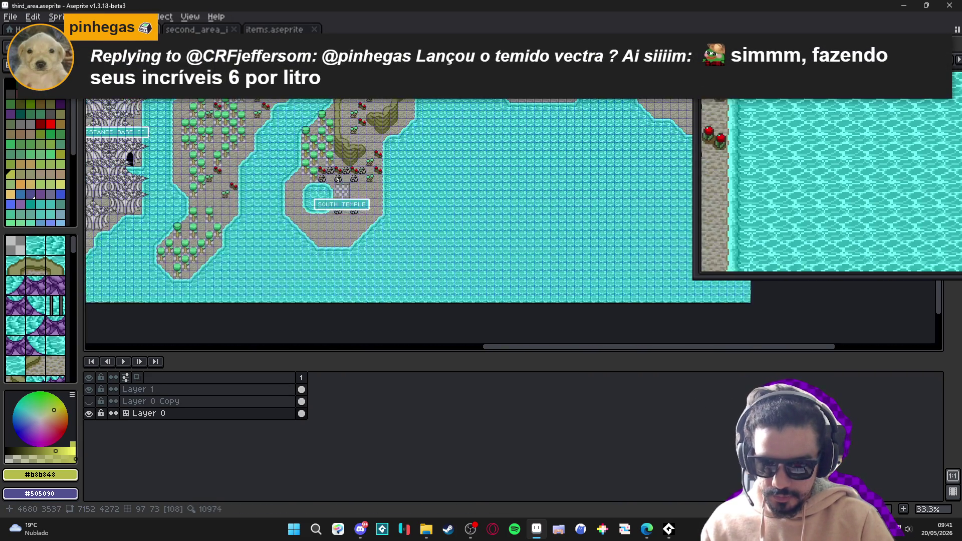
Pan the third_area map to centre the tree enclosure beside the MISUTO label
left_click_drag(151, 175, 301, 200)
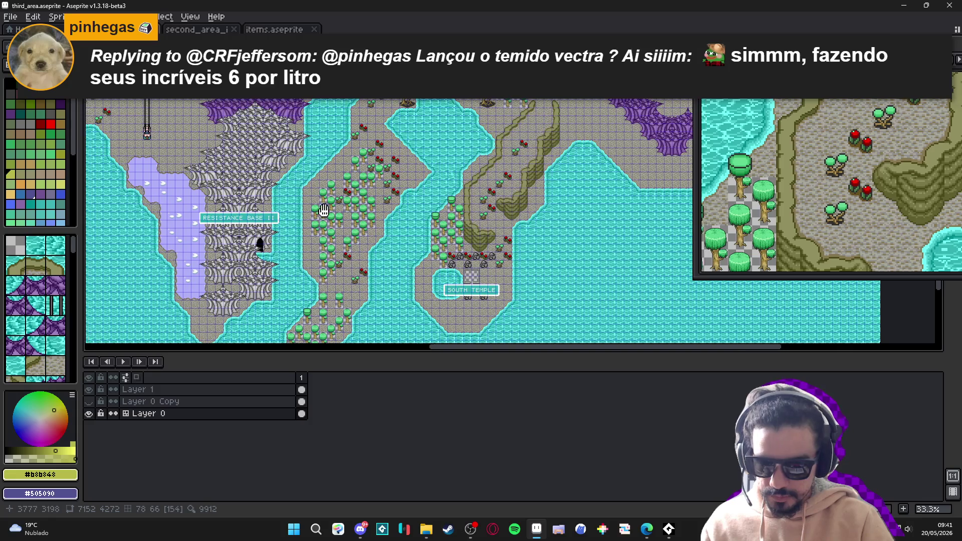
left_click_drag(150, 176, 325, 186)
mouse_move(240, 135)
left_mouse_down()
mouse_move(433, 144)
mouse_move(415, 124)
mouse_move(452, 162)
left_mouse_up()
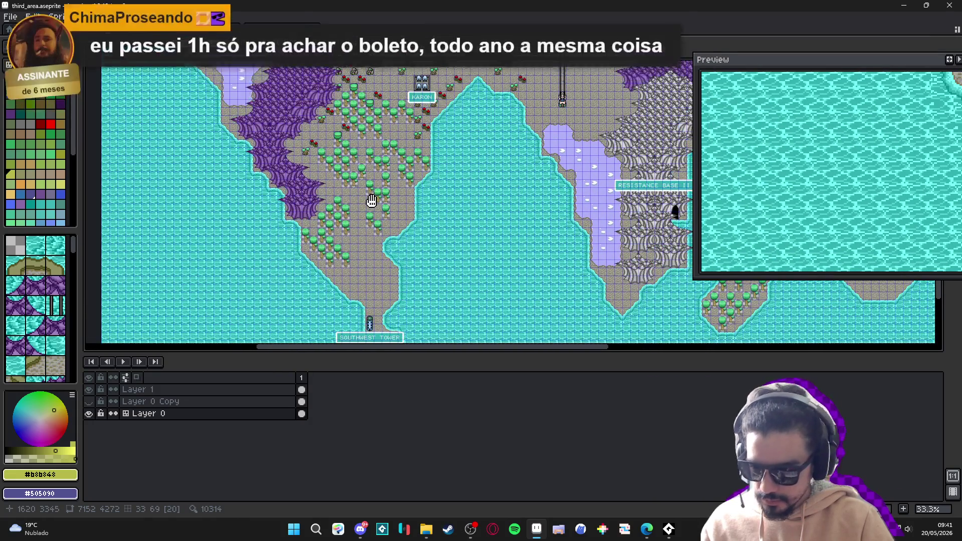
scroll(400, 201, "right", 10)
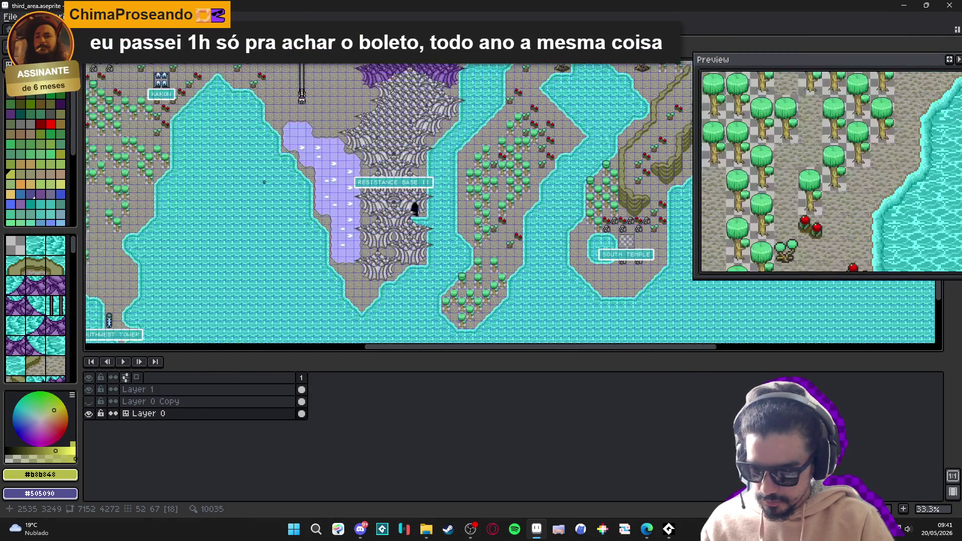
scroll(385, 180, "left", 10)
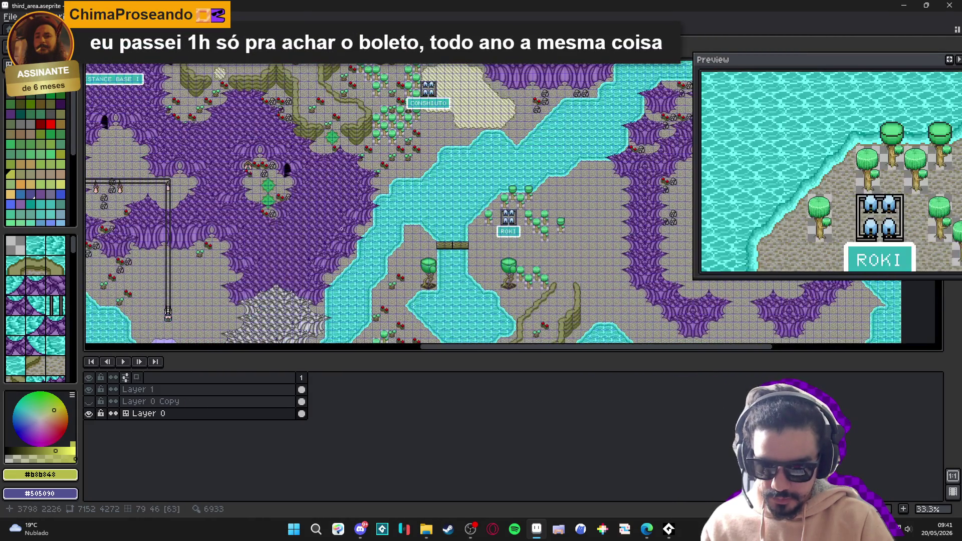
scroll(362, 202, "left", 5)
scroll(381, 170, "down", 5)
scroll(410, 127, "up", 6)
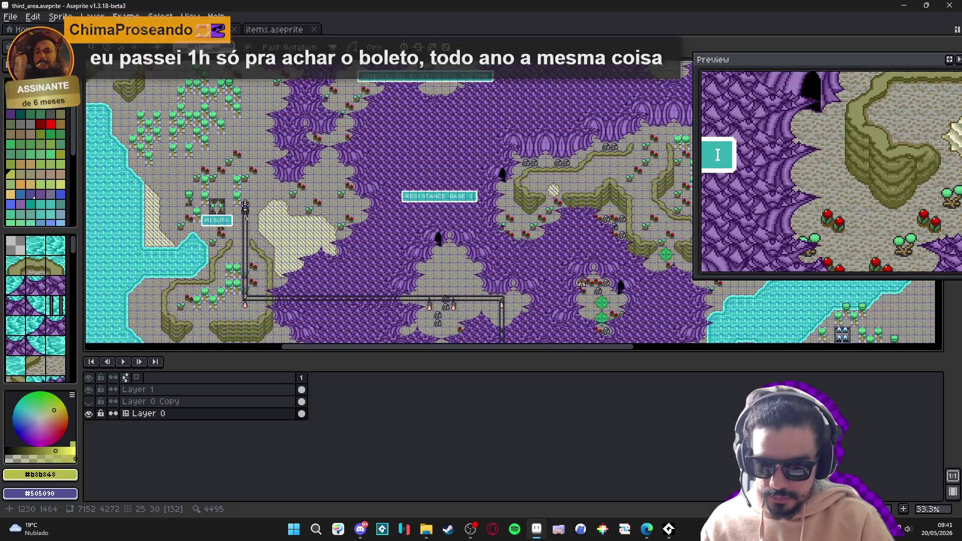
scroll(218, 208, "up", 6)
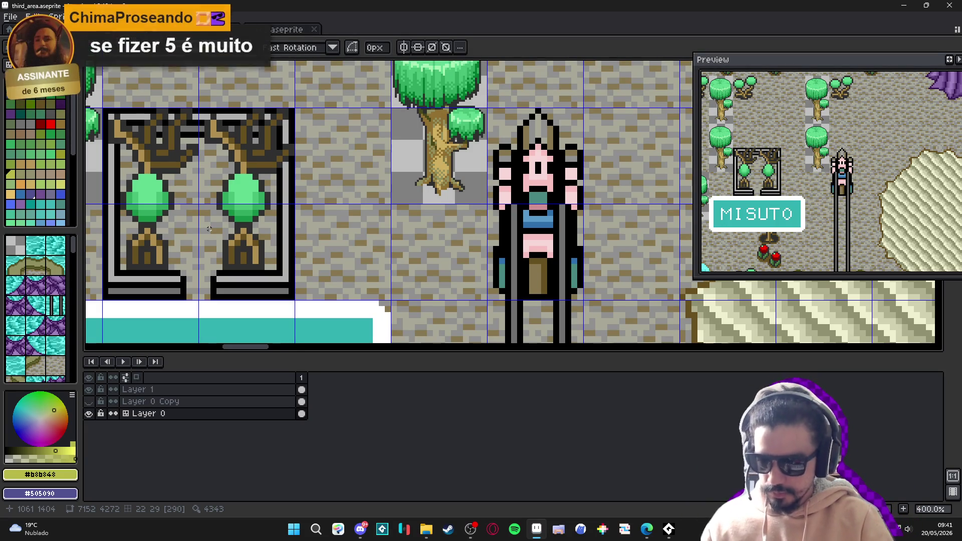
left_click_drag(250, 198, 372, 223)
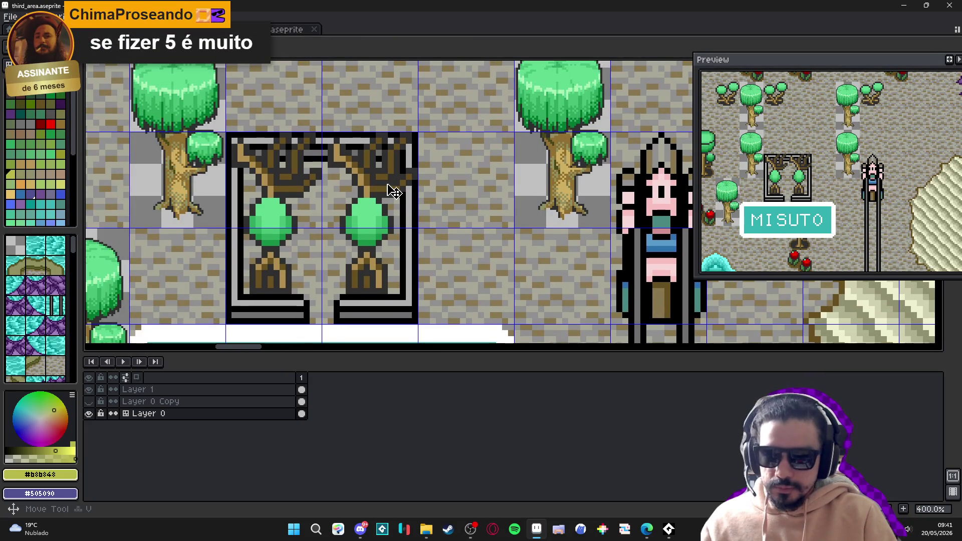
Delete the old tree-frame tiles and paste the two-tree room into their spot
mouse_move(393, 190)
left_mouse_down()
mouse_move(382, 176)
mouse_move(269, 270)
left_mouse_up()
key("Delete")
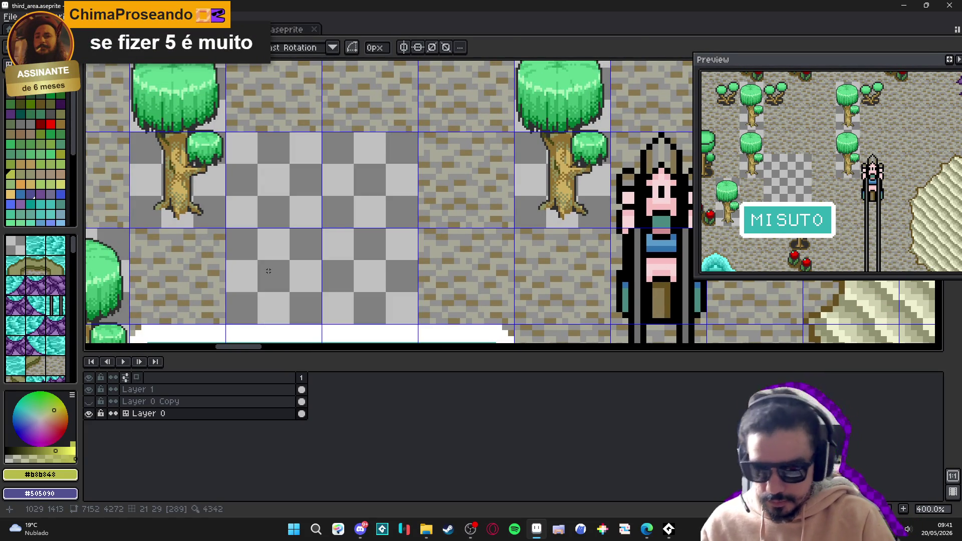
key("ctrl+v")
left_click_drag(511, 200, 342, 231)
Align the pasted room on the grid, commit it, and switch to items.aseprite
scroll(257, 144, "up", 3)
left_click_drag(196, 111, 421, 141)
left_click_drag(474, 178, 446, 181)
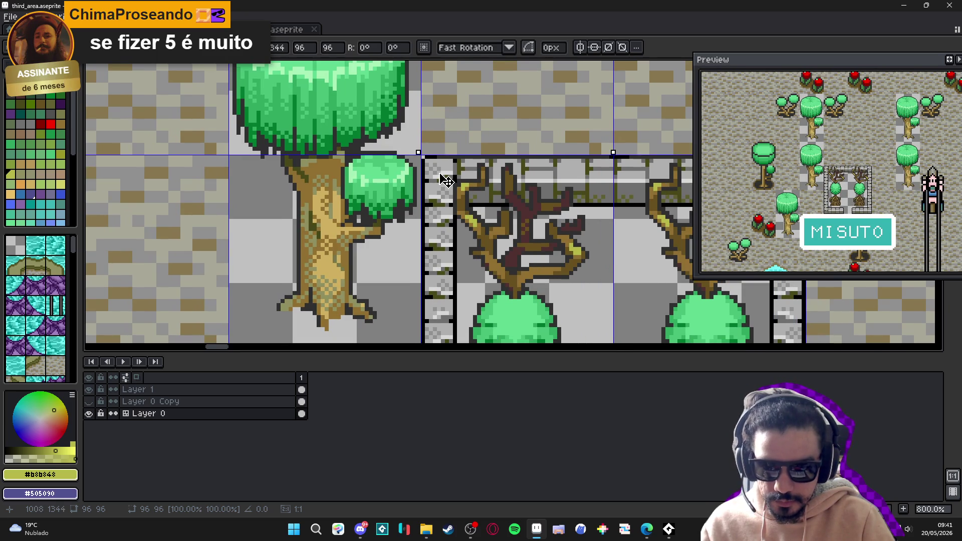
scroll(446, 181, "down", 5)
key("Return")
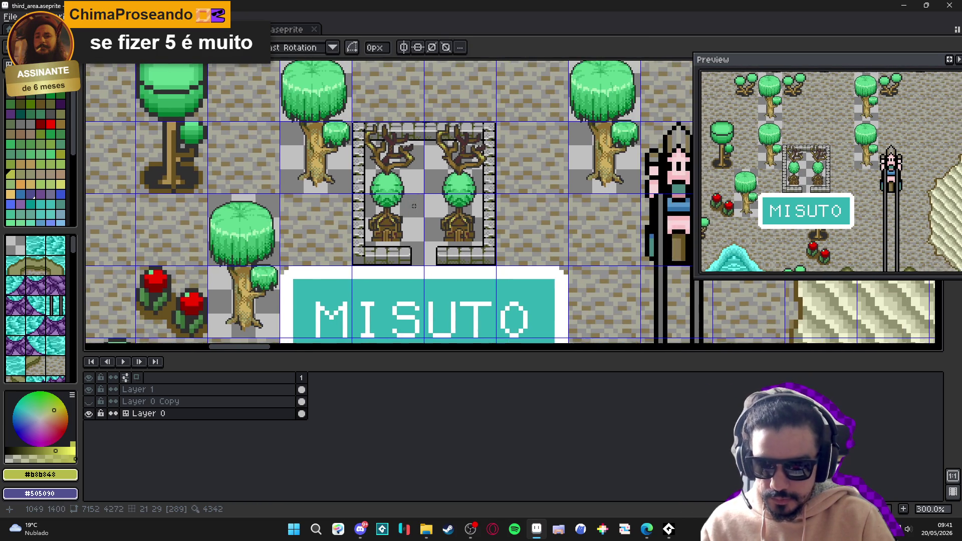
scroll(414, 206, "down", 2)
key("ctrl+Tab")
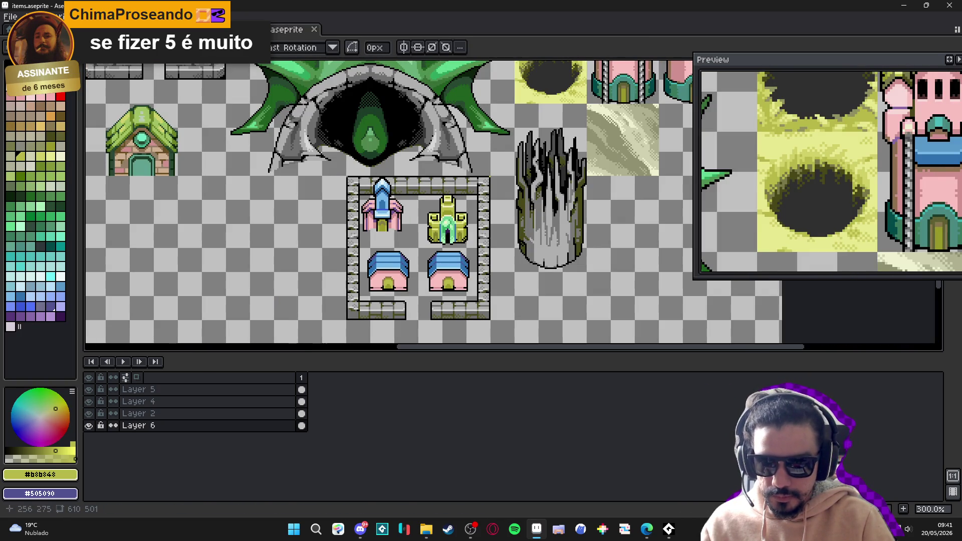
In second_area_items, delete the brick-floor room, the left blue statue and the left tree tiles
key("ctrl+Tab")
scroll(326, 168, "down", 1)
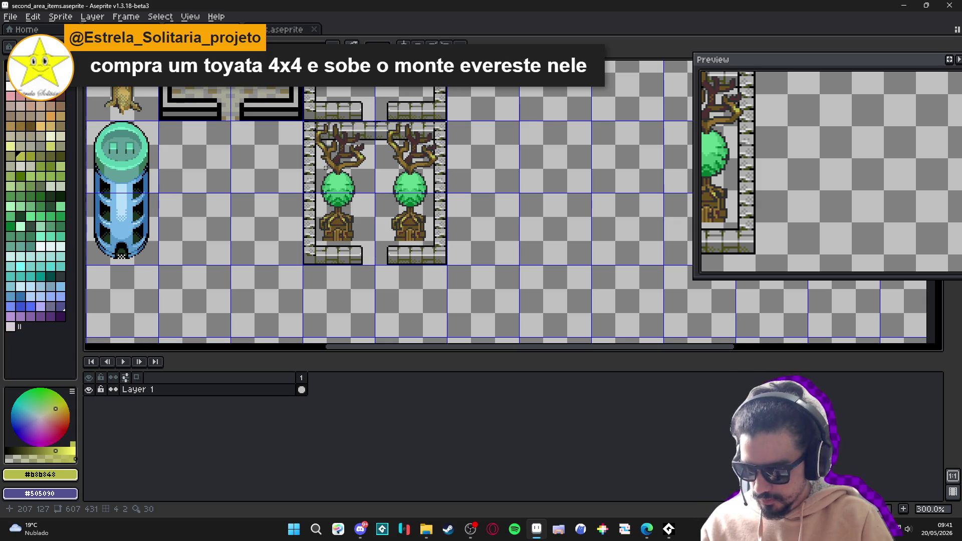
scroll(358, 179, "down", 2)
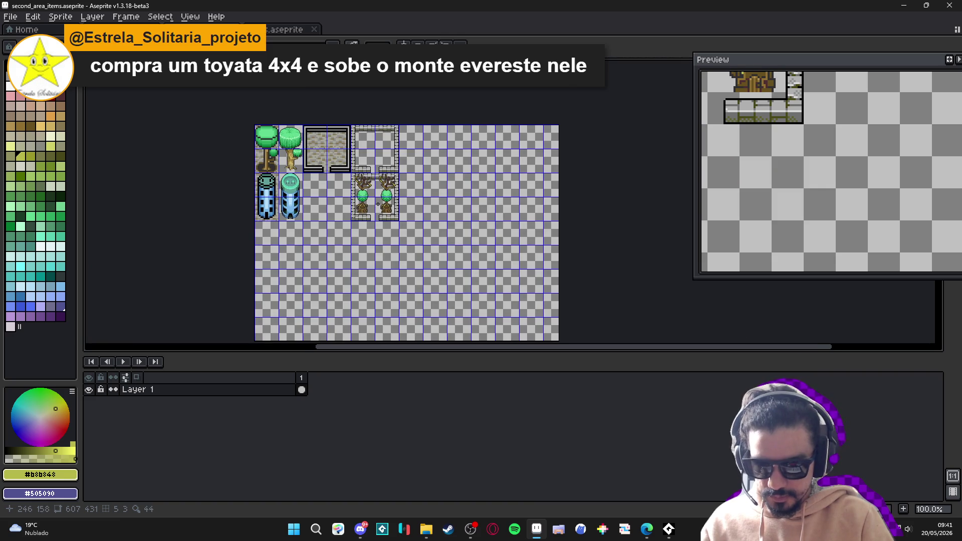
scroll(348, 149, "up", 1)
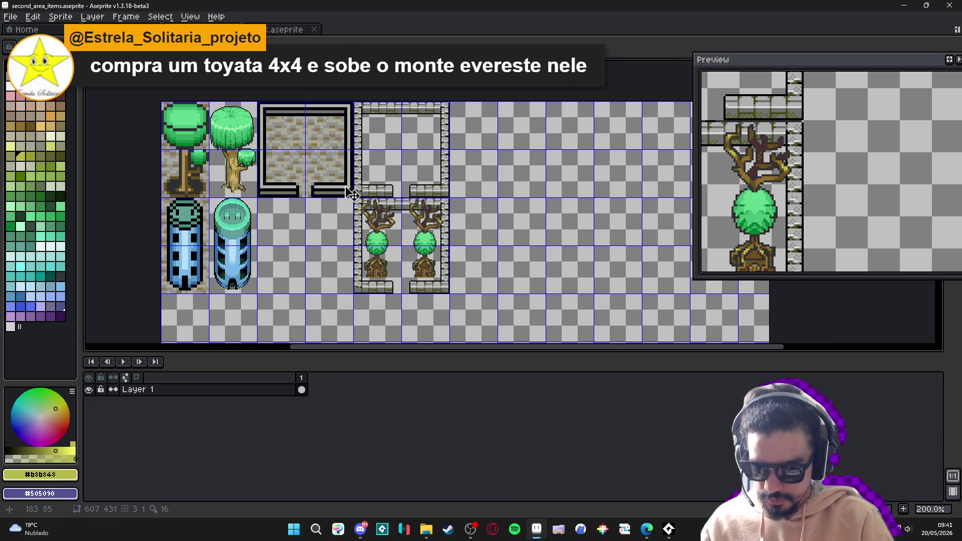
key("Delete")
left_click(185, 240)
key("Delete")
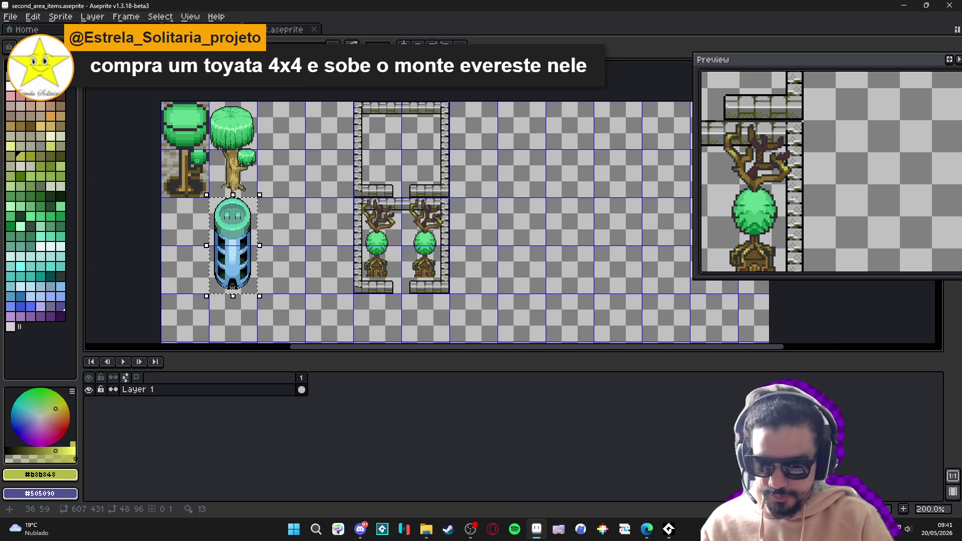
left_click(203, 188)
key("Delete")
Move the blue statue to the top-left, the empty stone room two tiles left, and the two-tree room up
left_click(233, 246)
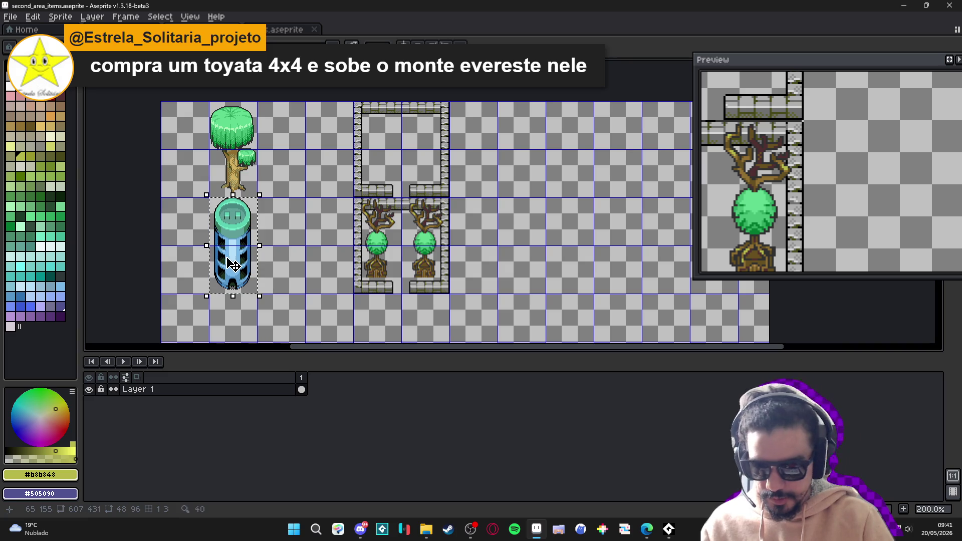
mouse_move(232, 263)
left_mouse_down()
mouse_move(185, 215)
mouse_move(184, 167)
left_mouse_up()
key("Return")
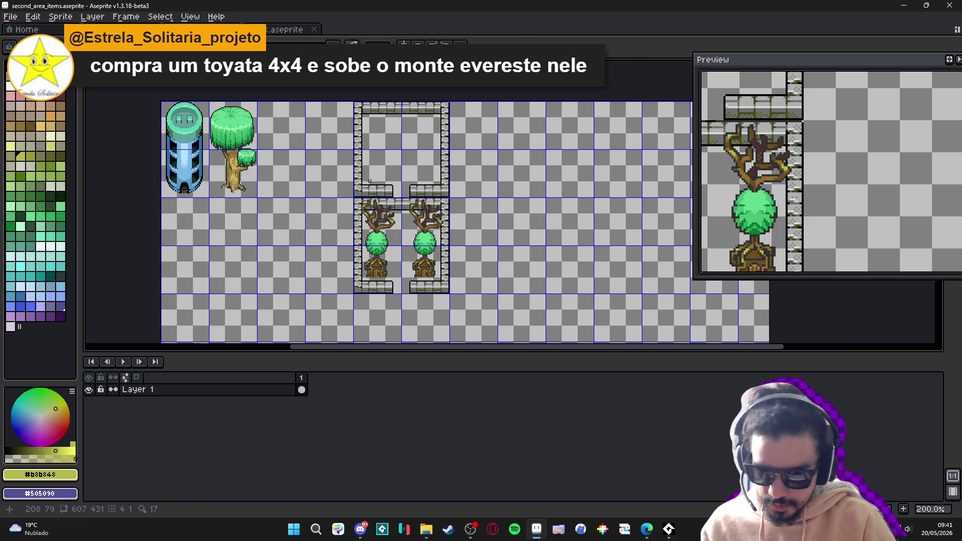
left_click(366, 128)
left_click_drag(366, 129, 411, 190)
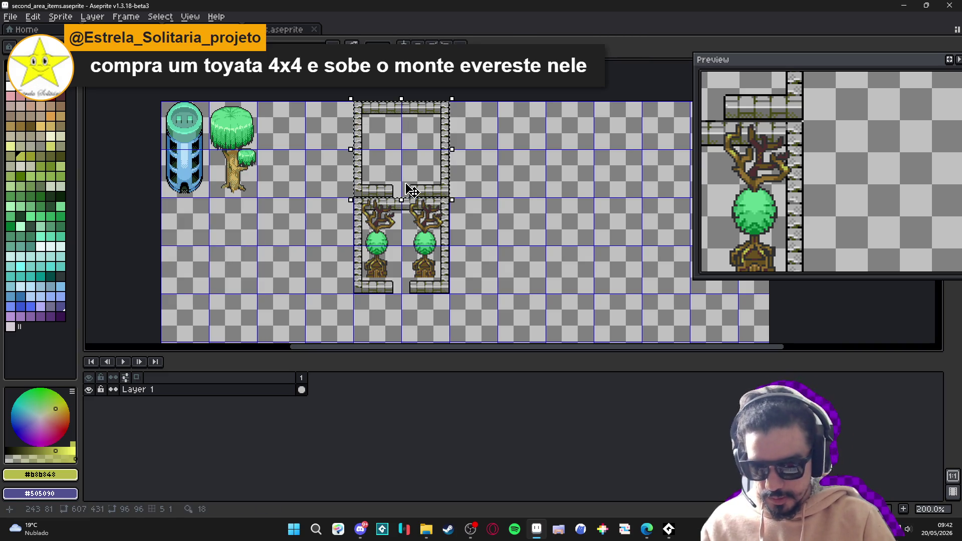
key("shift+Left")
key("shift+Left")
key("Return")
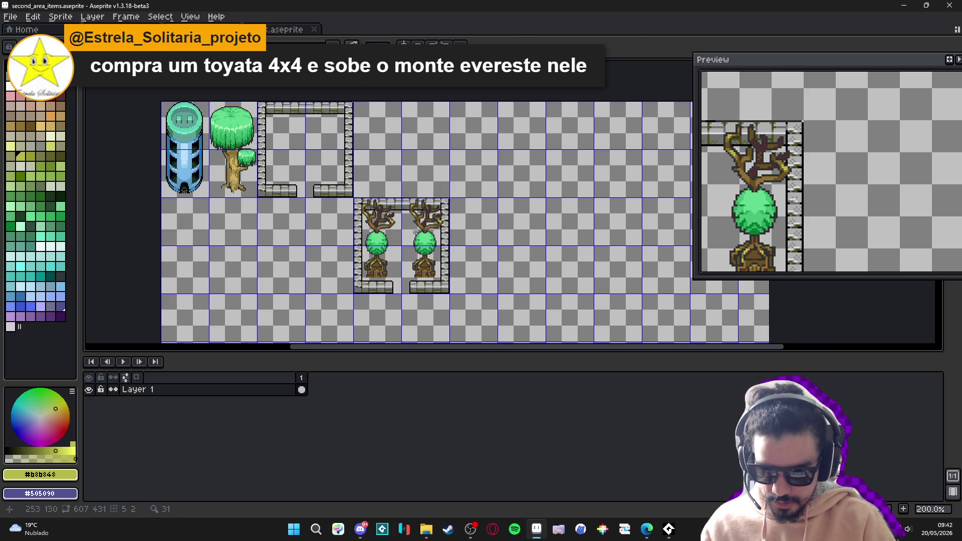
left_click_drag(391, 218, 425, 276)
key("shift+Up")
key("shift+Up")
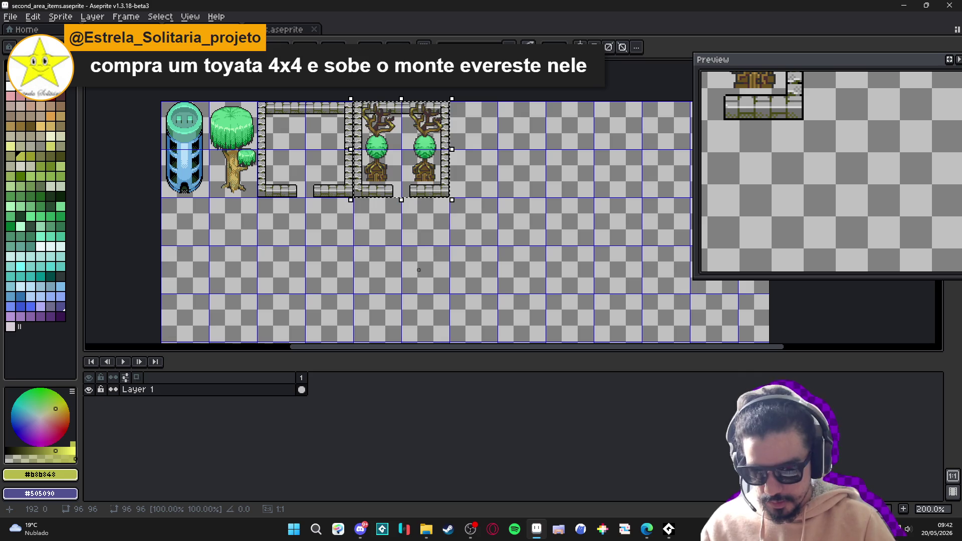
key("Return")
In the third_area map, toggle Layer 0 Copy on and off to compare the map
left_click(280, 29)
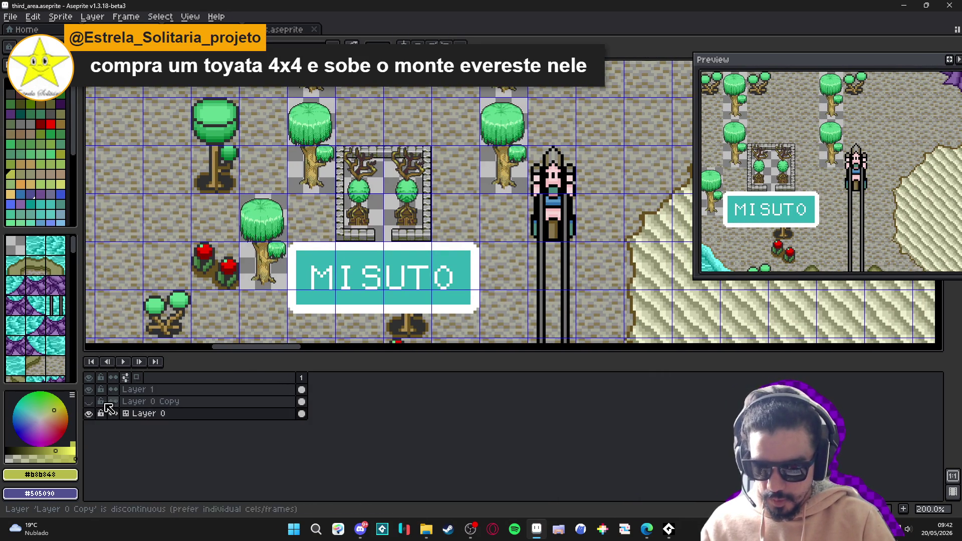
left_click(89, 402)
left_click(89, 401)
left_click(89, 401)
left_click(89, 402)
left_click(89, 402)
left_click(89, 401)
left_click(89, 402)
left_click(89, 402)
left_click(90, 401)
left_click(89, 402)
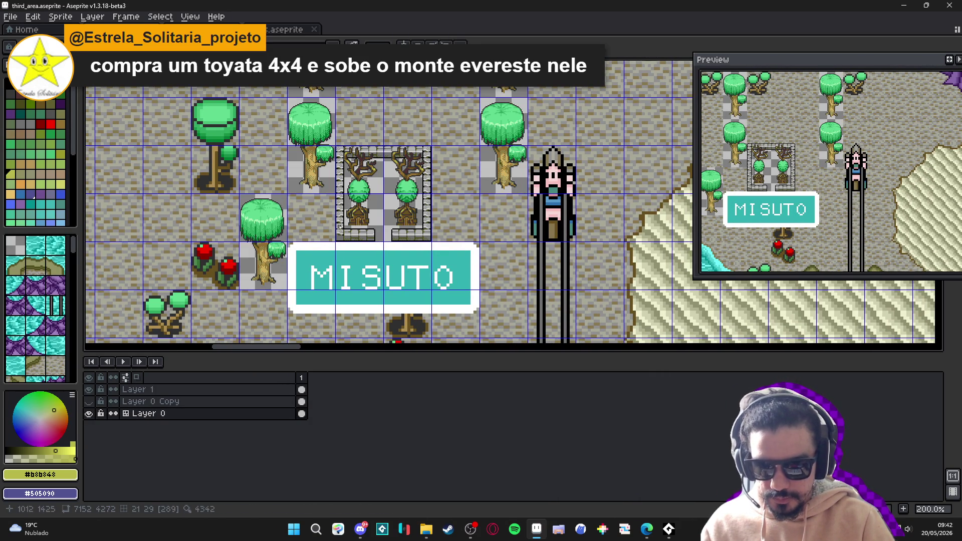
Save the rearranged second_area_items sheet and switch to rectangular selection
key("ctrl+Tab")
key("ctrl+Tab")
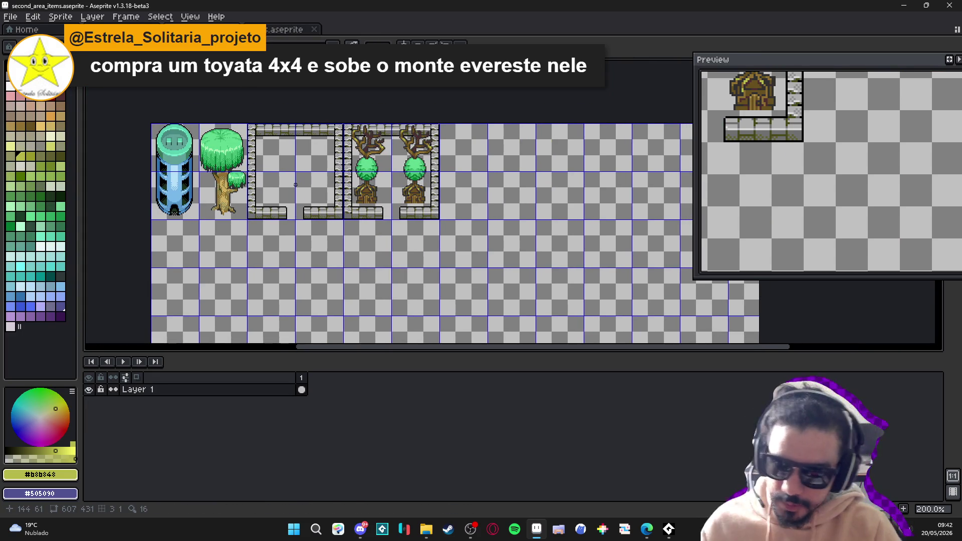
key("ctrl+s")
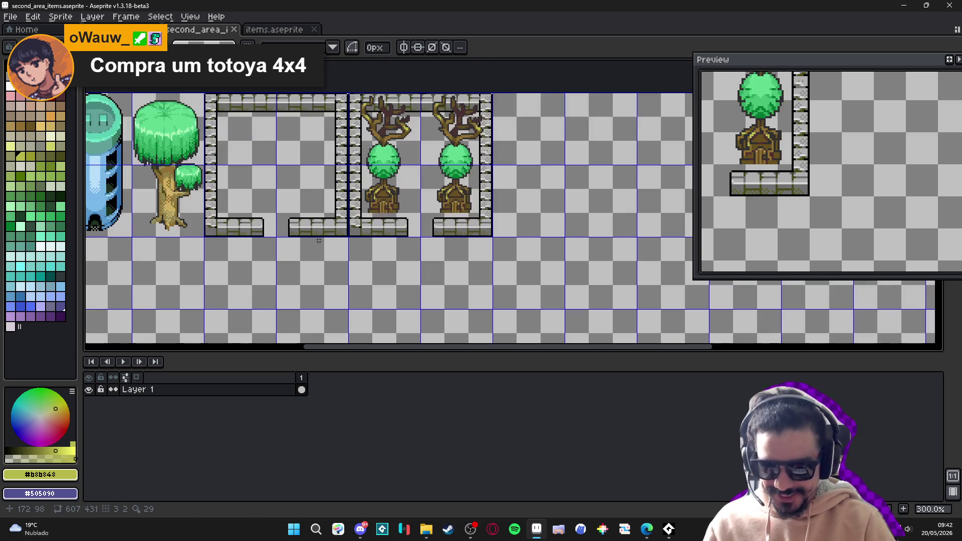
scroll(332, 232, "up", 1)
key("m")
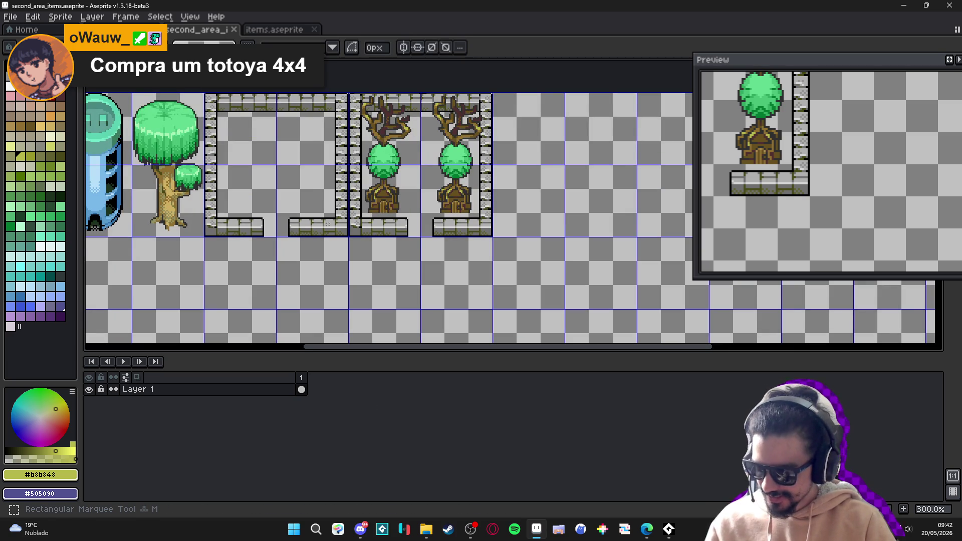
Bring the browser window forward and scroll through its page
mouse_move(646, 529)
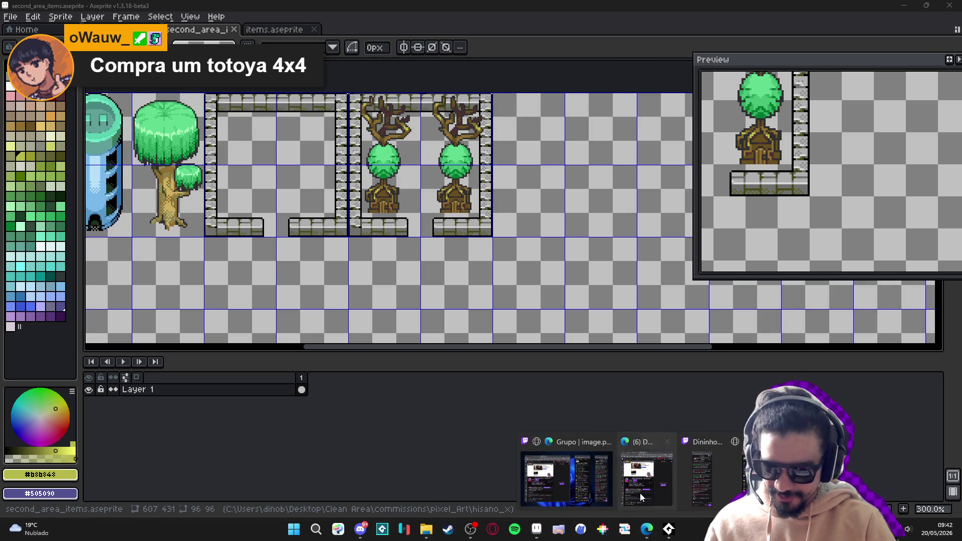
left_click(652, 474)
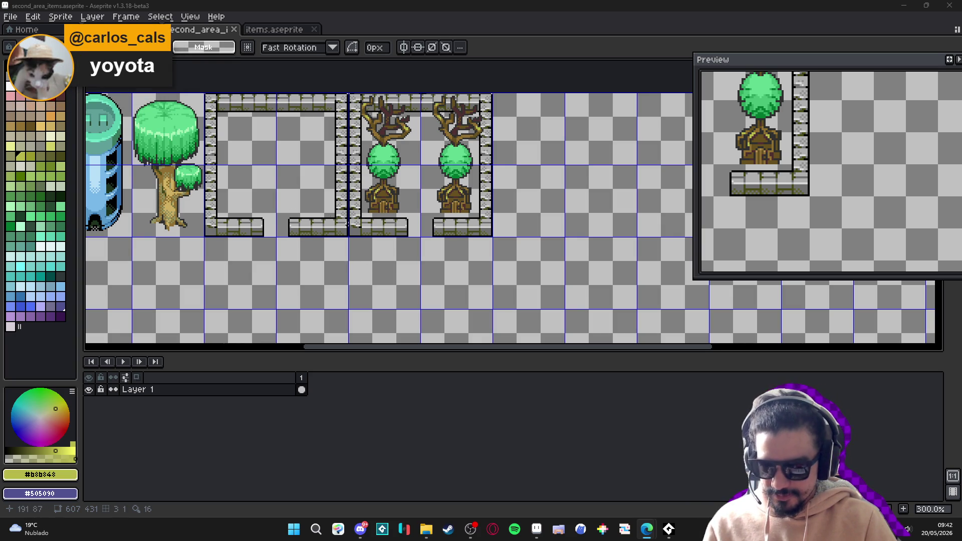
scroll(345, 223, "down", 1)
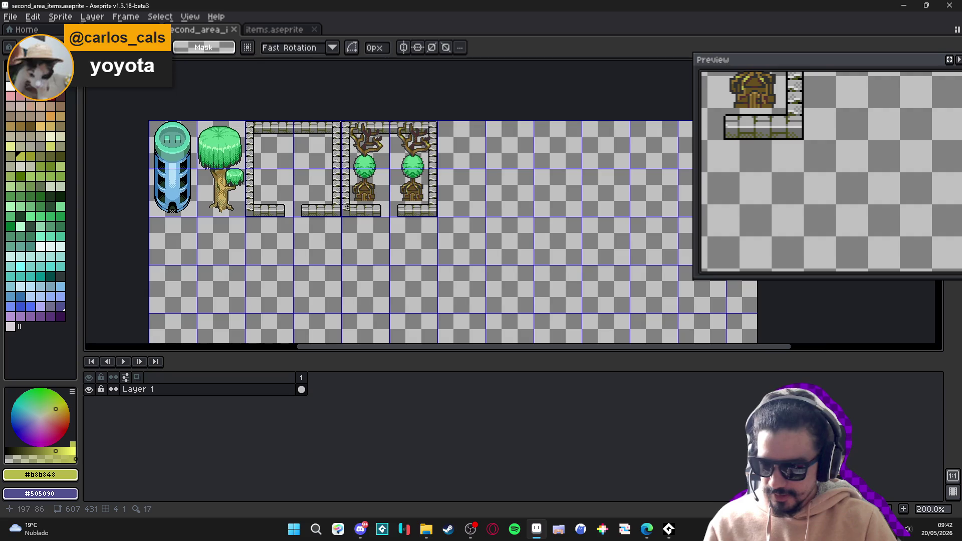
scroll(346, 207, "down", 1)
scroll(639, 238, "up", 2)
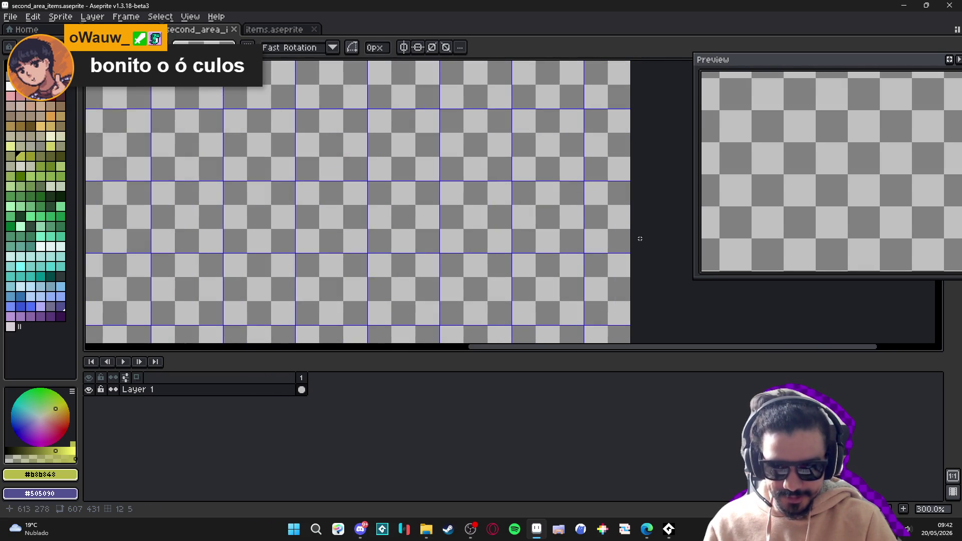
Set Canvas Size Right to -32 px with trimming, apply it, and review the 576 × 431 sheet
scroll(639, 238, "up", 2)
key("ctrl+alt+c")
left_click_drag(629, 236, 549, 232)
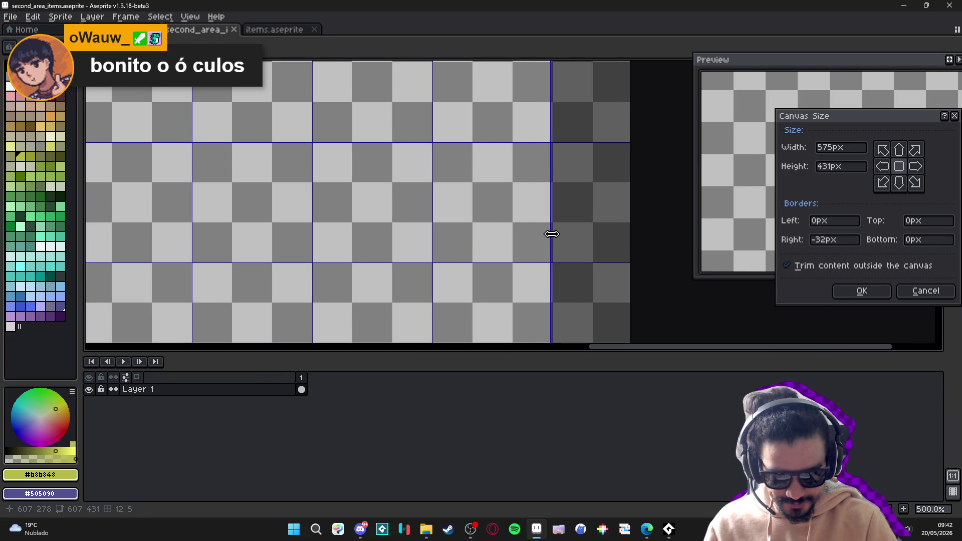
left_click(861, 290)
scroll(483, 139, "down", 2)
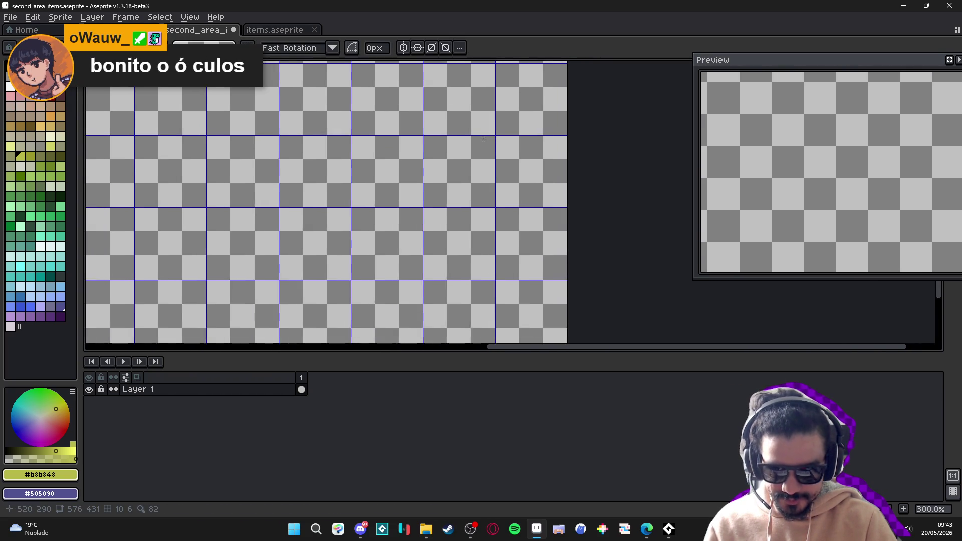
scroll(483, 138, "down", 1)
left_click_drag(434, 211, 449, 217)
mouse_move(471, 528)
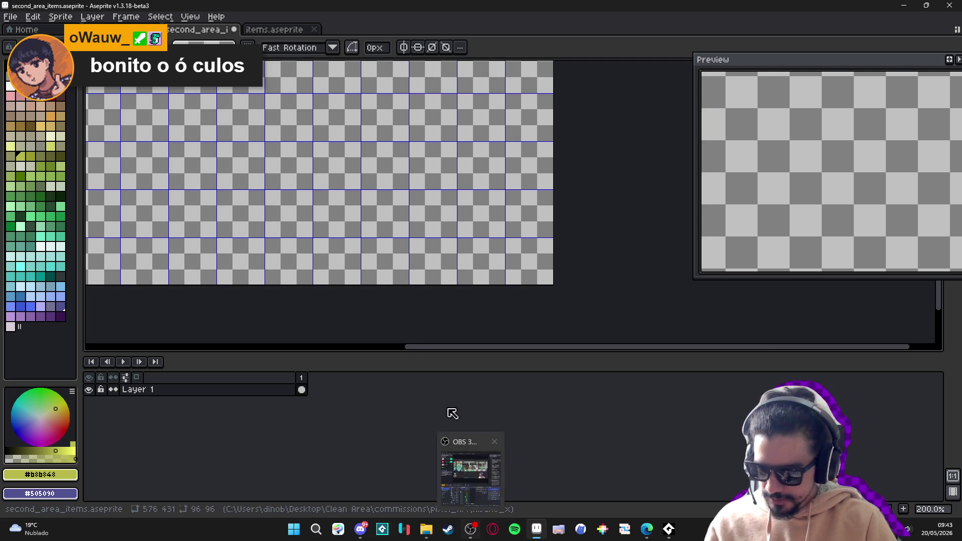
scroll(315, 172, "down", 2)
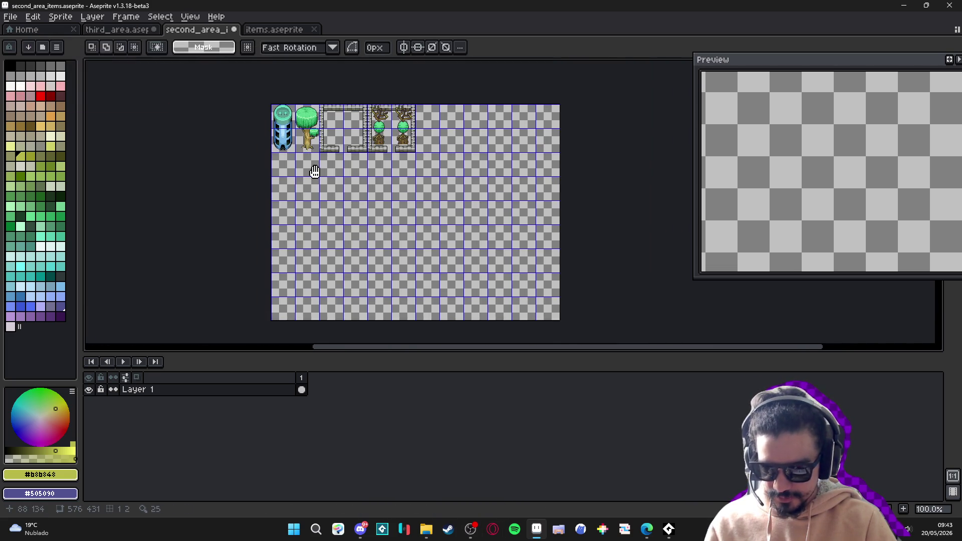
scroll(315, 171, "up", 2)
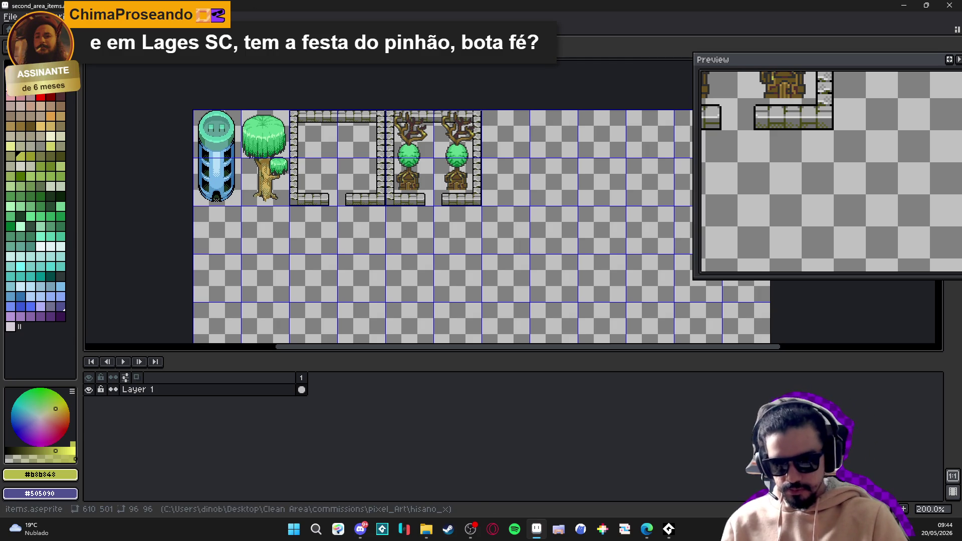
Switch from items.aseprite to third_area.aseprite and save it
left_click(268, 30)
key("ctrl+shift+Tab")
key("ctrl+shift+Tab")
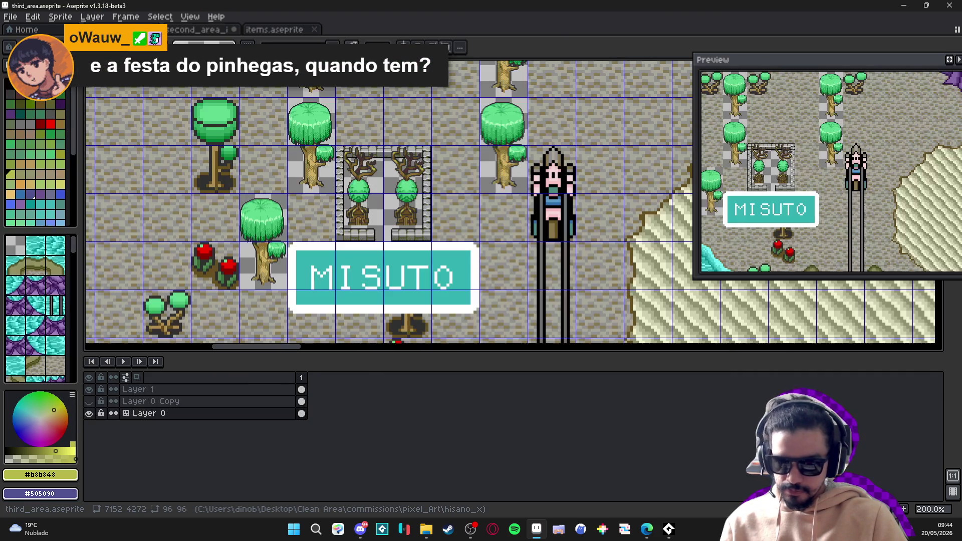
key("ctrl+s")
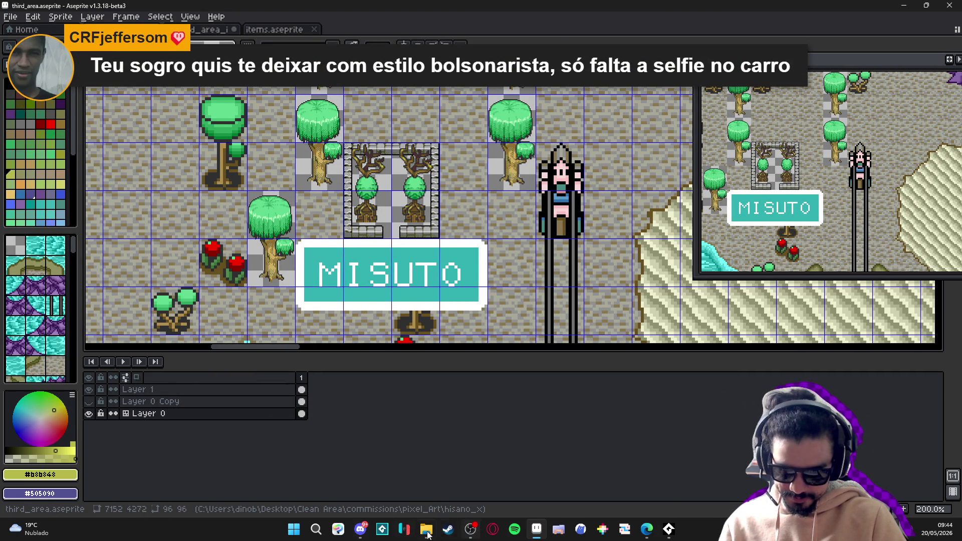
Launch Desktop Friend from Steam's BIBLIOTECA with JOGAR, dismiss its help dialog, then open Start
left_click(448, 530)
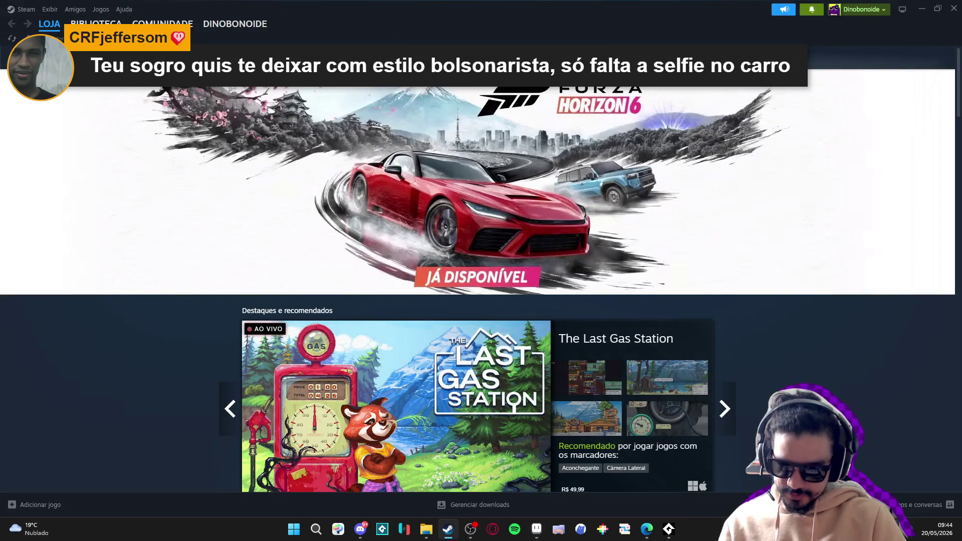
left_click(151, 93)
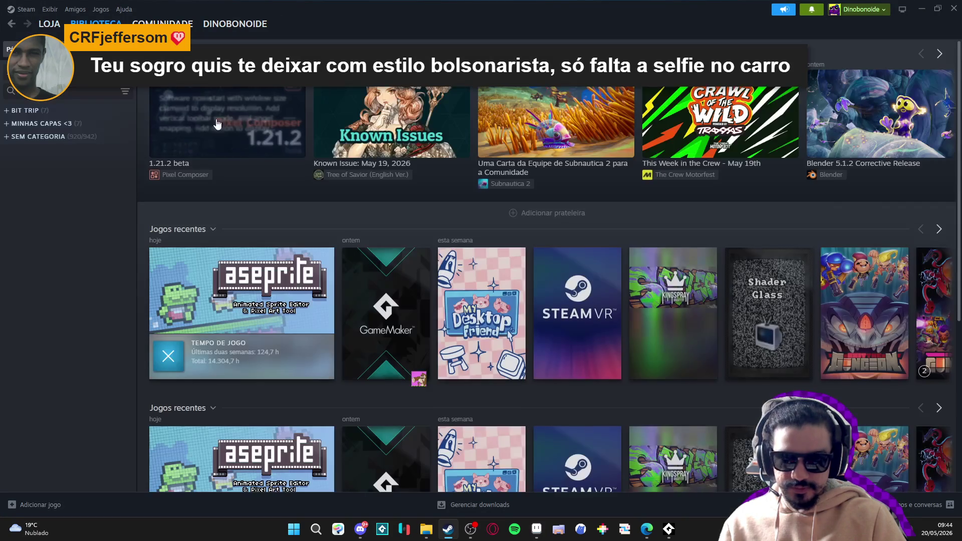
left_click(481, 325)
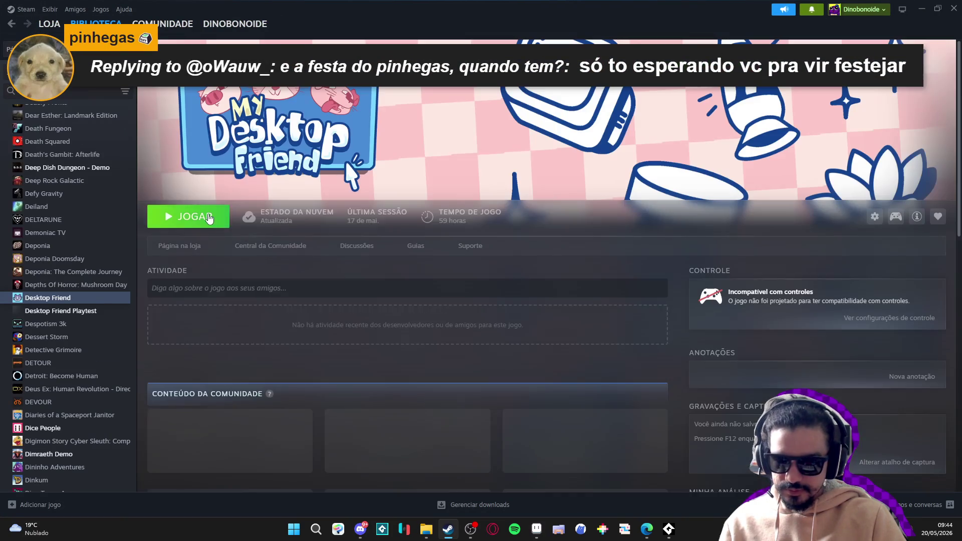
left_click(209, 218)
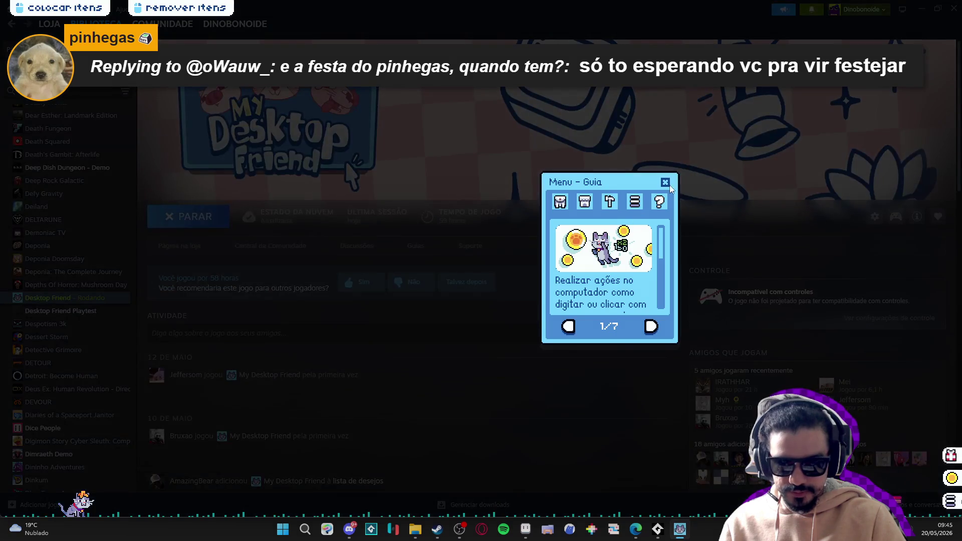
left_click(666, 181)
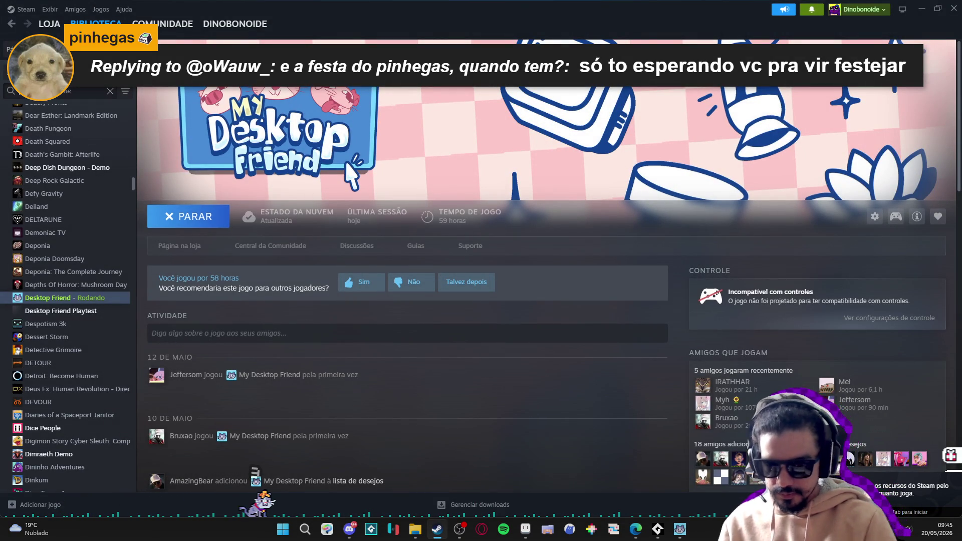
left_click(285, 531)
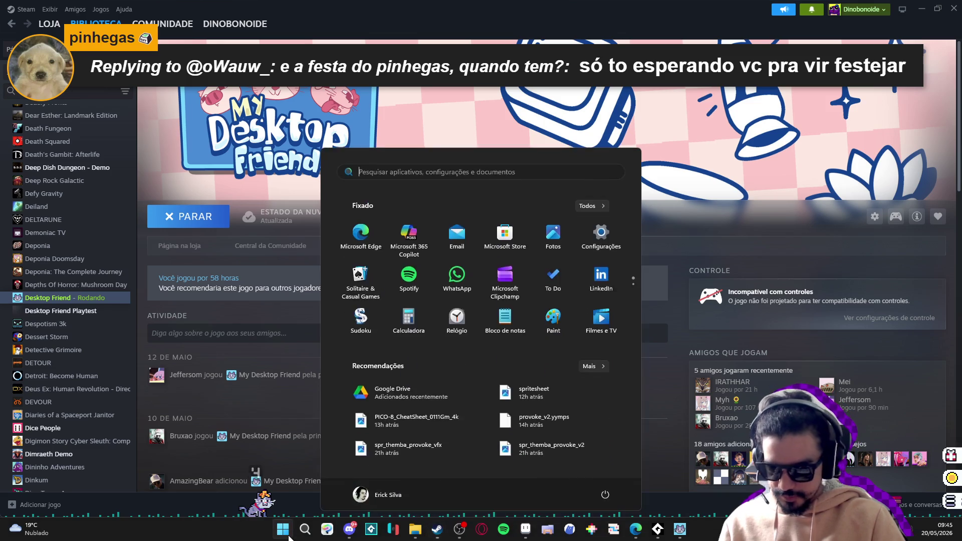
Close the Start menu and review diffs of Spiritalis.resource_order, Spiritalis.yyp and sqn_themba_revenge.yy
key("Escape")
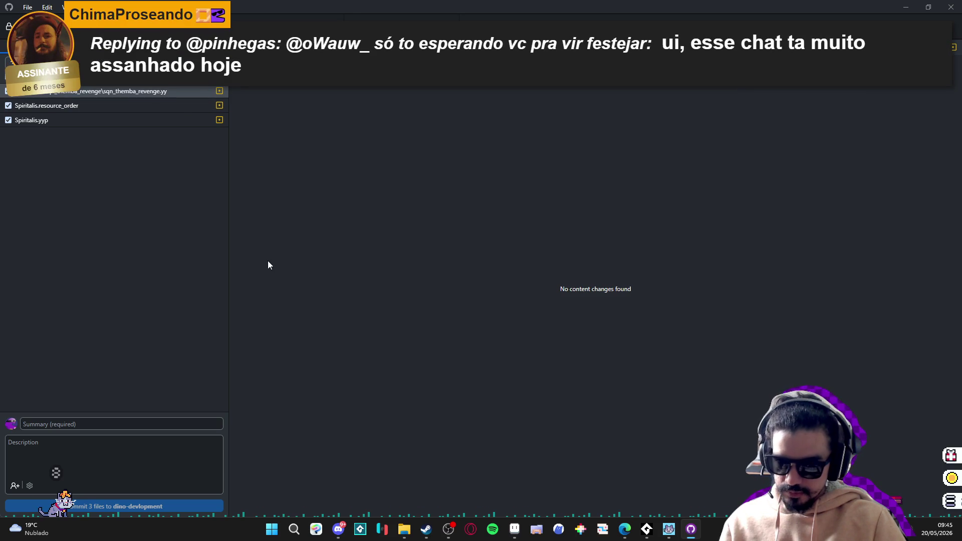
left_click(128, 109)
left_click(118, 123)
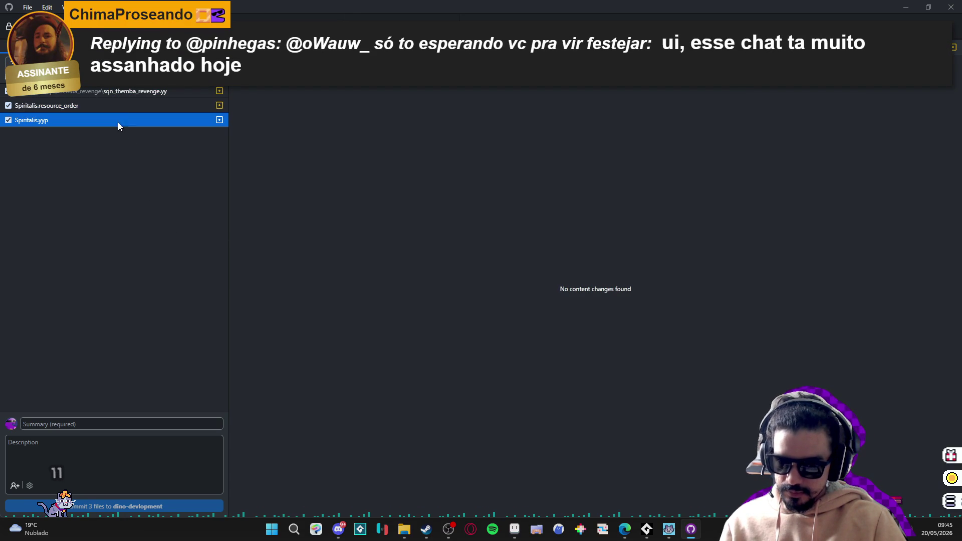
left_click(130, 97)
left_click(134, 103)
left_click(147, 92)
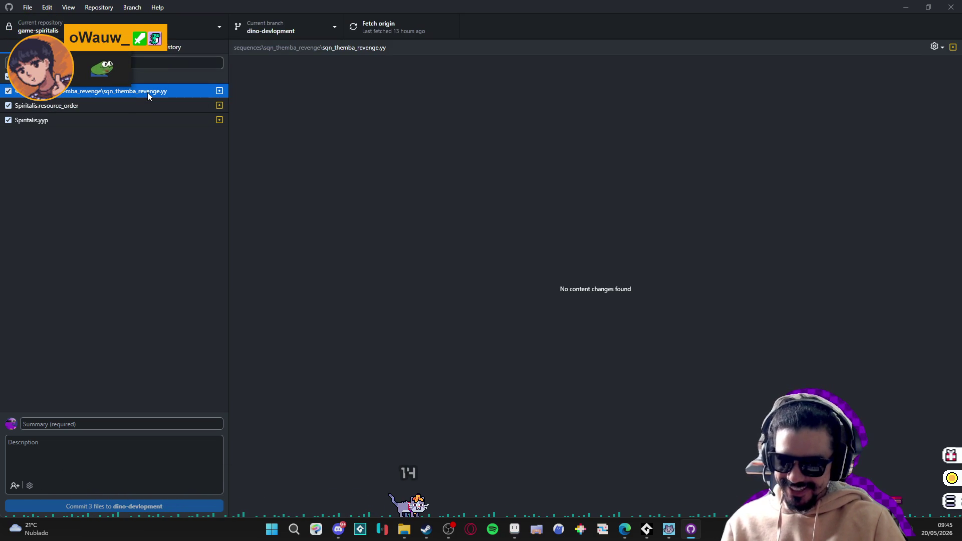
Recheck each of the three changed files in GitHub Desktop, then return to the Steam library
left_click(453, 531)
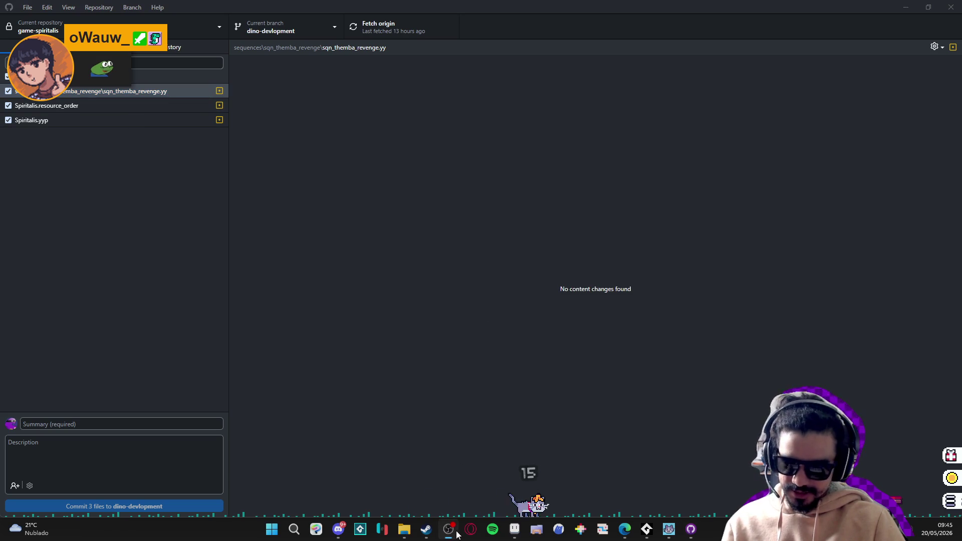
left_click(288, 274)
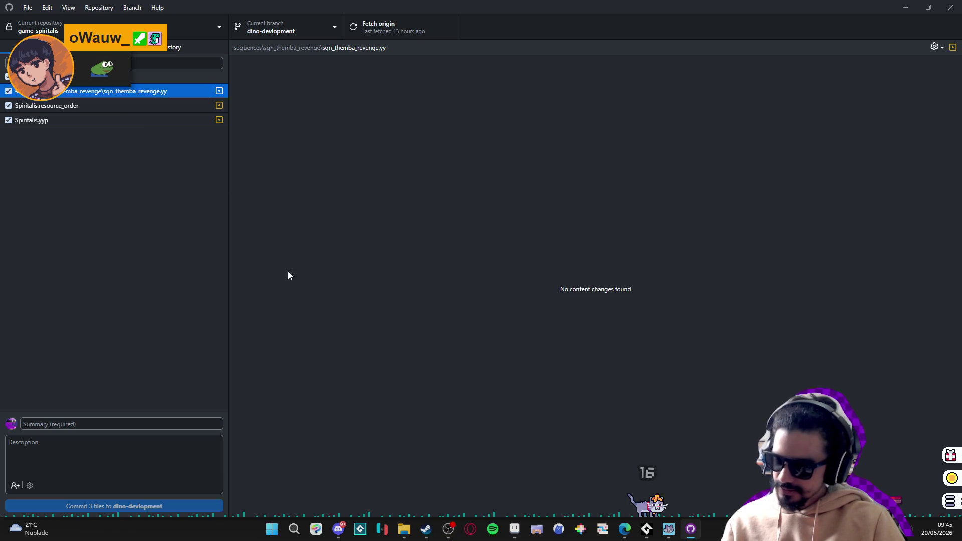
left_click(159, 124, "shift")
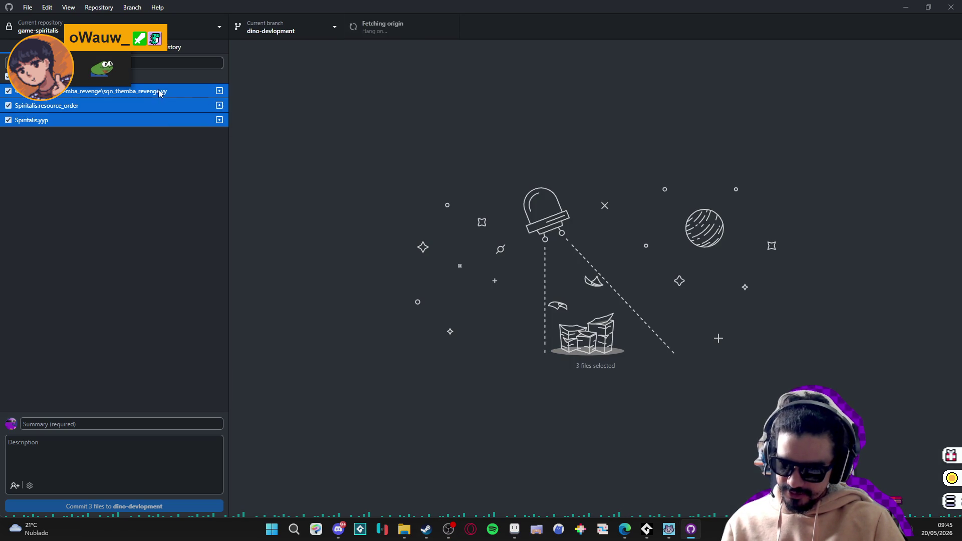
left_click(150, 92)
left_click(143, 106)
left_click(137, 119)
left_click(145, 103)
left_click(158, 90)
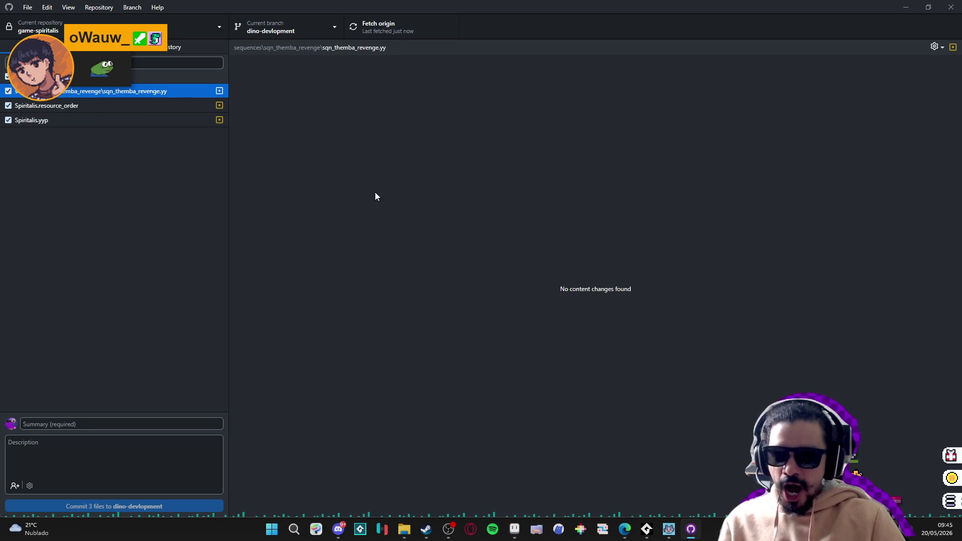
left_click(426, 529)
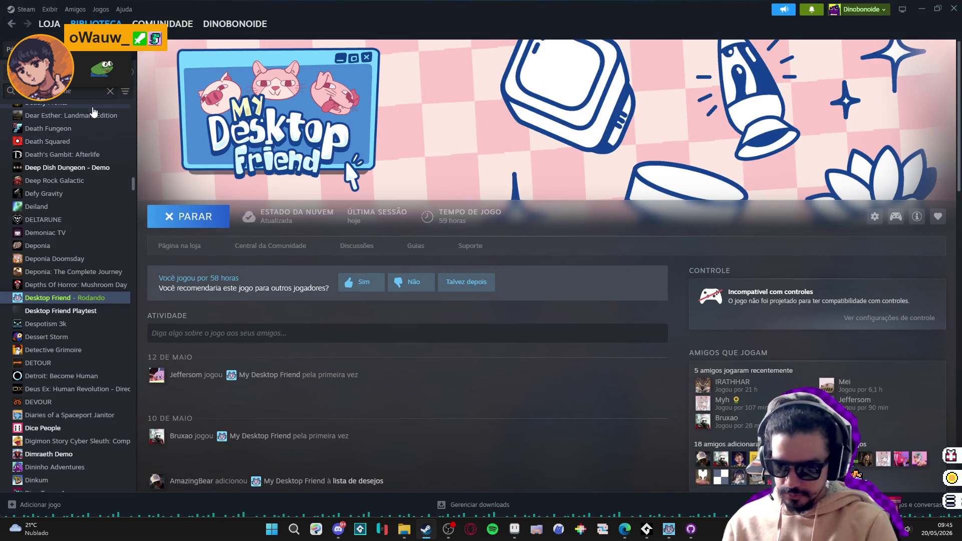
Search the library for 'game', select GameMaker and start it with JOGAR
type("game")
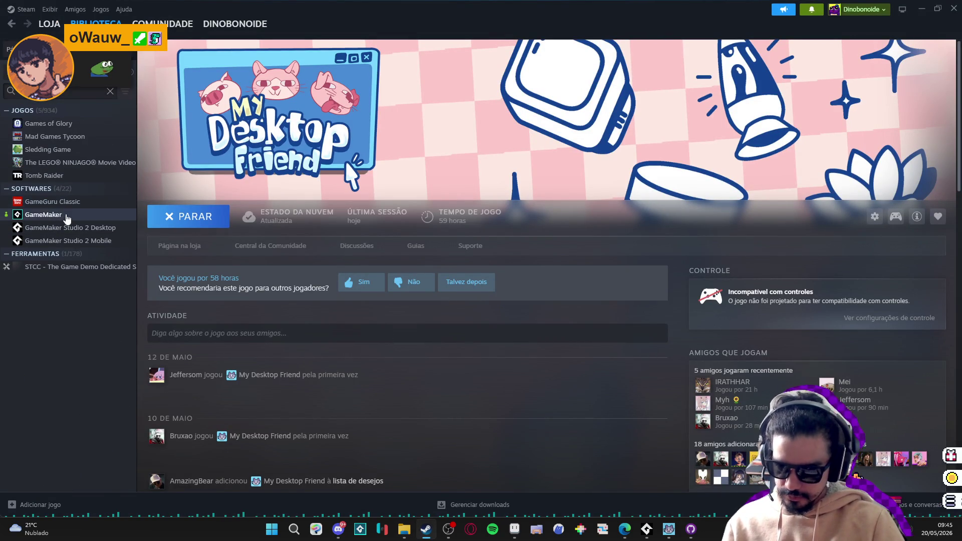
left_click(67, 215)
left_click(193, 217)
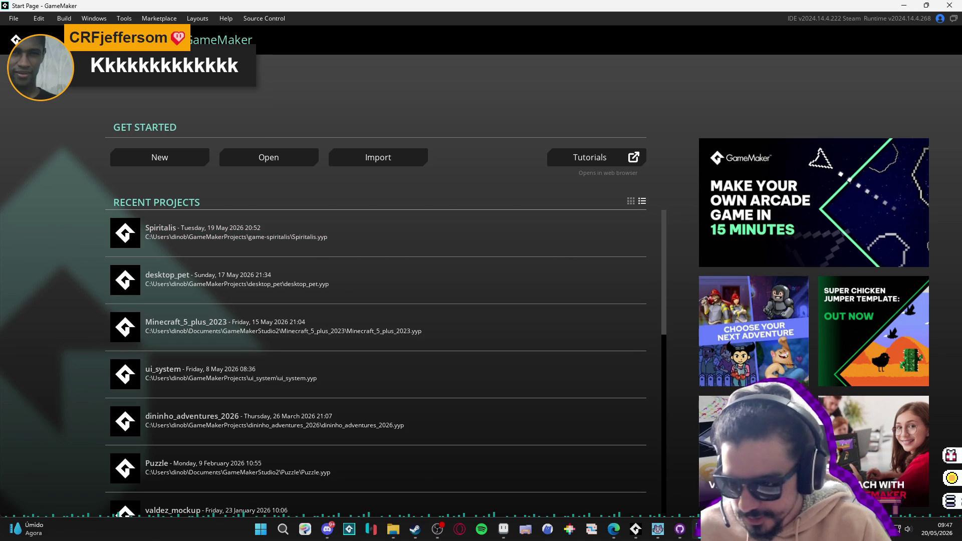
Open Spiritalis from Recent Projects and nudge the cave room view slightly
left_click(194, 237)
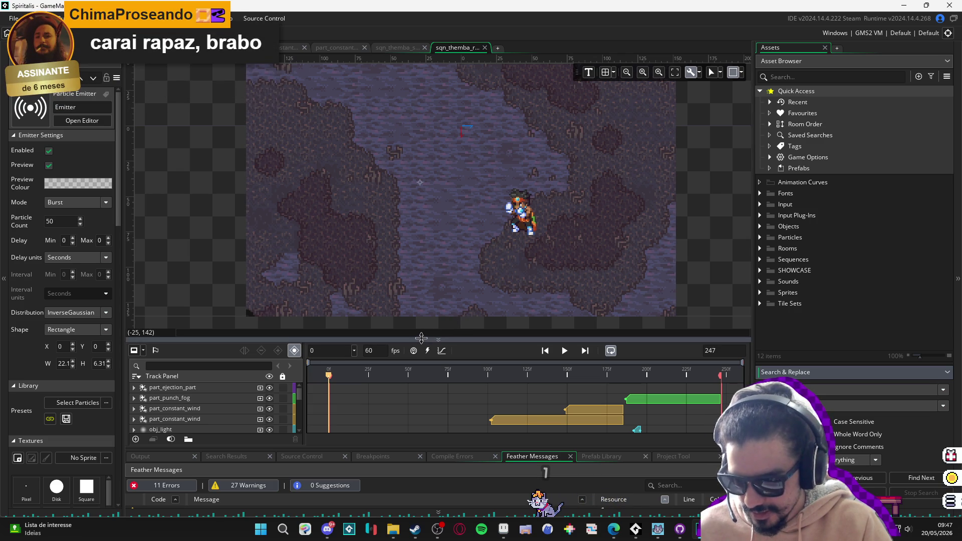
left_click_drag(462, 265, 441, 272)
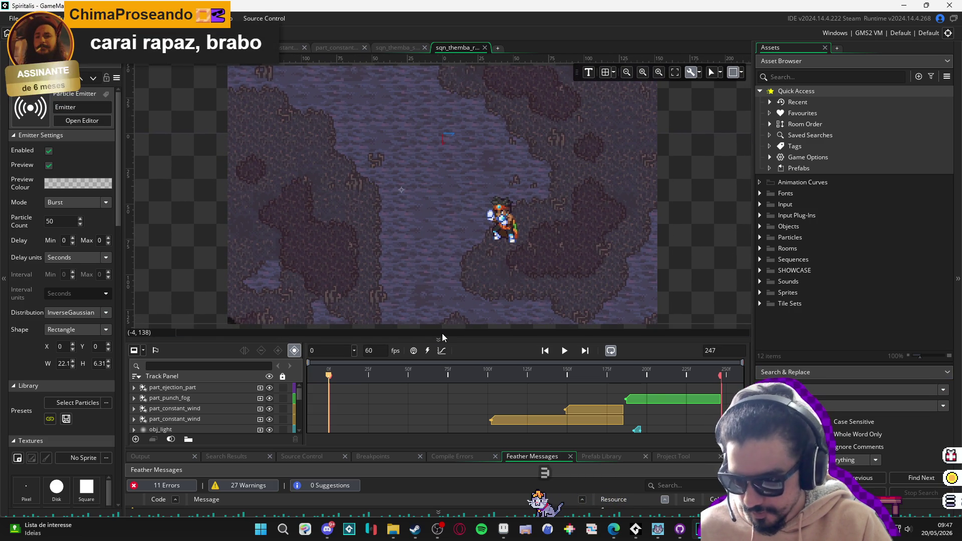